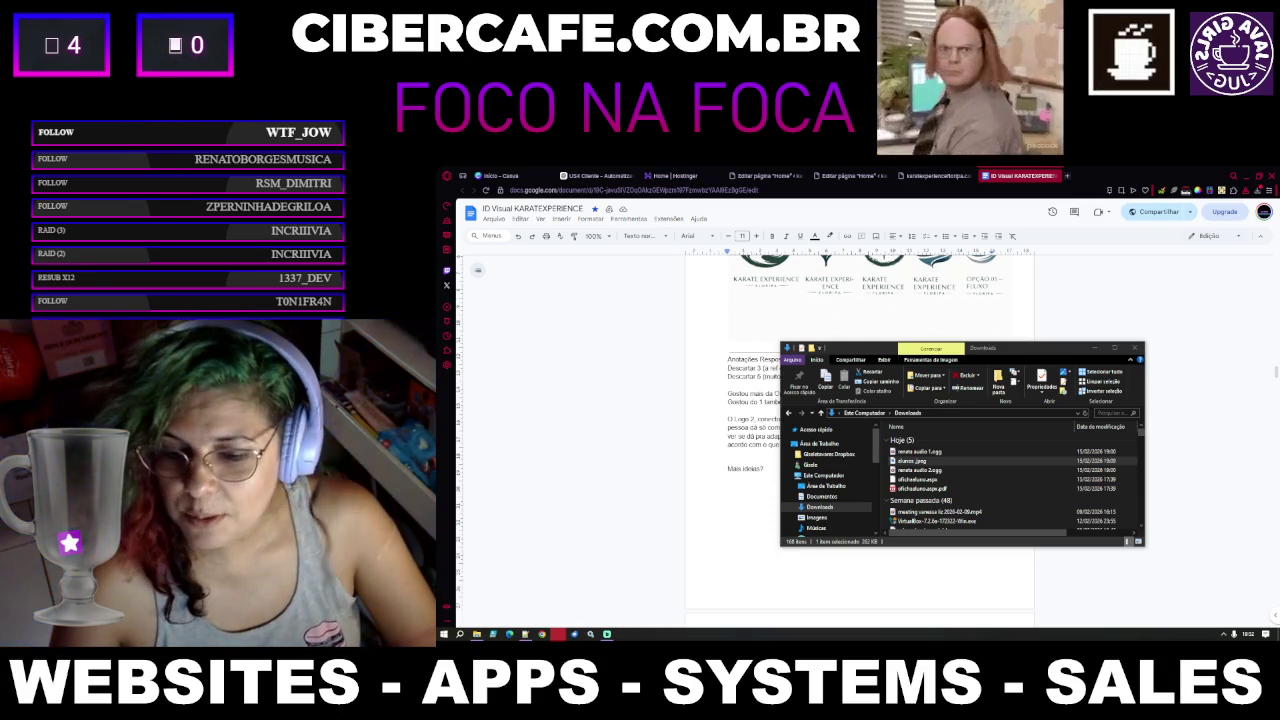
Select alunos.jpeg in Downloads, then bring up the sound options from the hidden tray icons
click(912, 461)
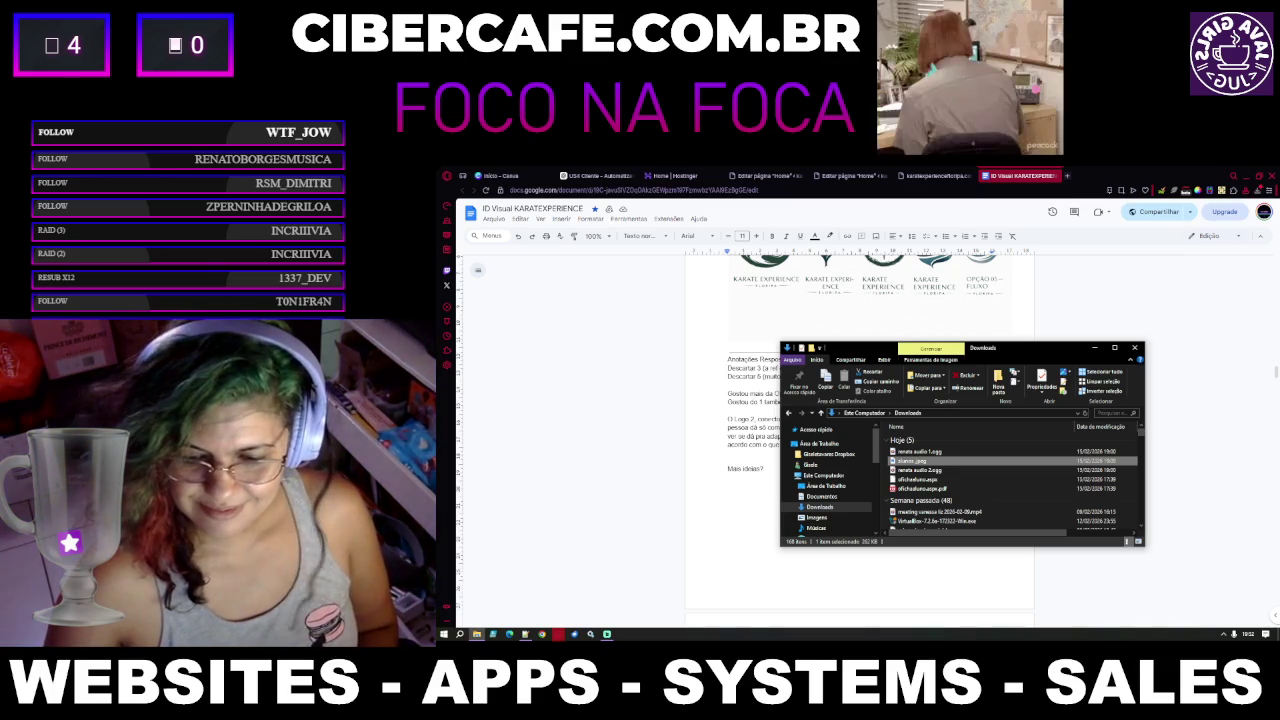
click(1223, 634)
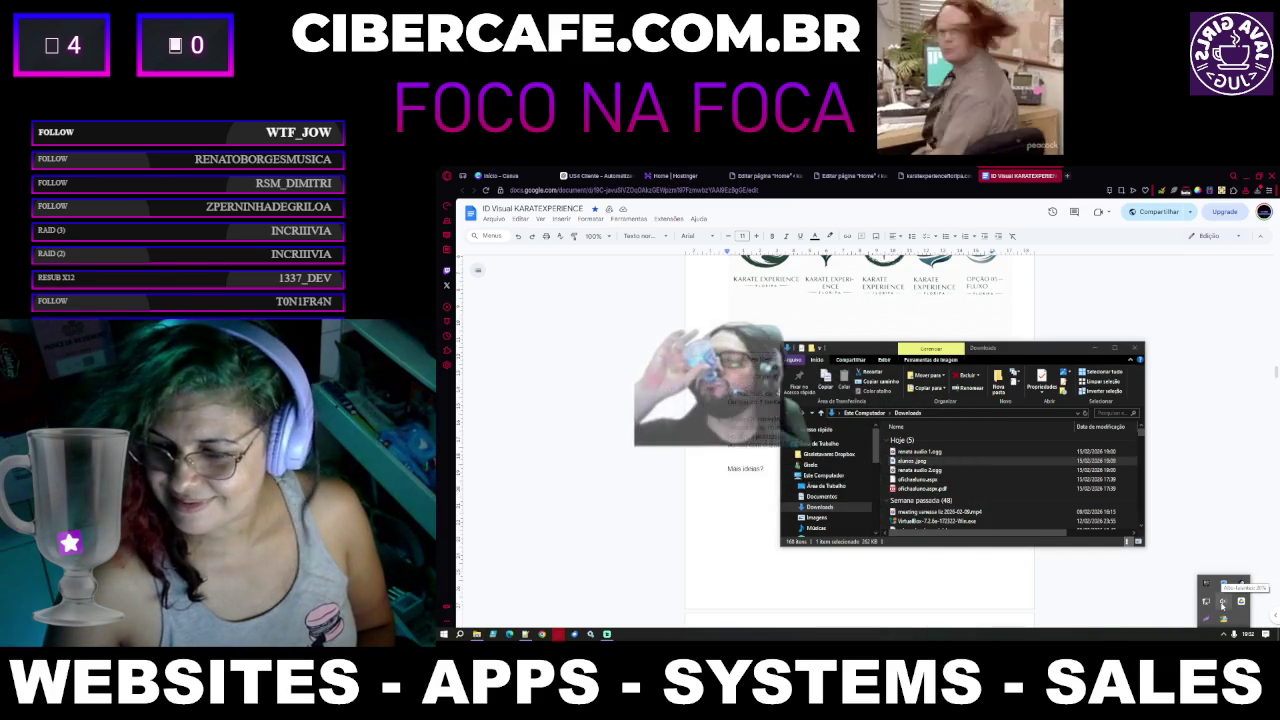
right_click(1222, 601)
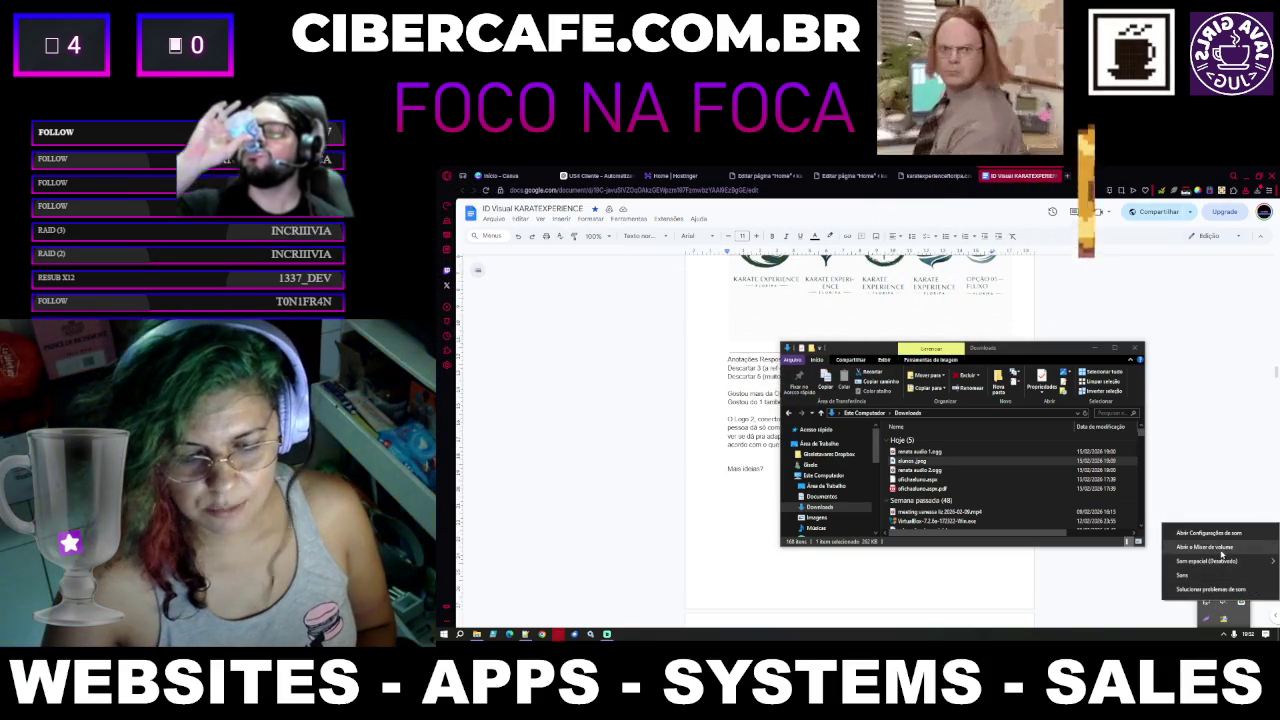
Lower the master and app volume sliders slightly in the Volume Mixer, then close it
click(1205, 547)
drag(1158, 614, 1240, 612)
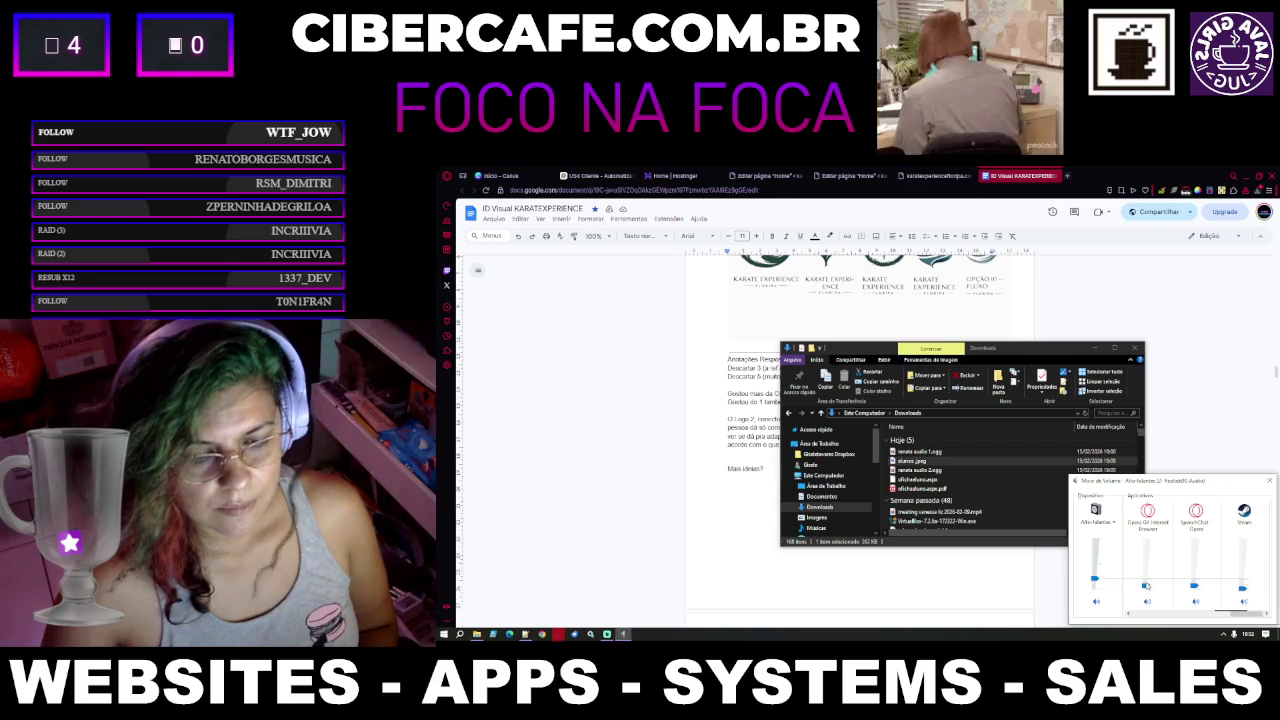
drag(1238, 617, 1220, 621)
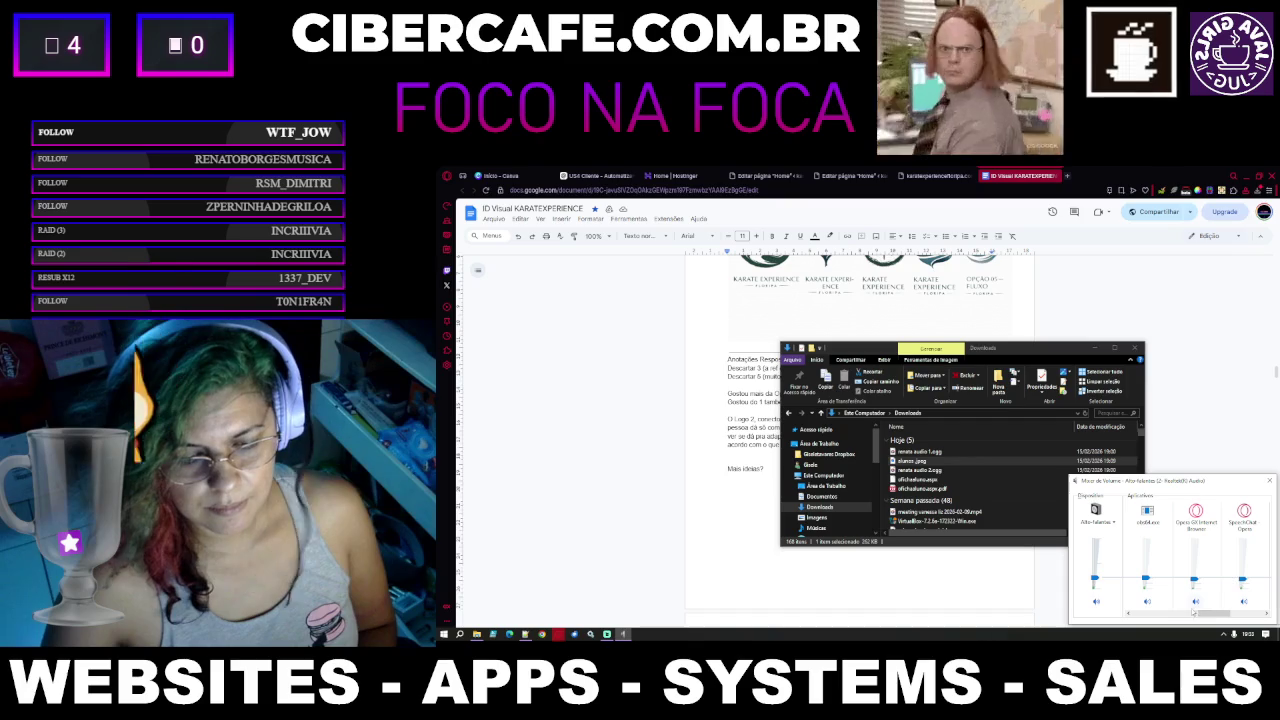
drag(1195, 613, 1252, 616)
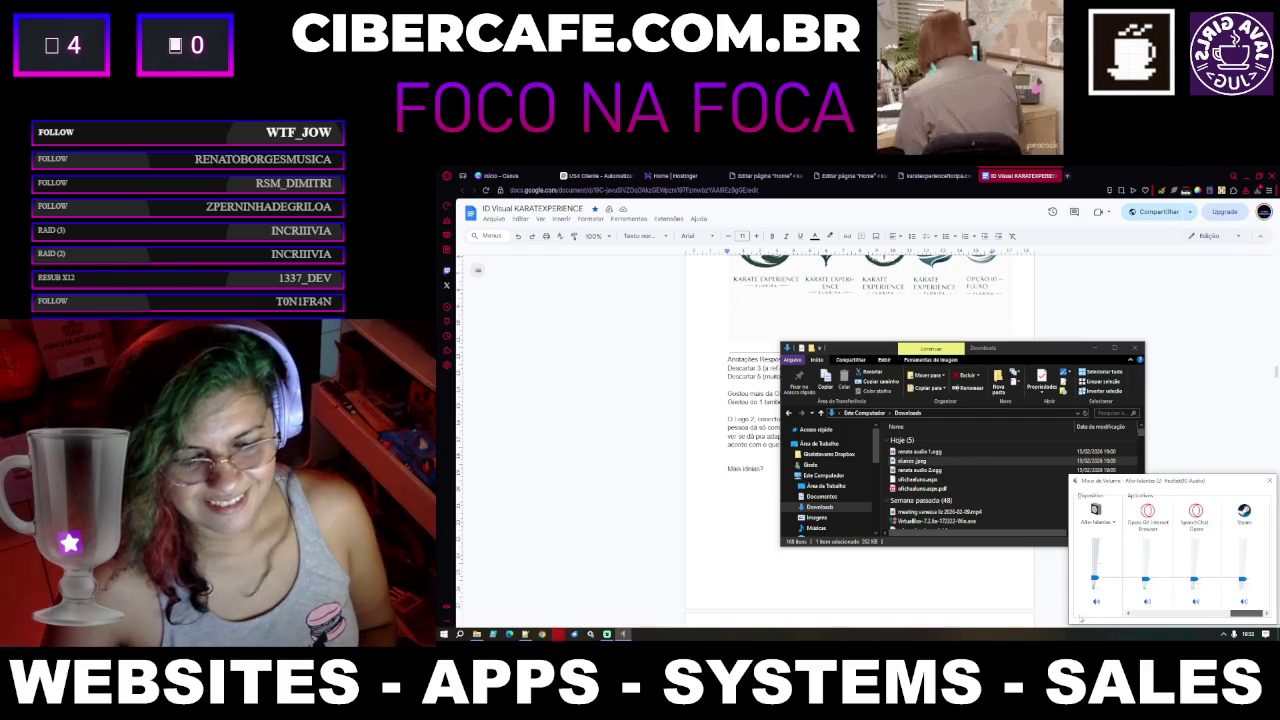
drag(1094, 580, 1094, 583)
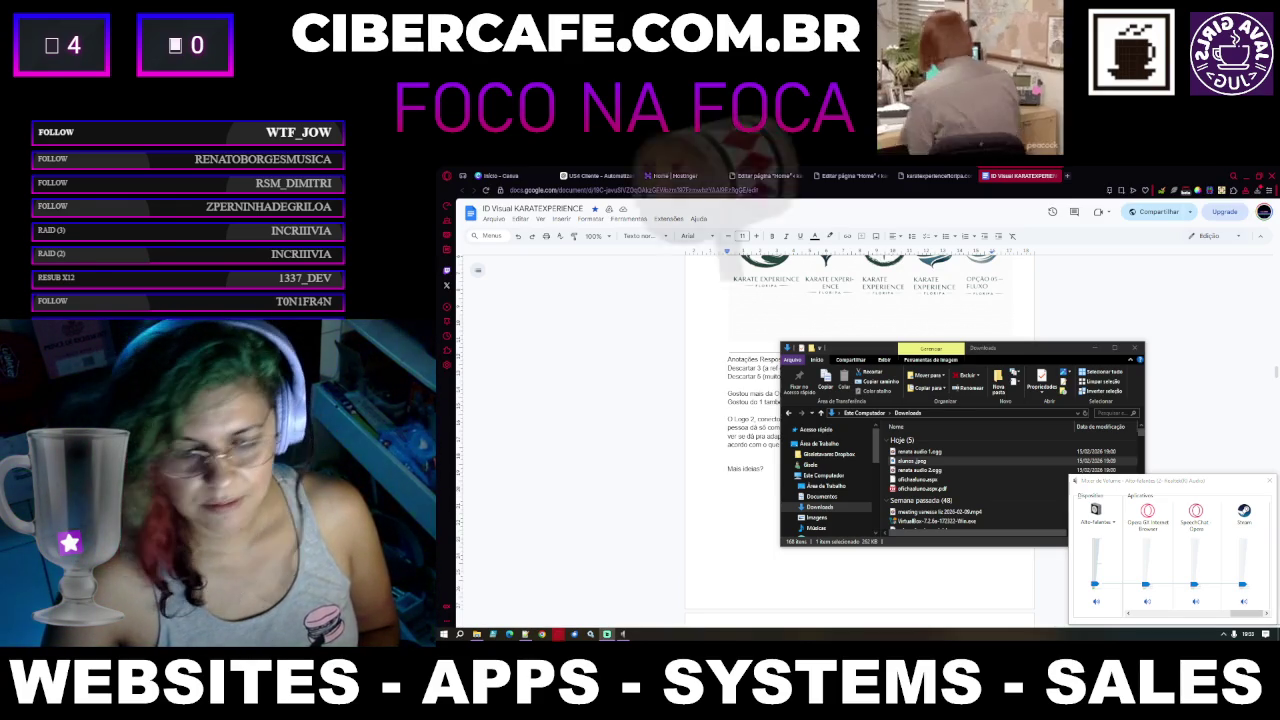
click(1270, 482)
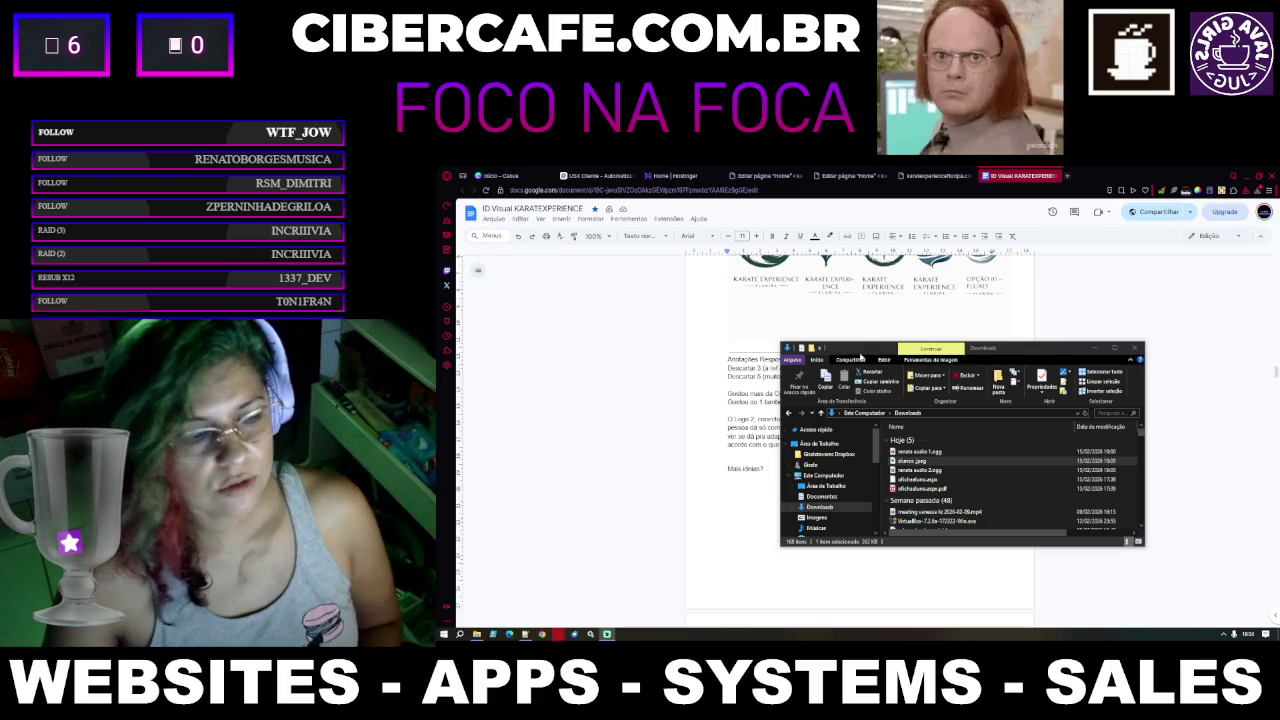
Shift the Downloads window left and switch to the US4 Cliente ChatGPT chat
drag(1020, 351, 848, 361)
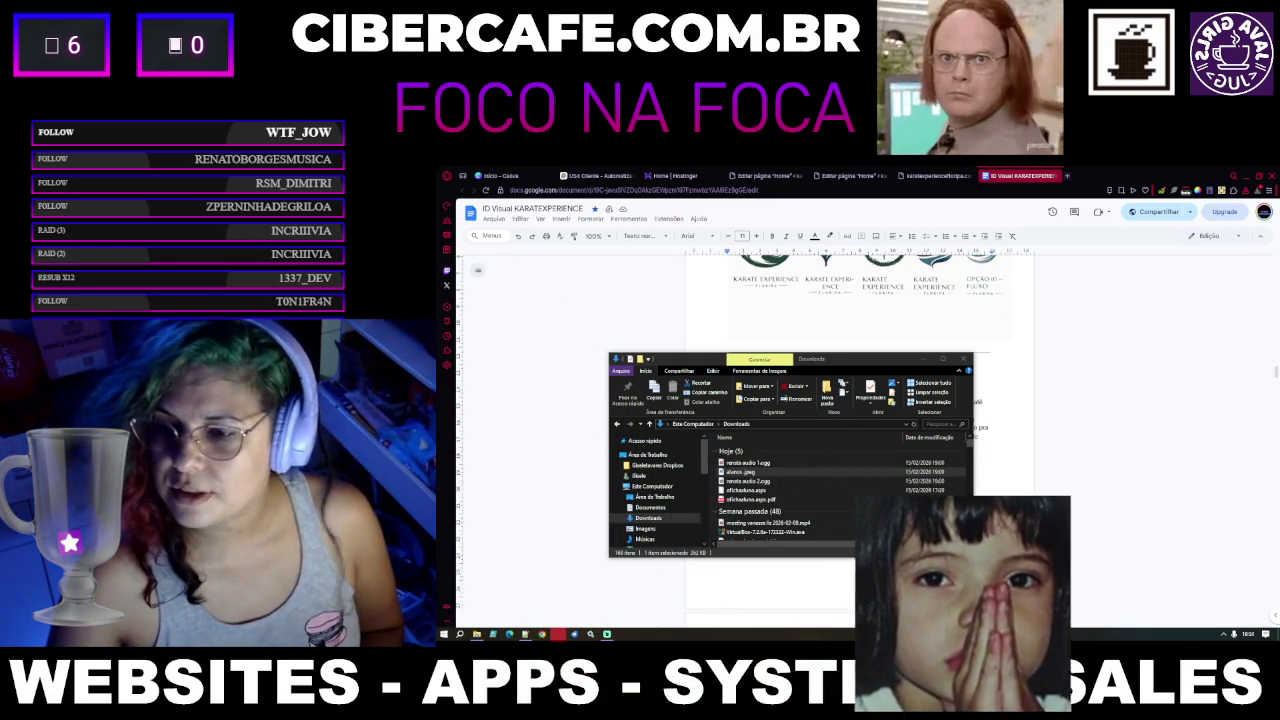
click(597, 176)
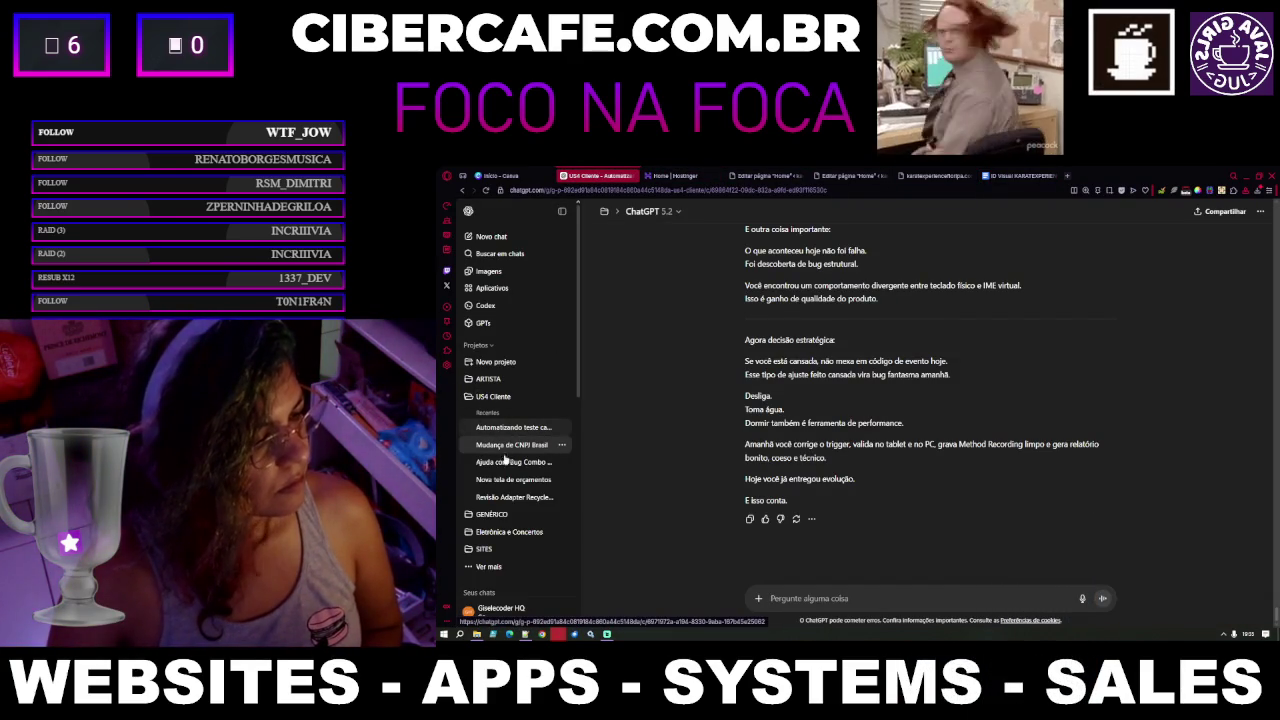
Collapse the US4 Cliente chat list and browse the full projects list via Ver mais
click(469, 396)
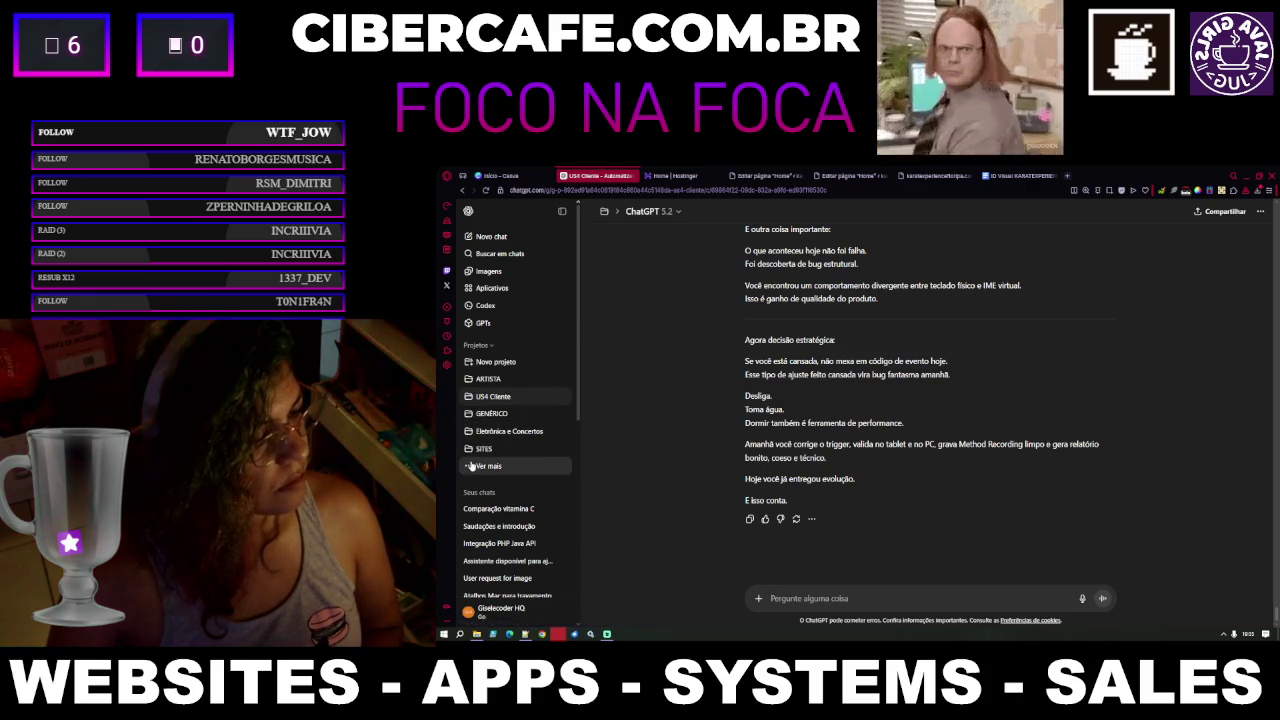
click(469, 467)
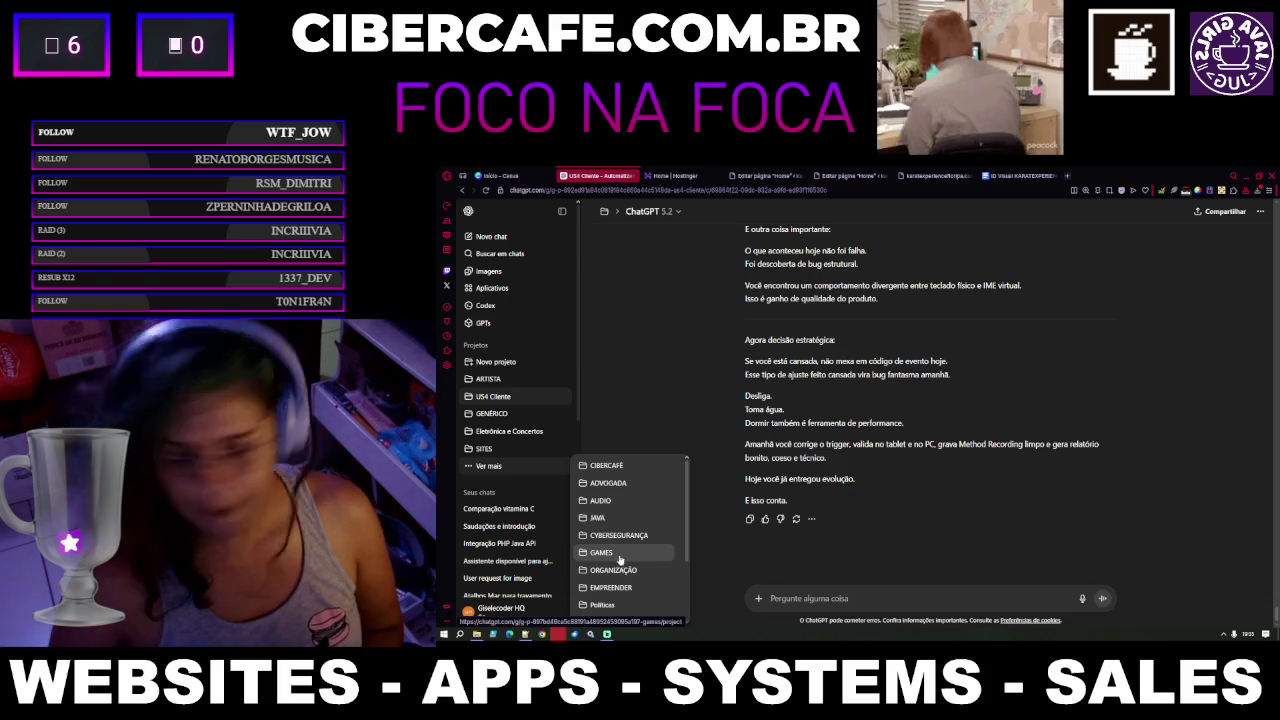
scroll(617, 530, down, 2)
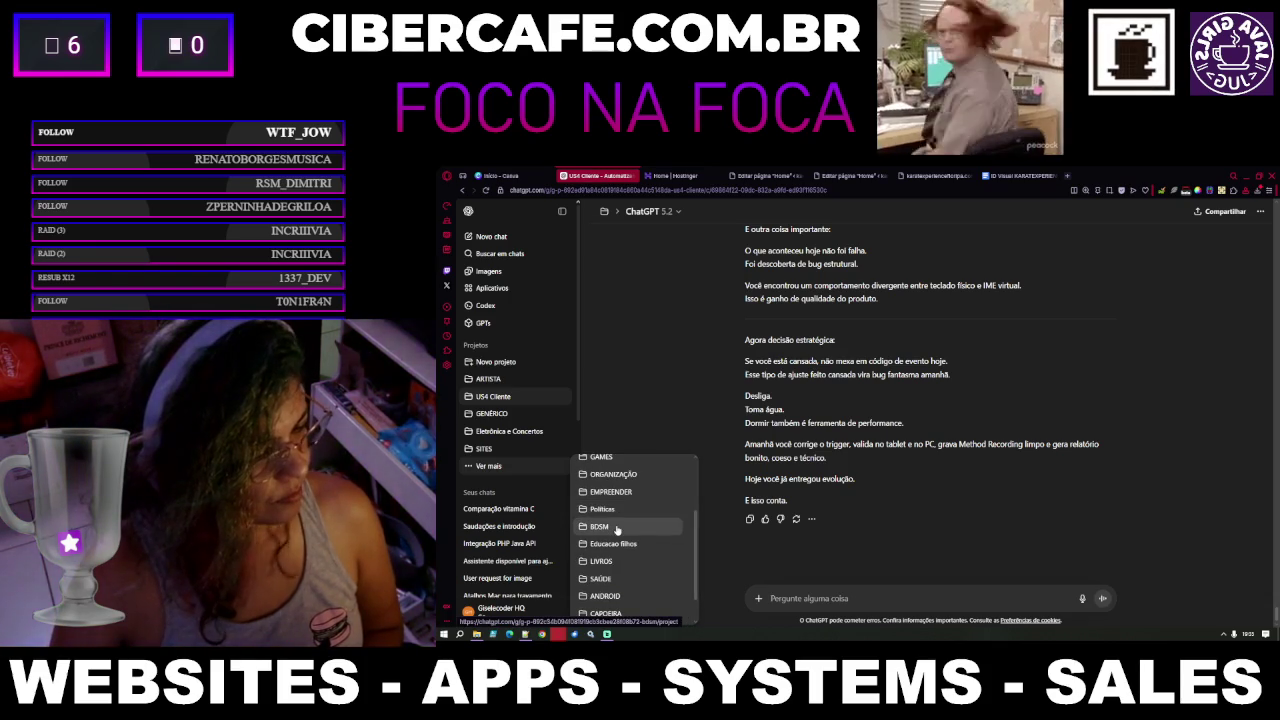
scroll(617, 530, down, 1)
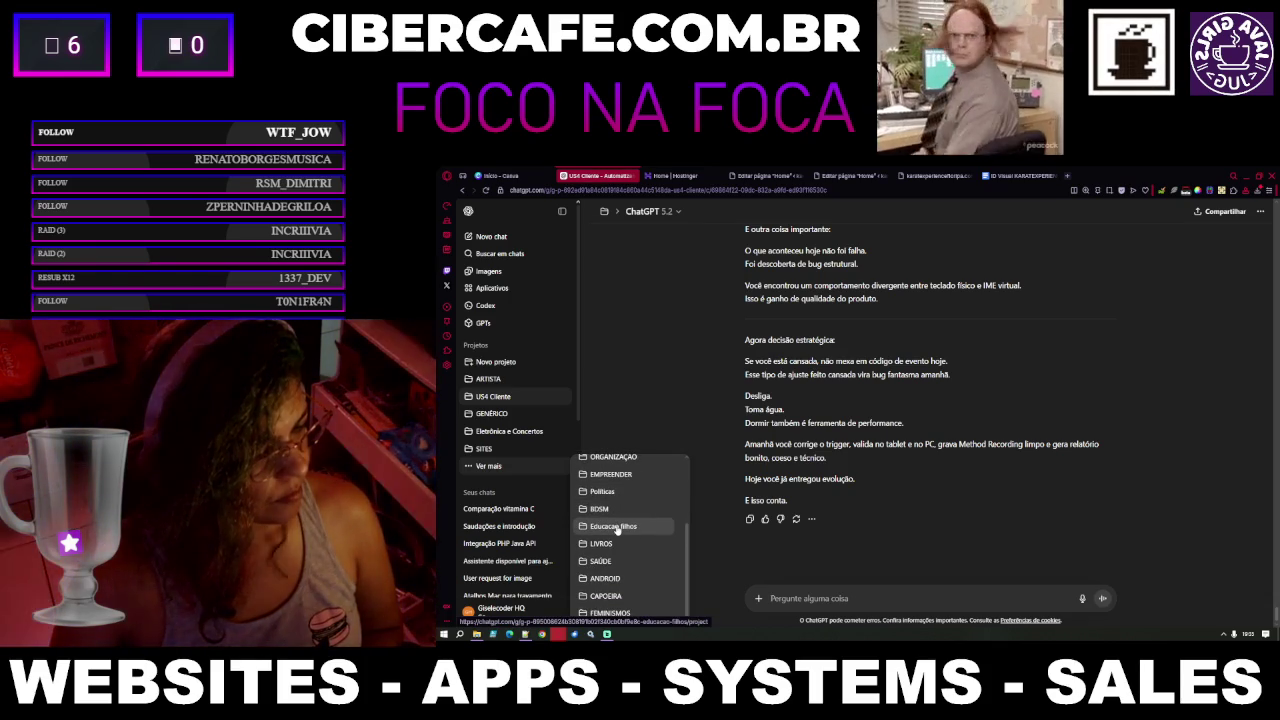
scroll(617, 530, up, 2)
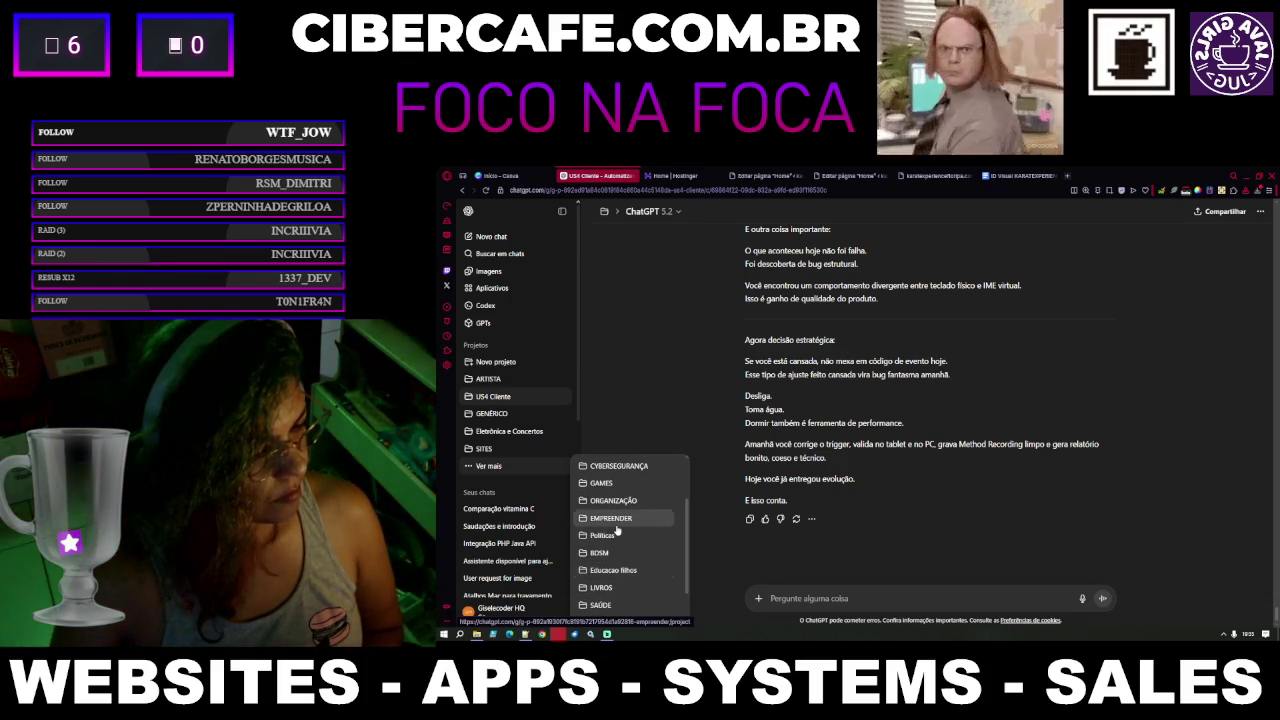
scroll(617, 531, up, 1)
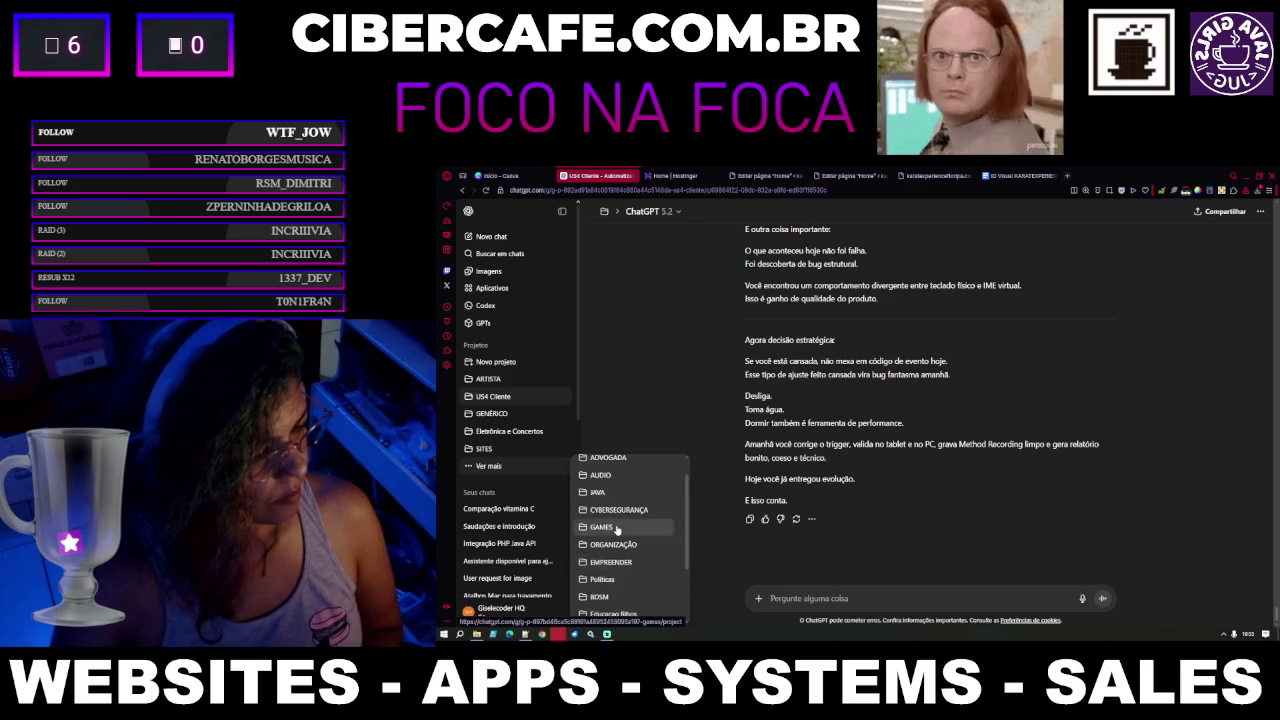
scroll(617, 531, up, 1)
scroll(617, 531, up, 1)
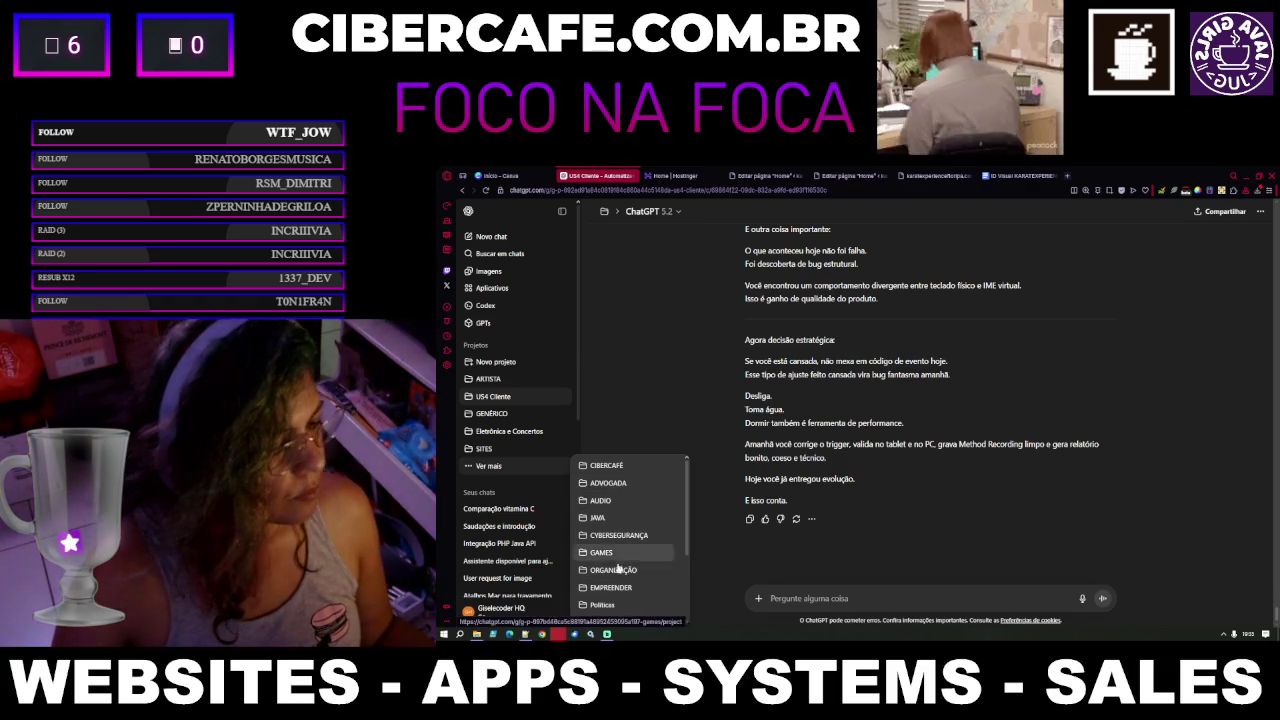
scroll(630, 570, down, 2)
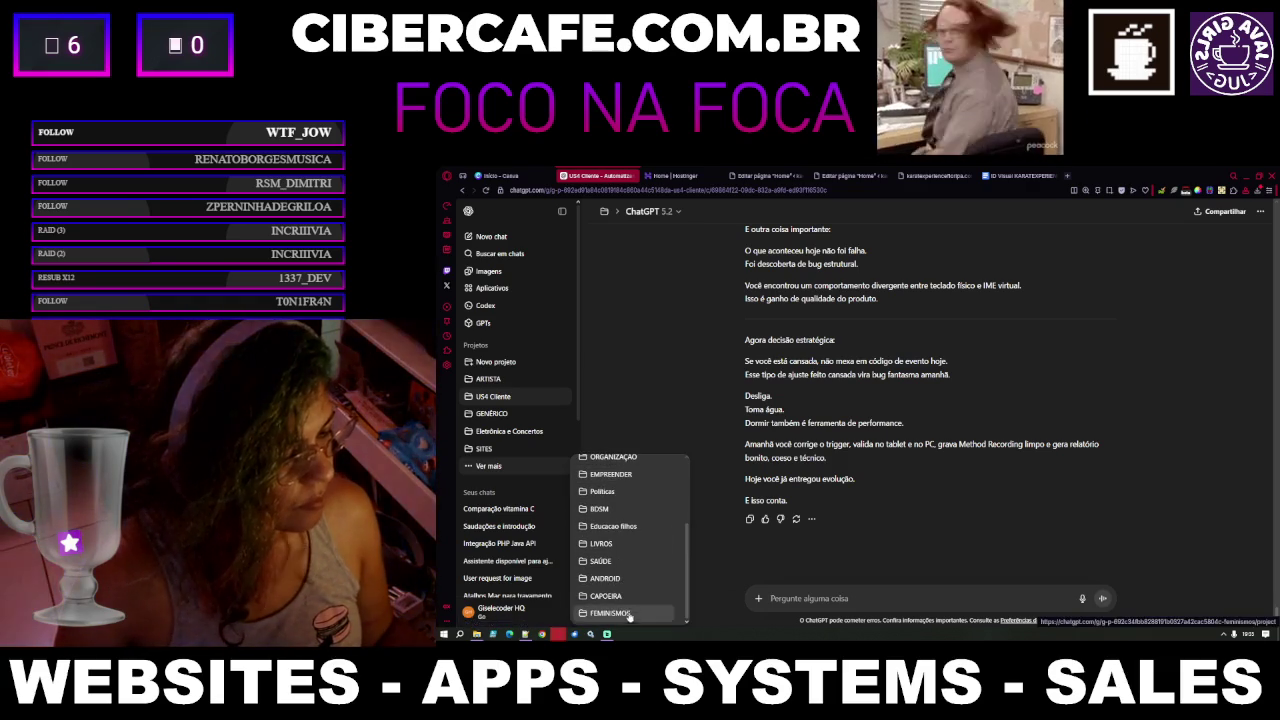
Open the SITES project and its Karate Experience Floripa chat
click(498, 452)
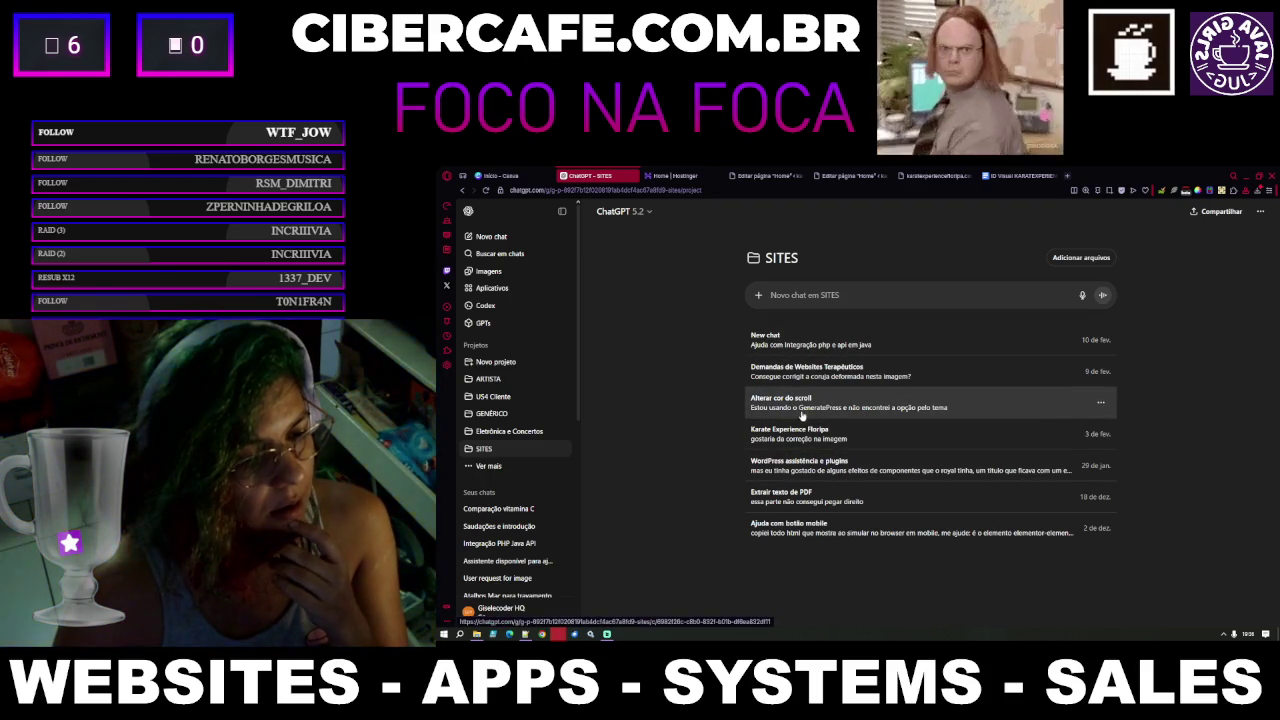
click(808, 446)
text(vol)
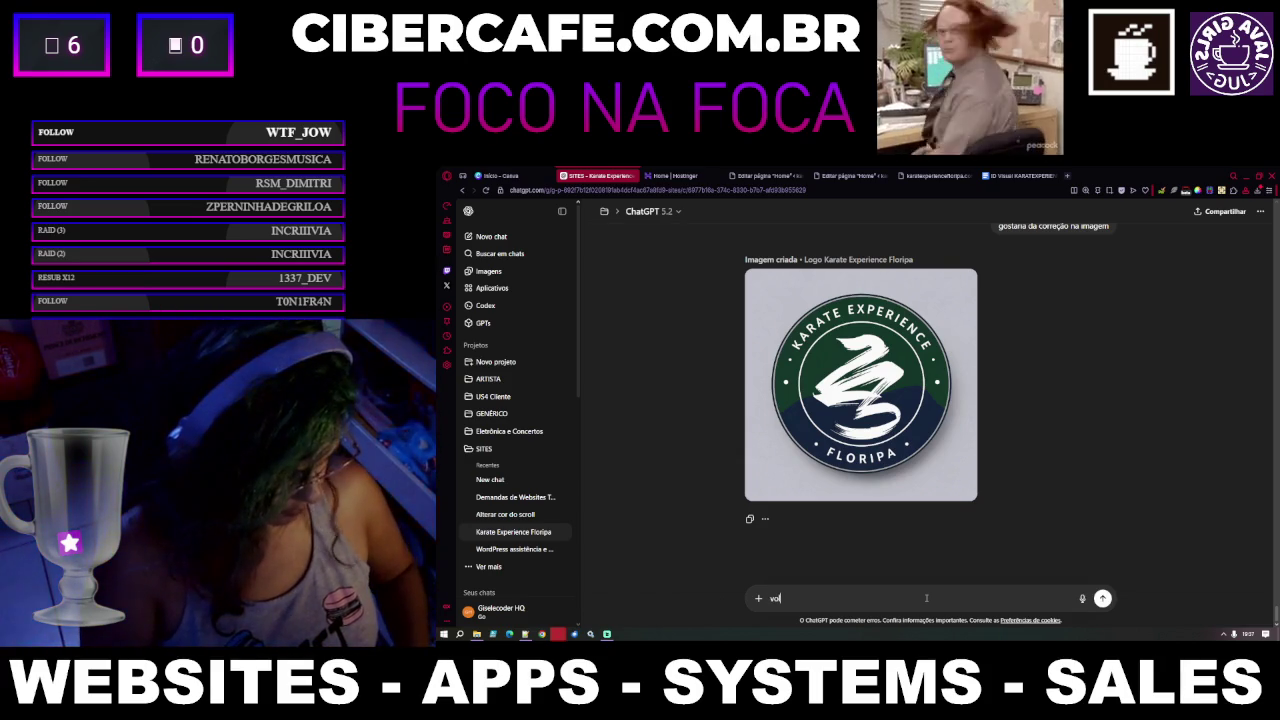
Send 'voltei', draft a note that the client answered about the 5 logo options, then open Downloads
text(tei)
key(Return)
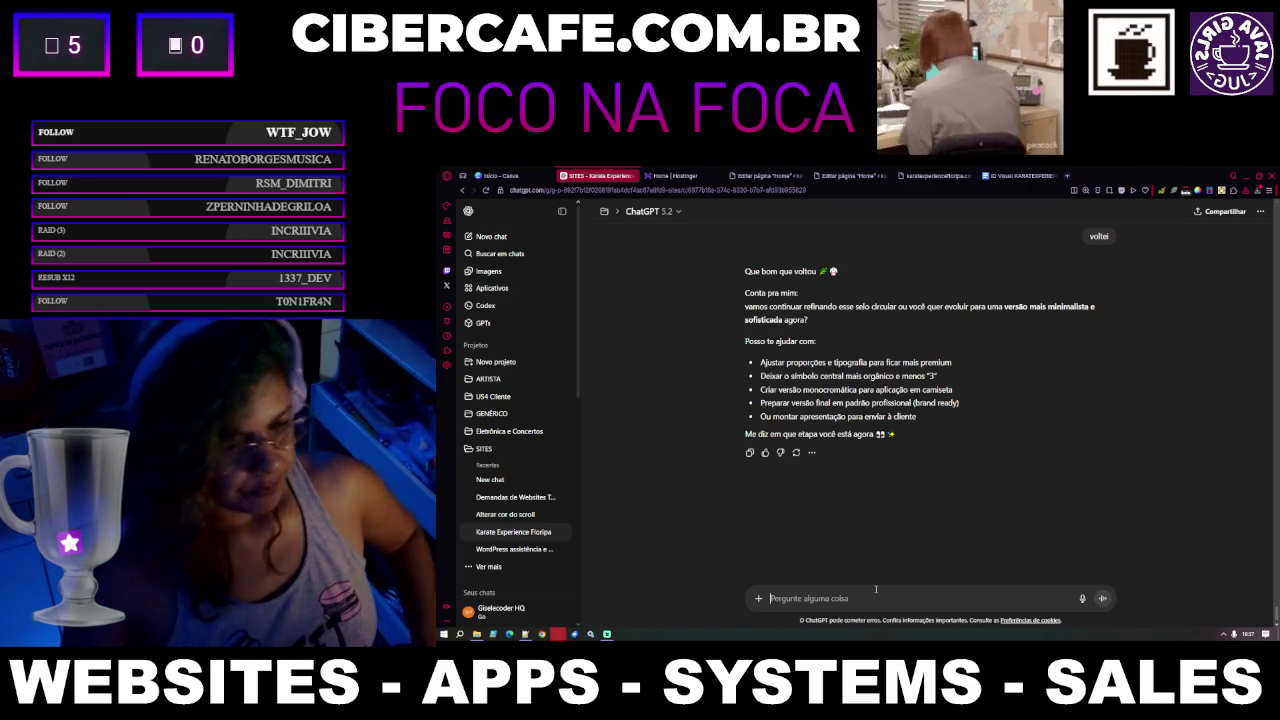
text(A cliente me respondeu c)
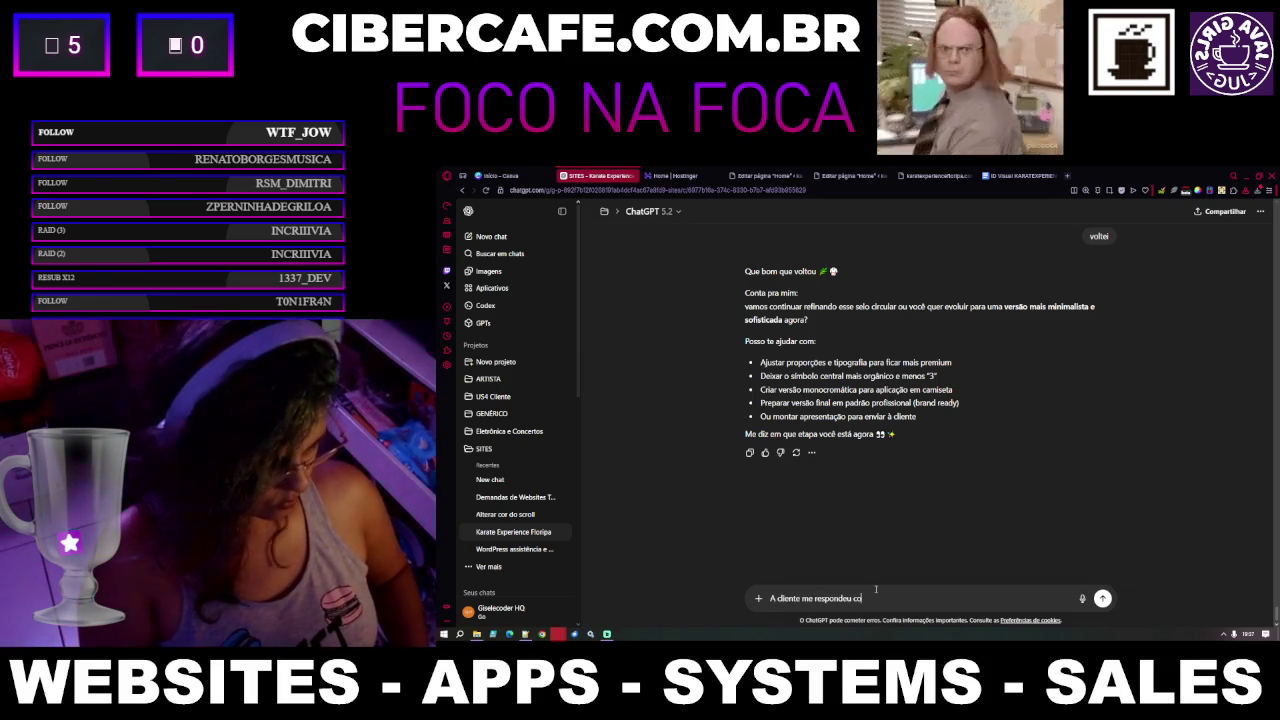
key(BackSpace)
text(as )
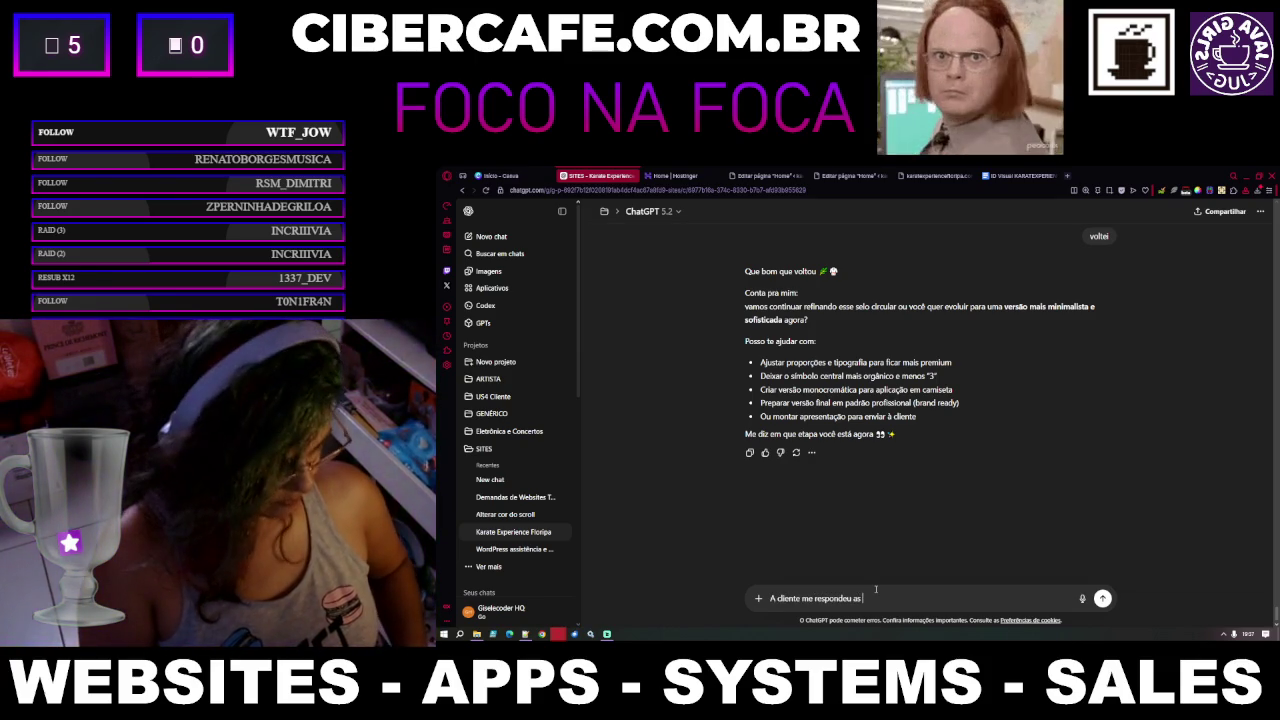
text(possibilidades que enviamos de logos que fizemos 5)
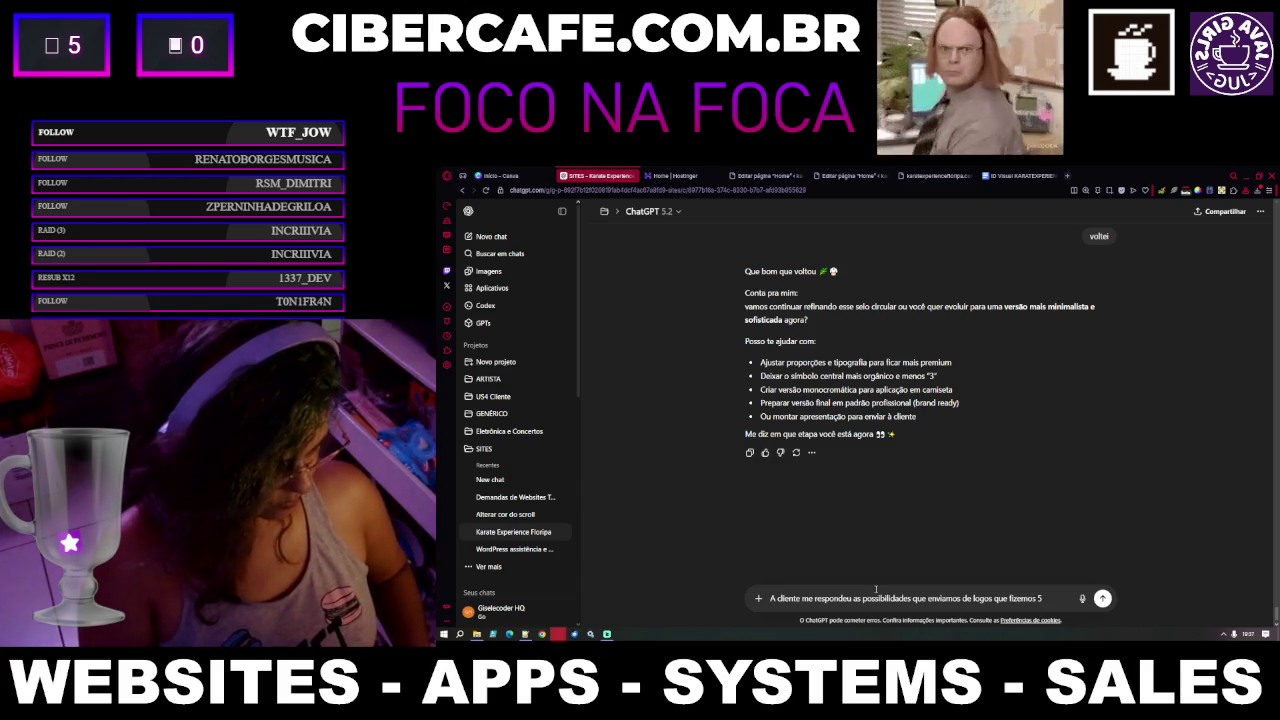
text( lembra?)
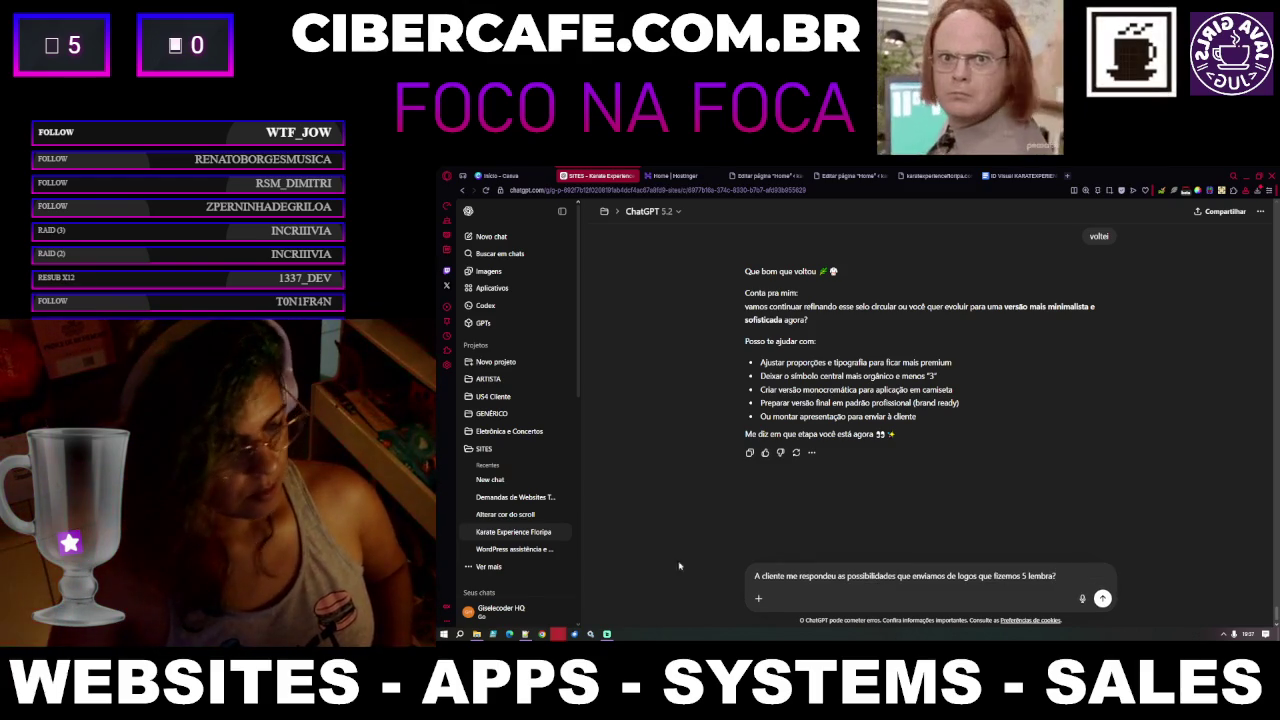
click(477, 634)
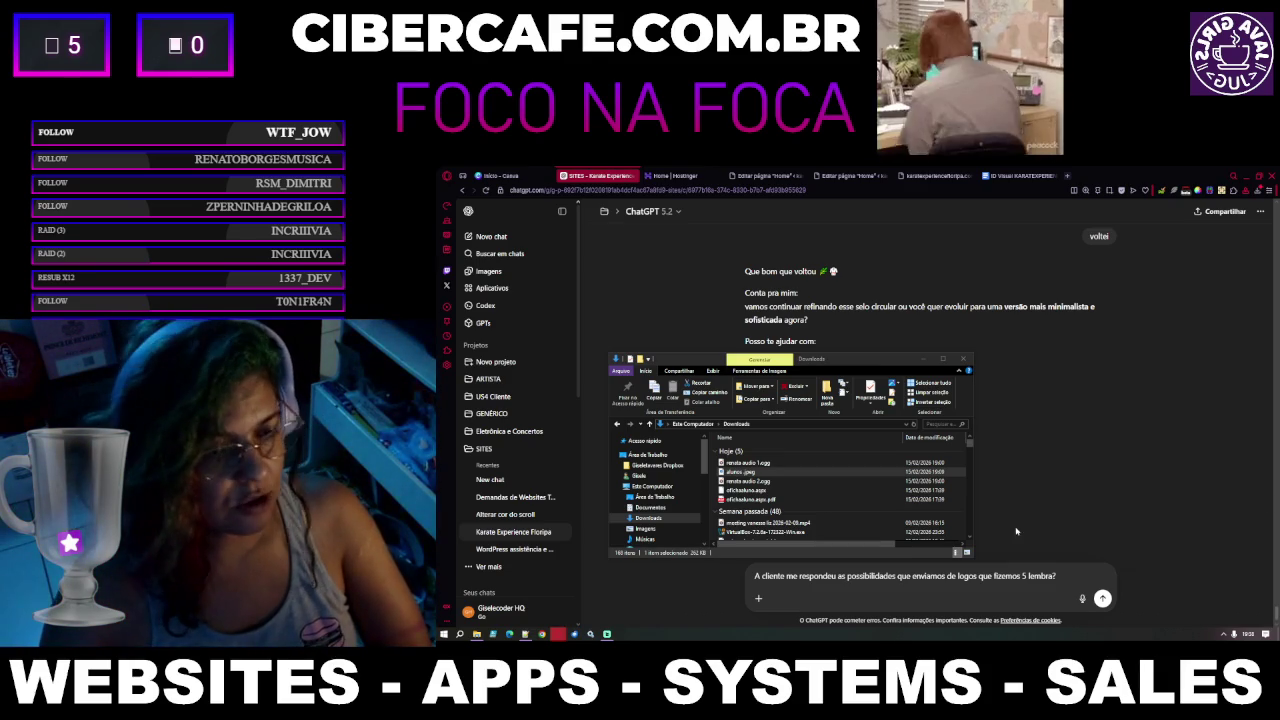
Move the Downloads window up and right, then switch to the ID Visual KARATEXPERIENCE document
drag(870, 360, 1131, 316)
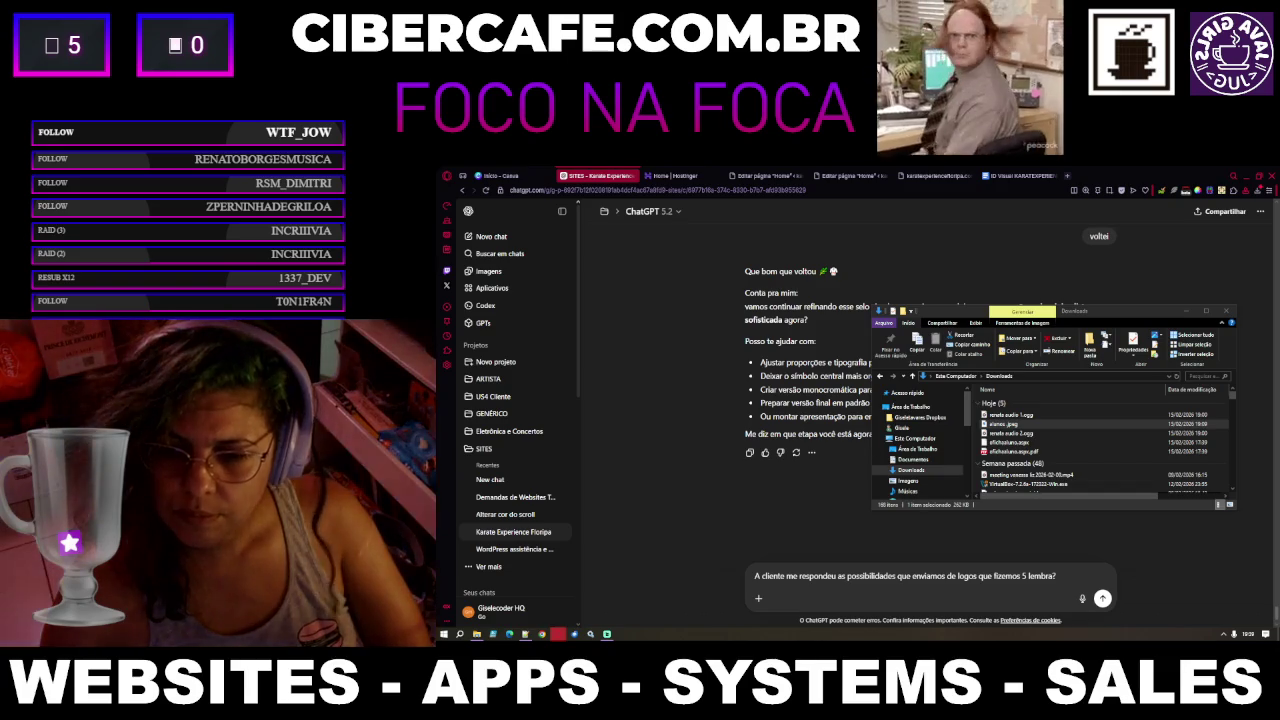
click(1009, 177)
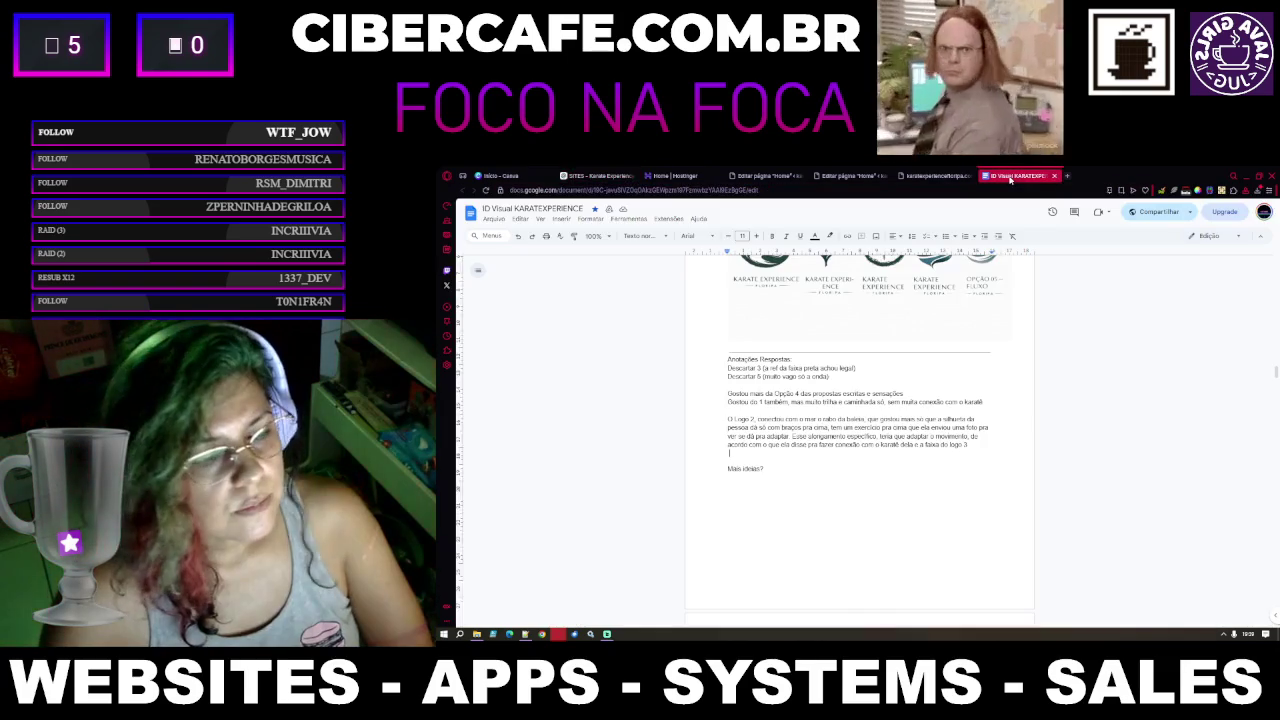
Add a new note line below the Logo 2 feedback about adapting the logo
drag(728, 358, 988, 452)
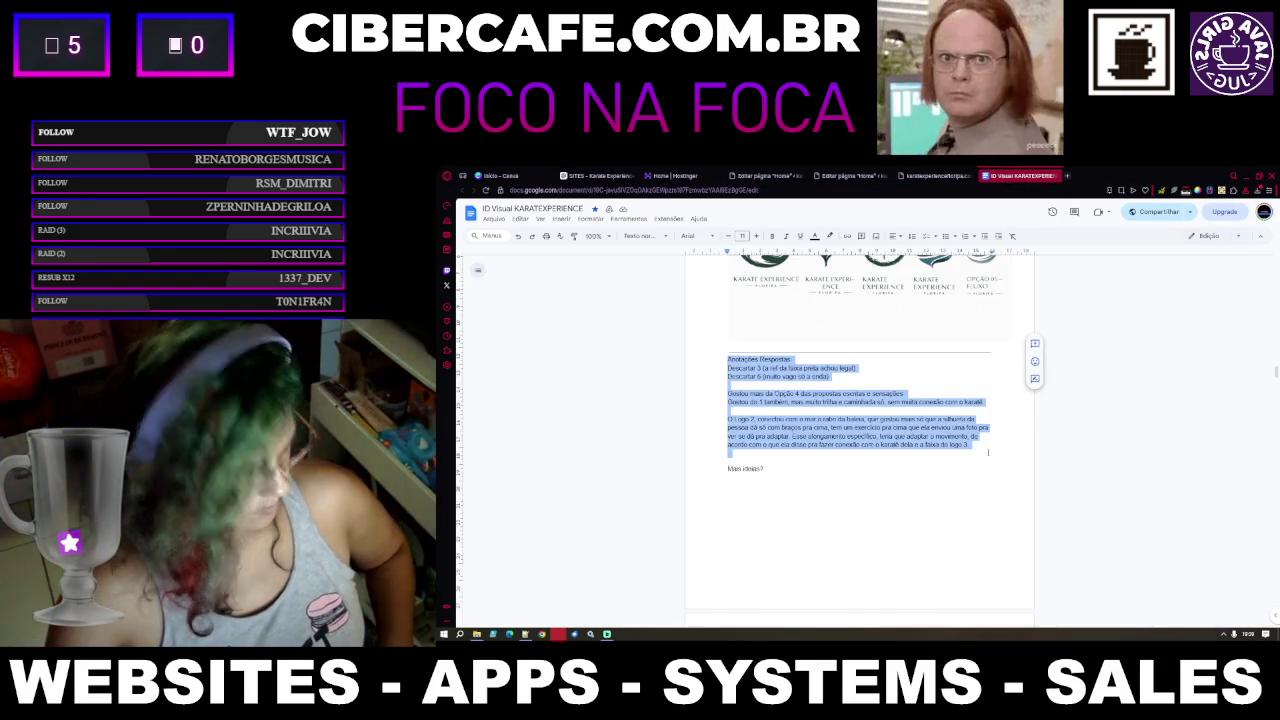
click(850, 453)
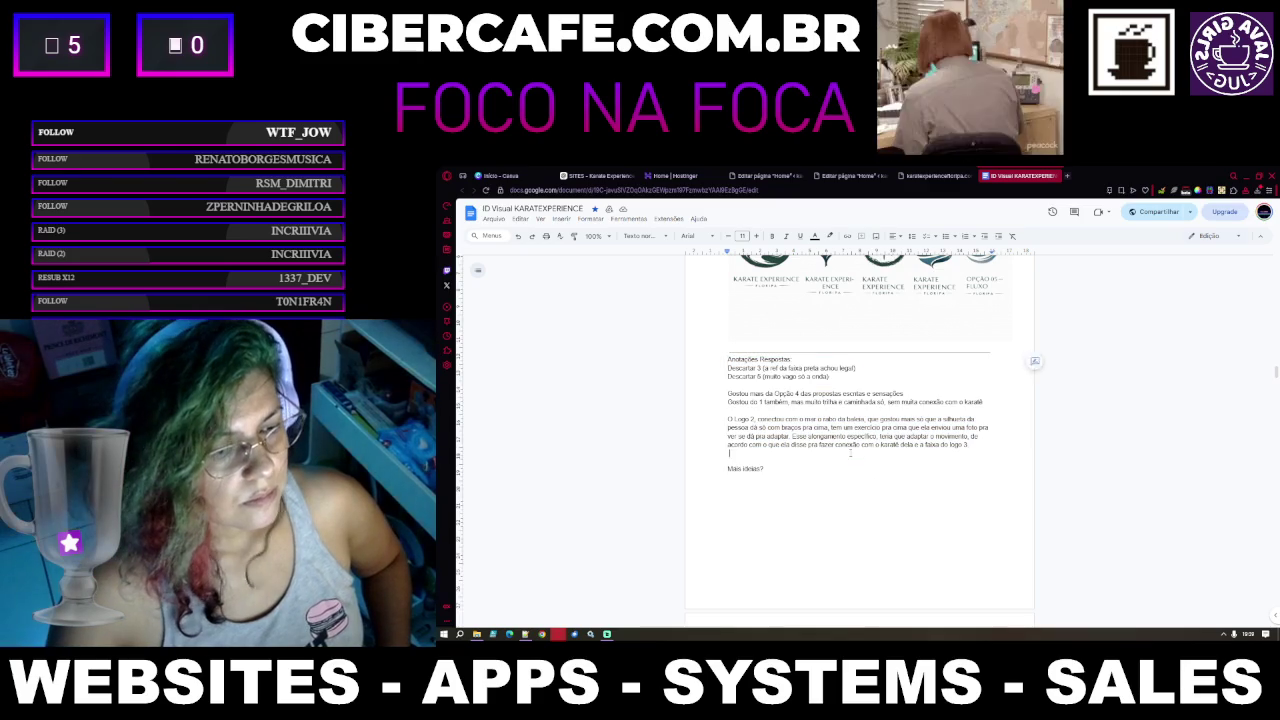
key(Return)
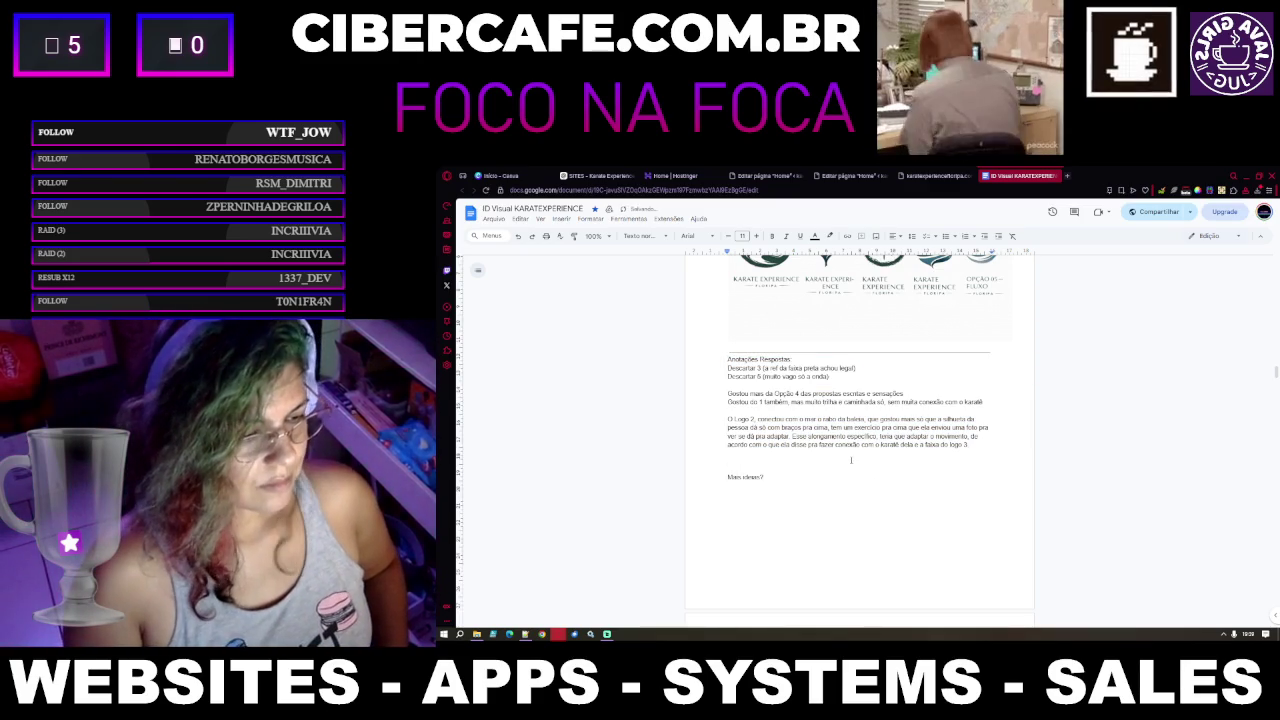
text(Teria )
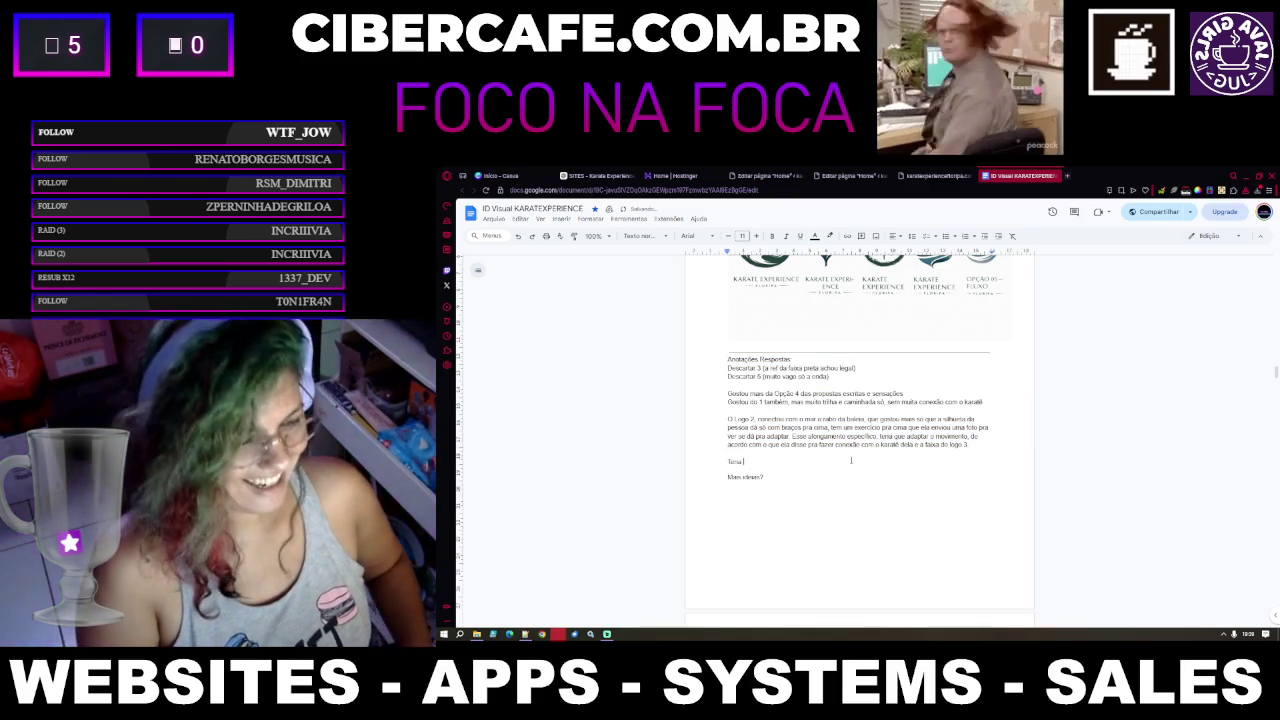
text(que adaptar )
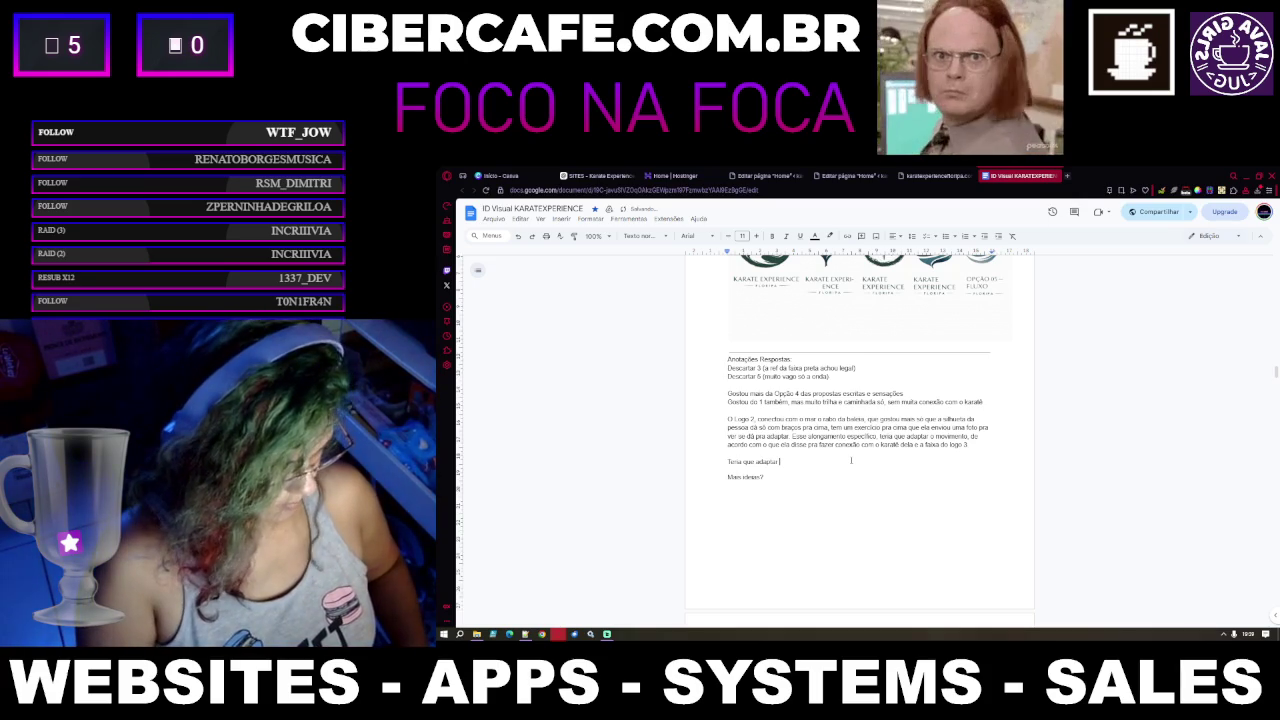
text(o logo pro que ela)
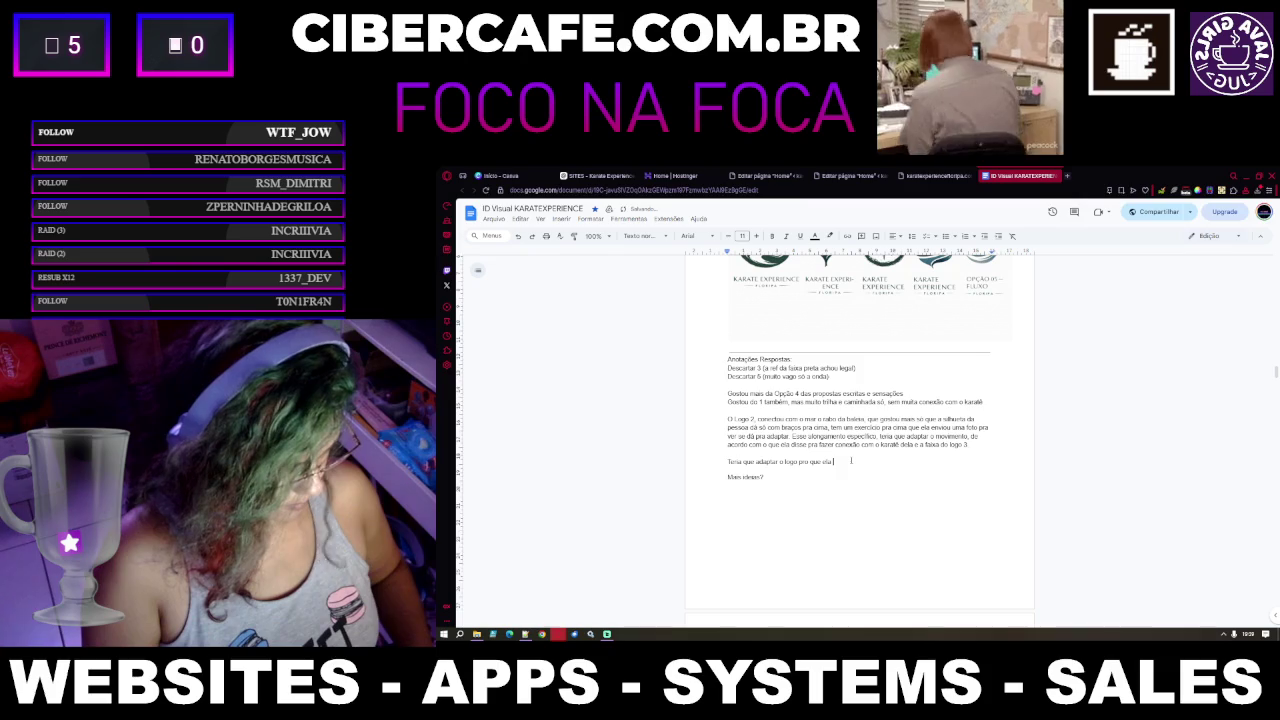
text(falou d)
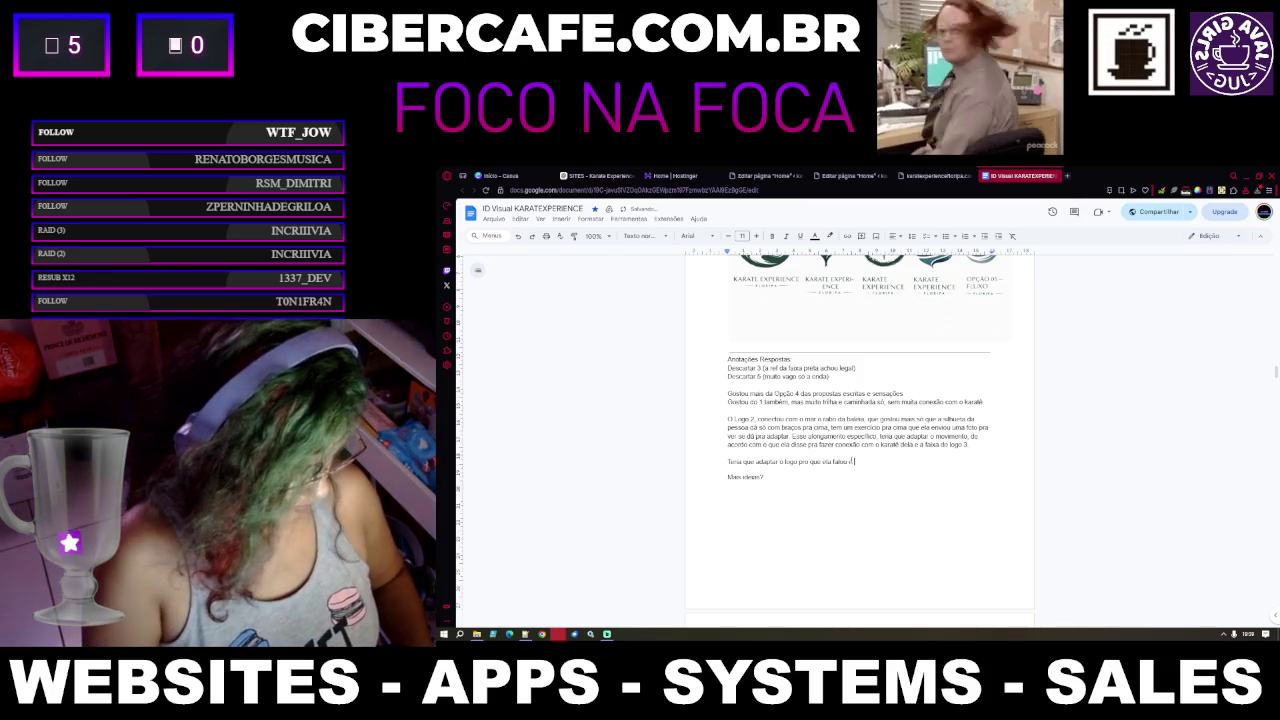
text( sugeriu)
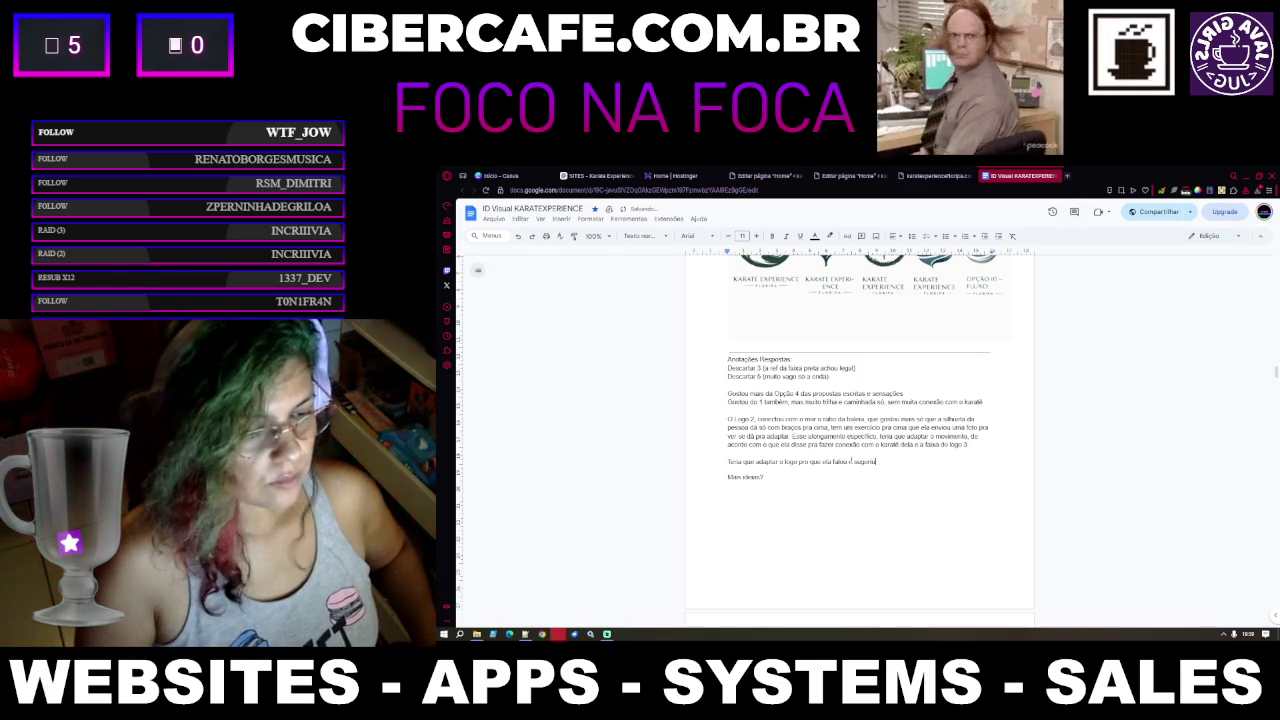
triple_click(851, 460)
text(Fazer uma adap)
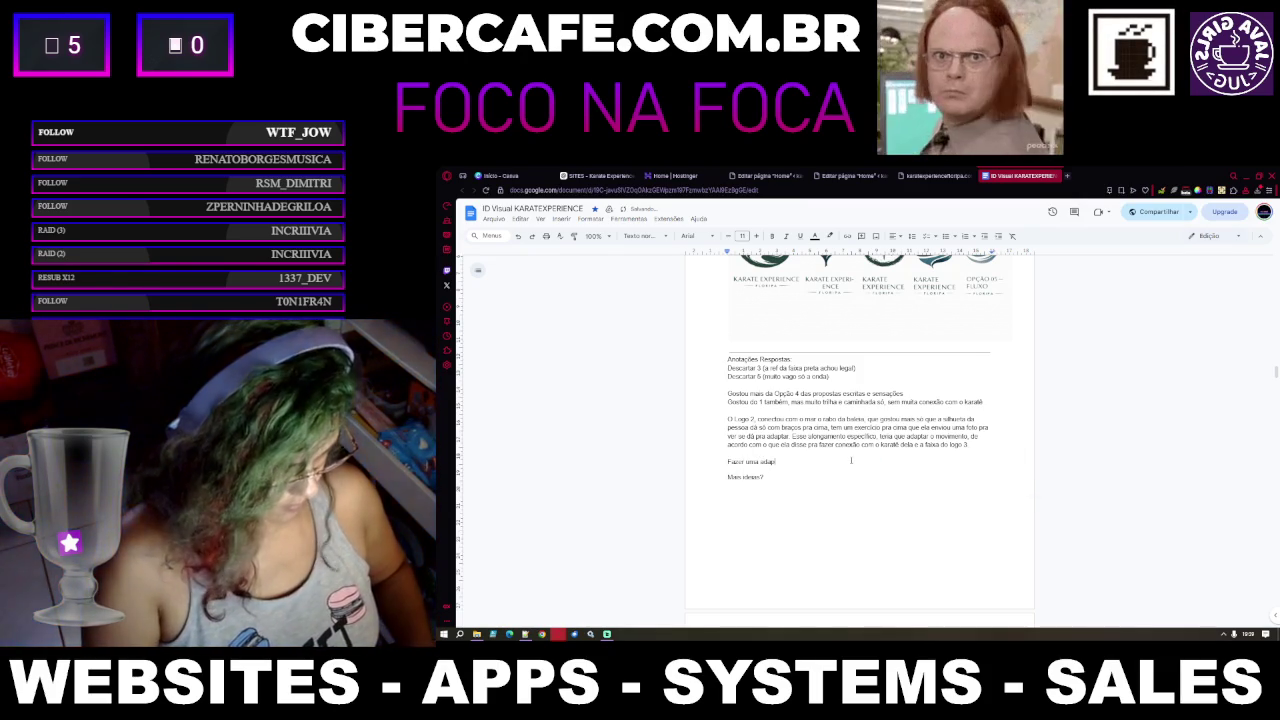
text( ta)
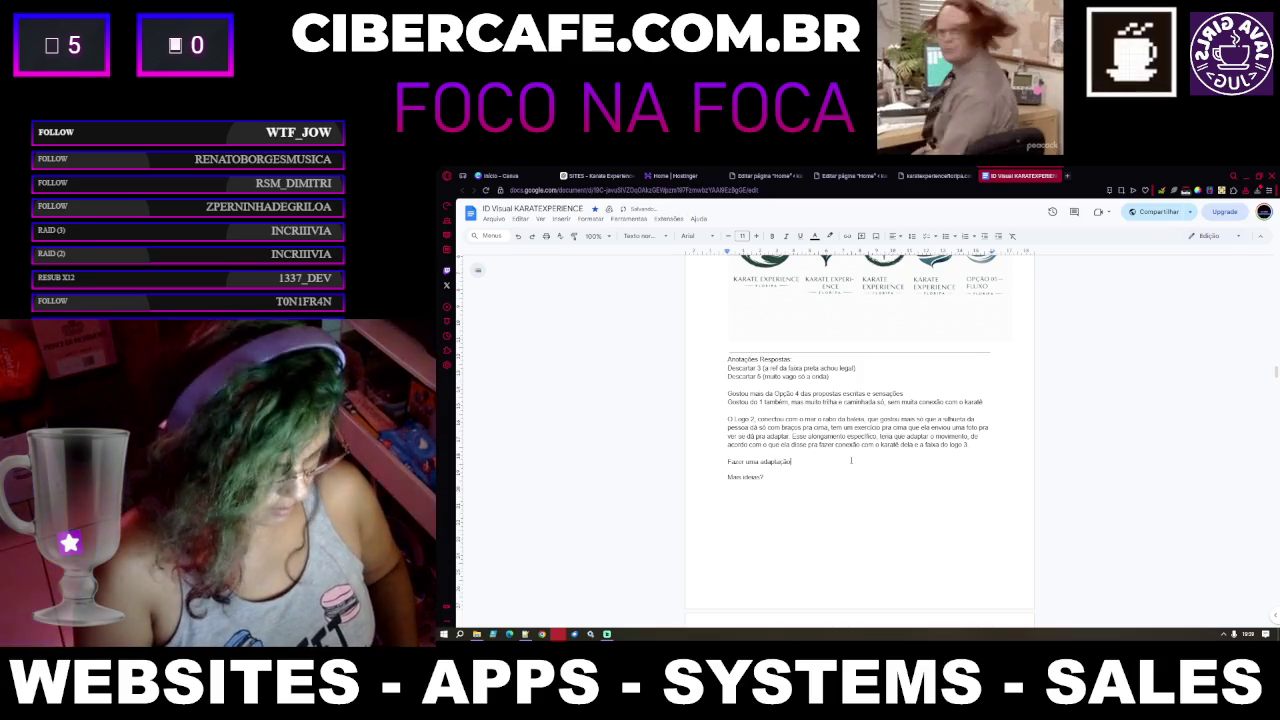
text(,)
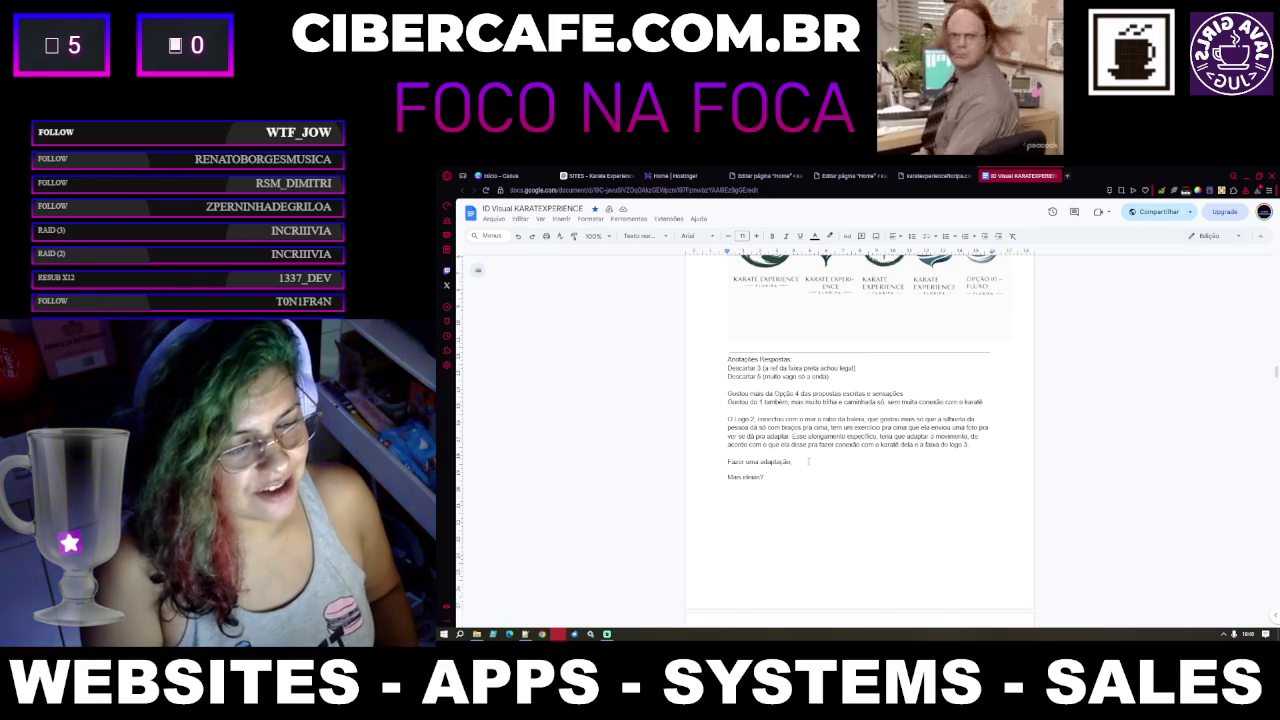
key(BackSpace)
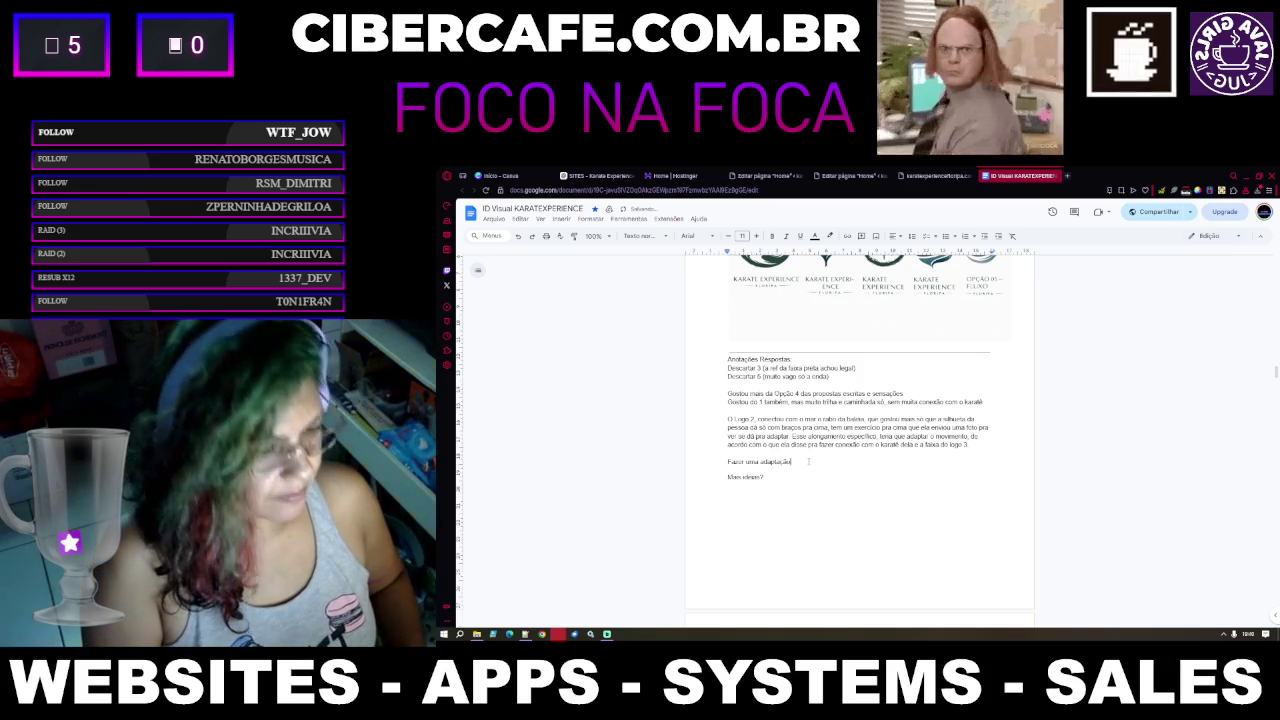
key(BackSpace)
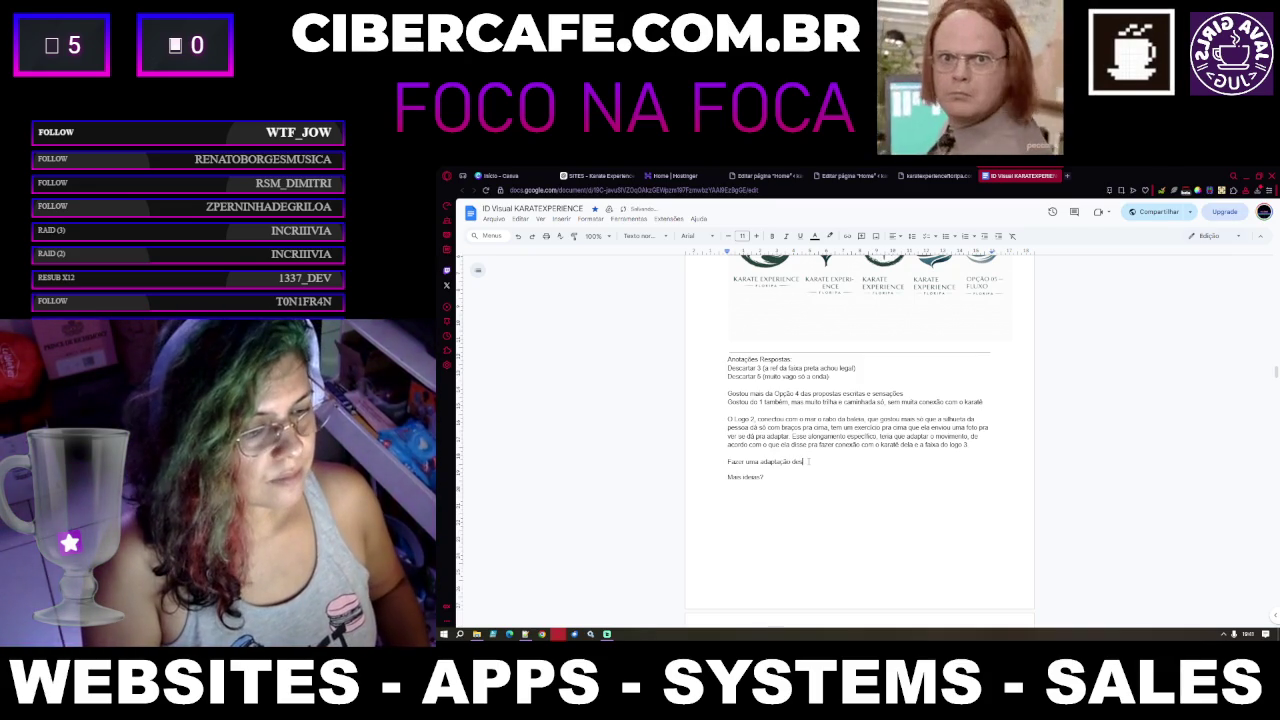
text(logo.)
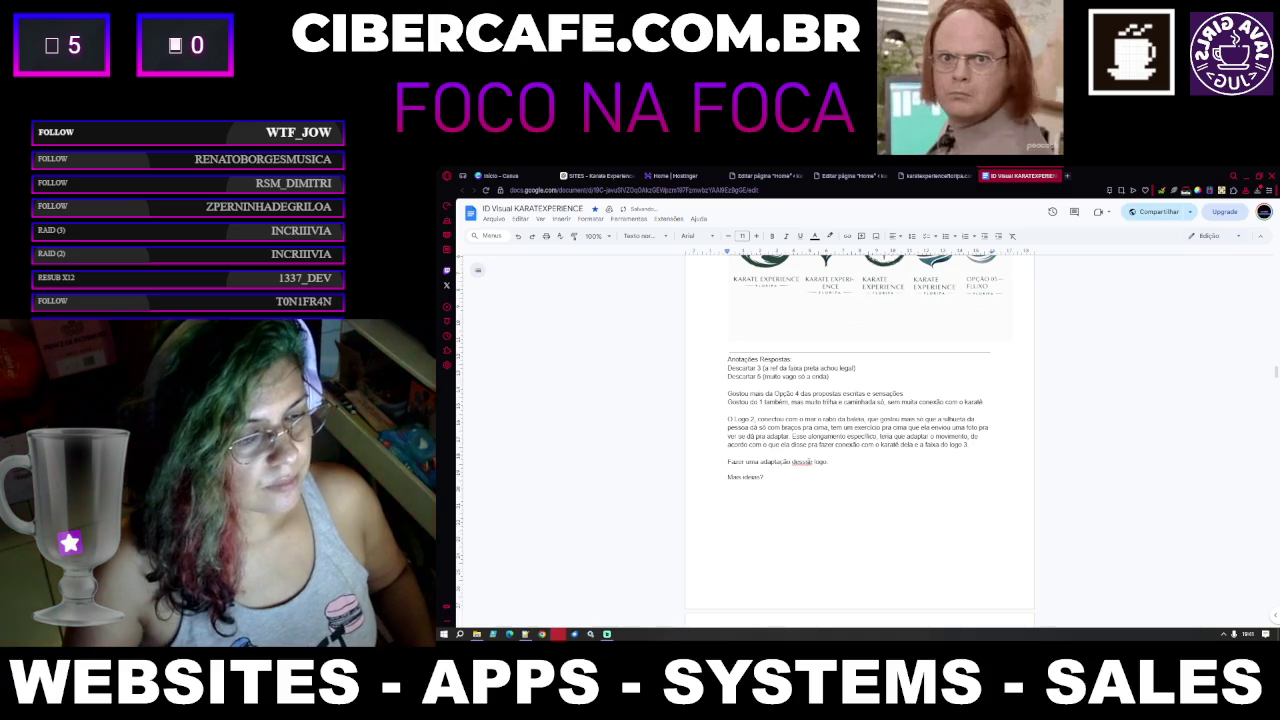
Trim the note to 'Fazer uma adaptação' and copy the feedback notes from Anotações Respostas down
click(802, 462)
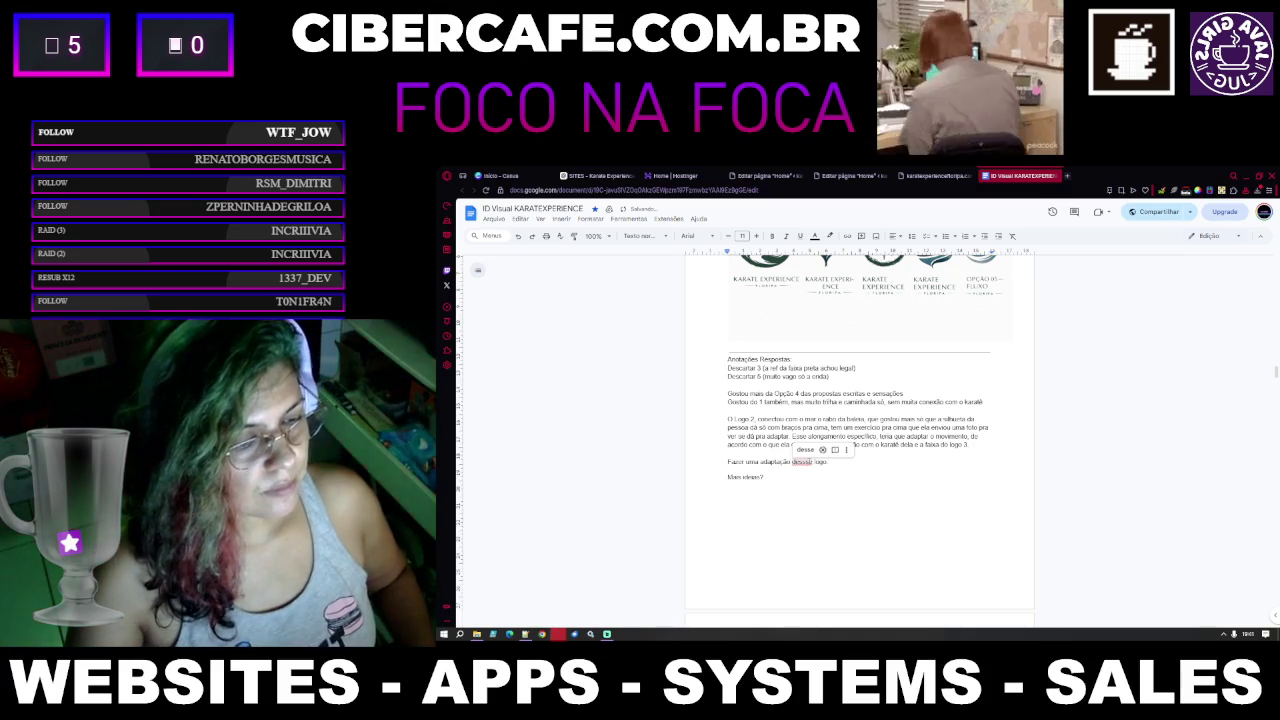
click(802, 470)
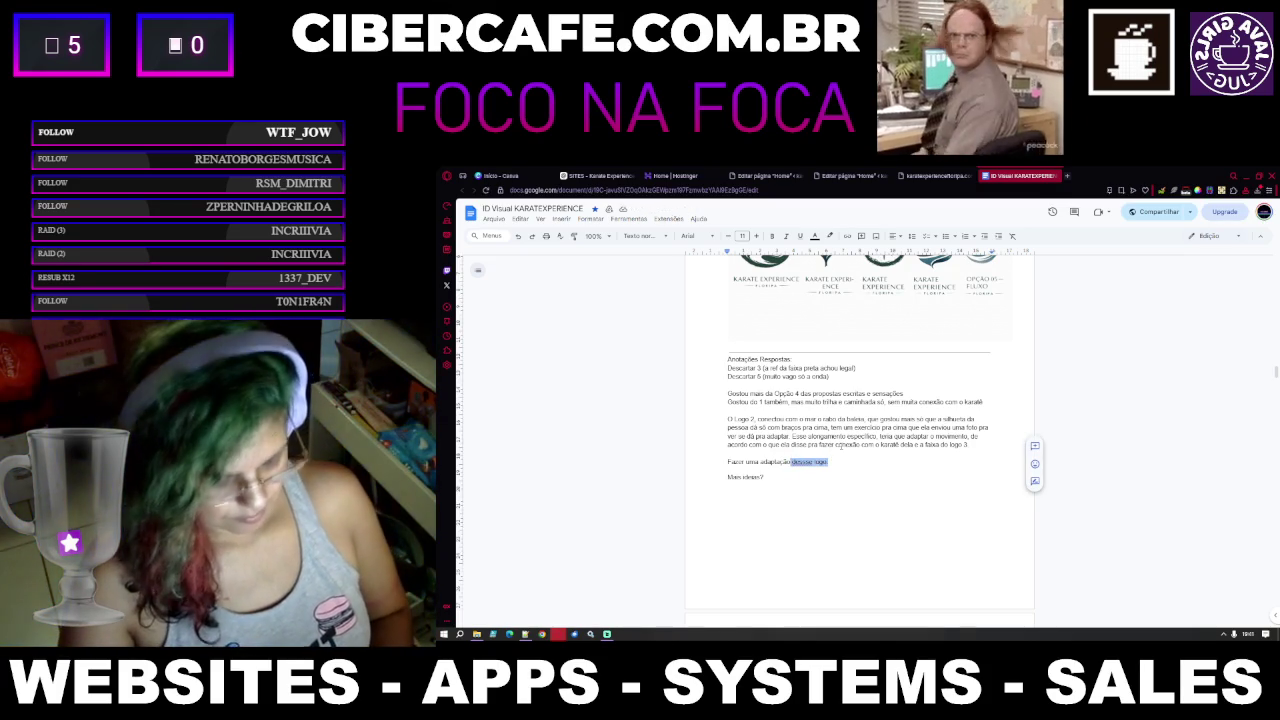
key(BackSpace)
drag(808, 459, 816, 349)
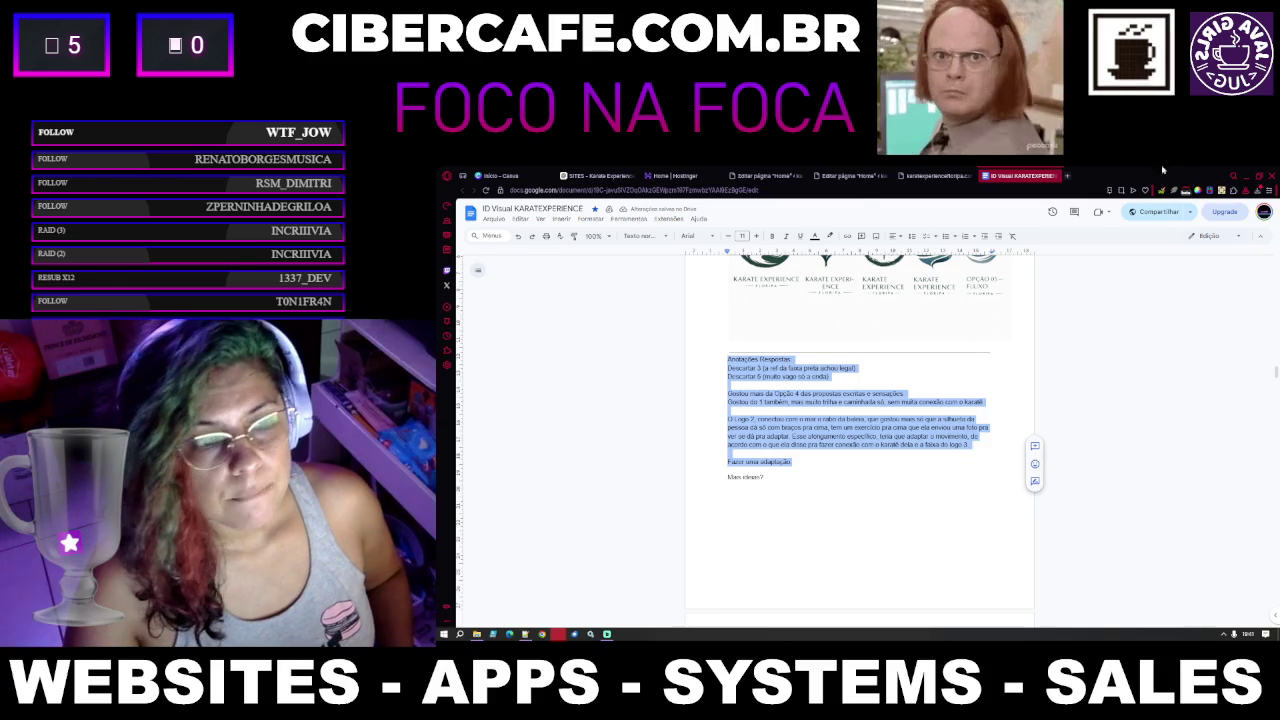
click(597, 175)
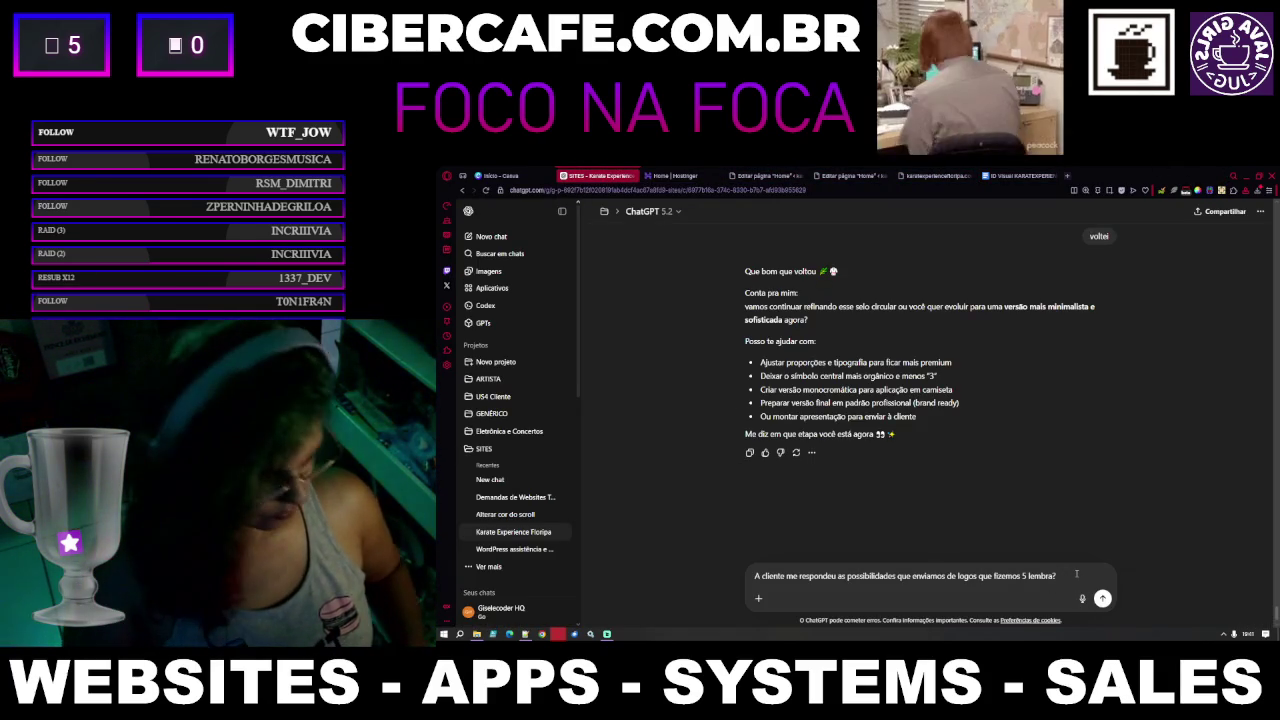
Type 'Vou reenviar aqui pra recordar', paste the feedback notes, and attach the two .ogg audio recordings
text(Vou reenviar aqui pra re)
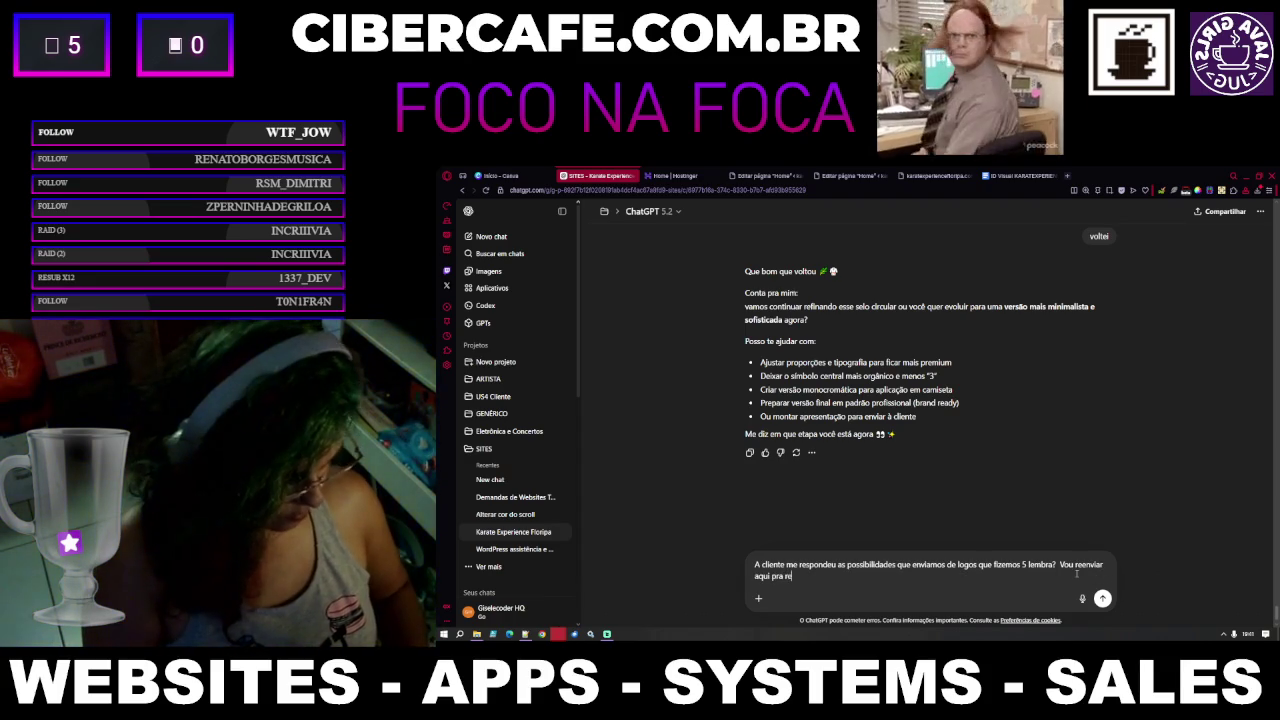
text(cordar.)
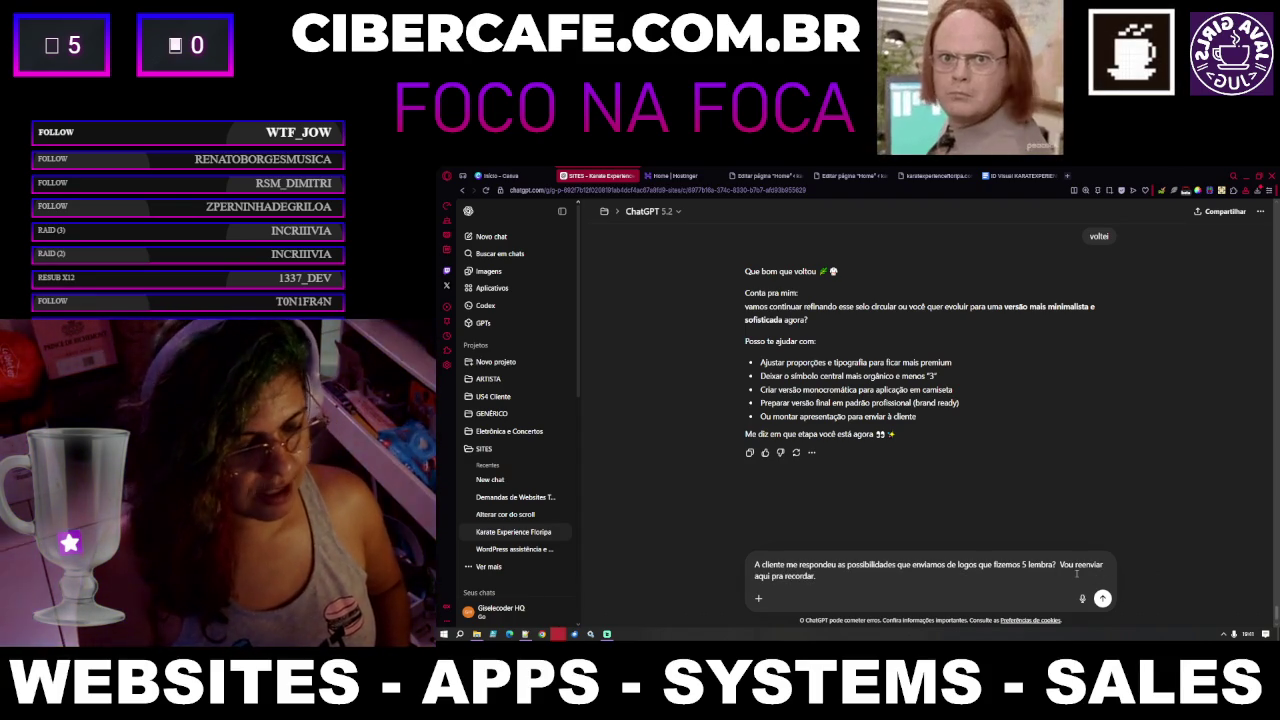
key(ctrl+v)
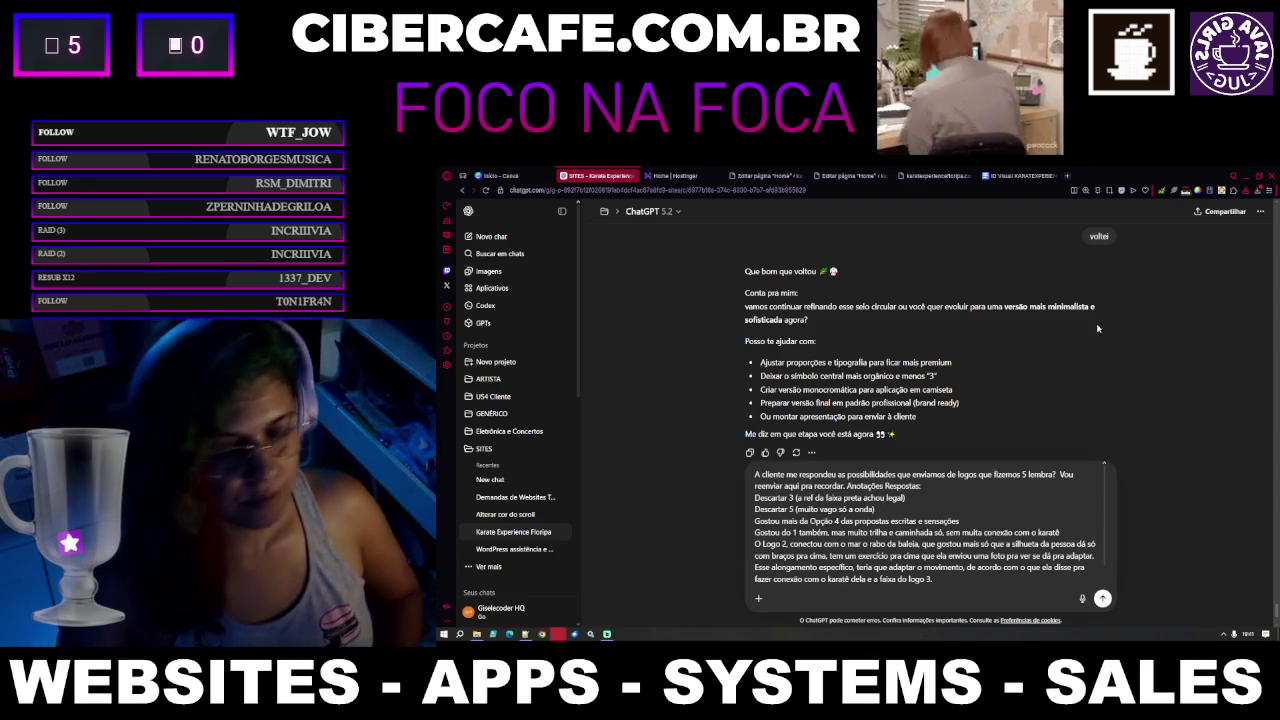
click(758, 599)
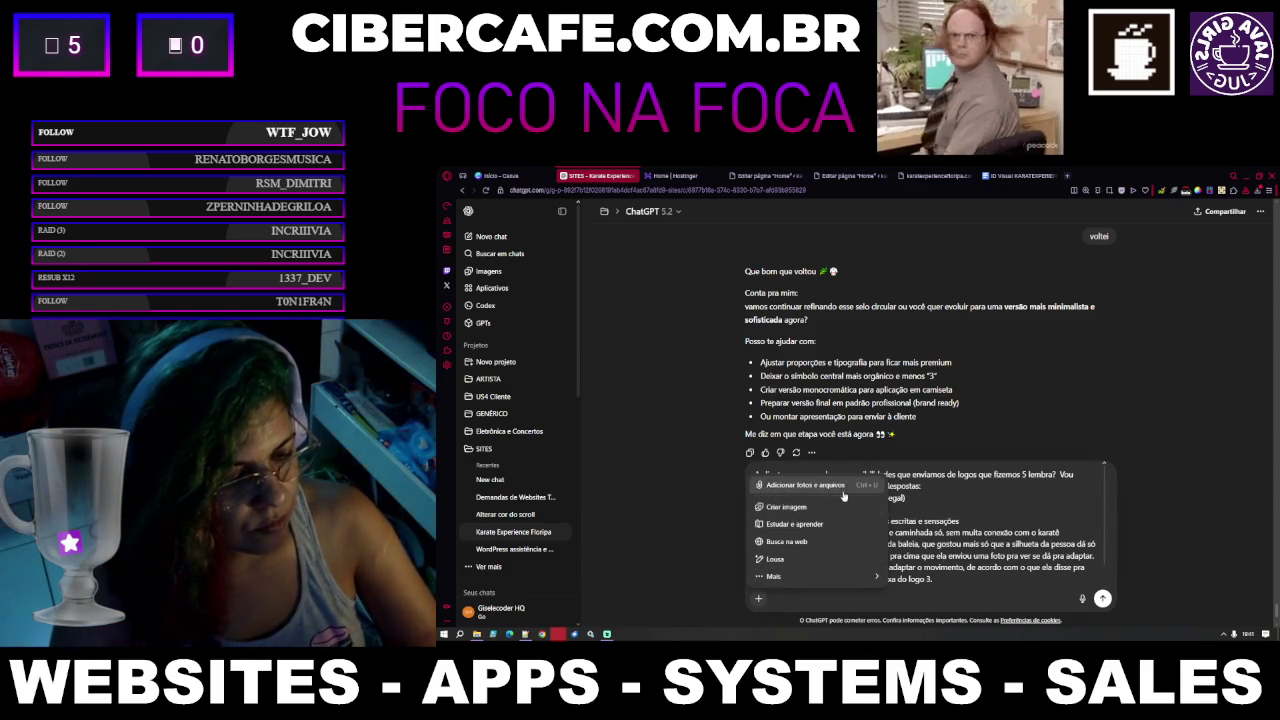
click(829, 486)
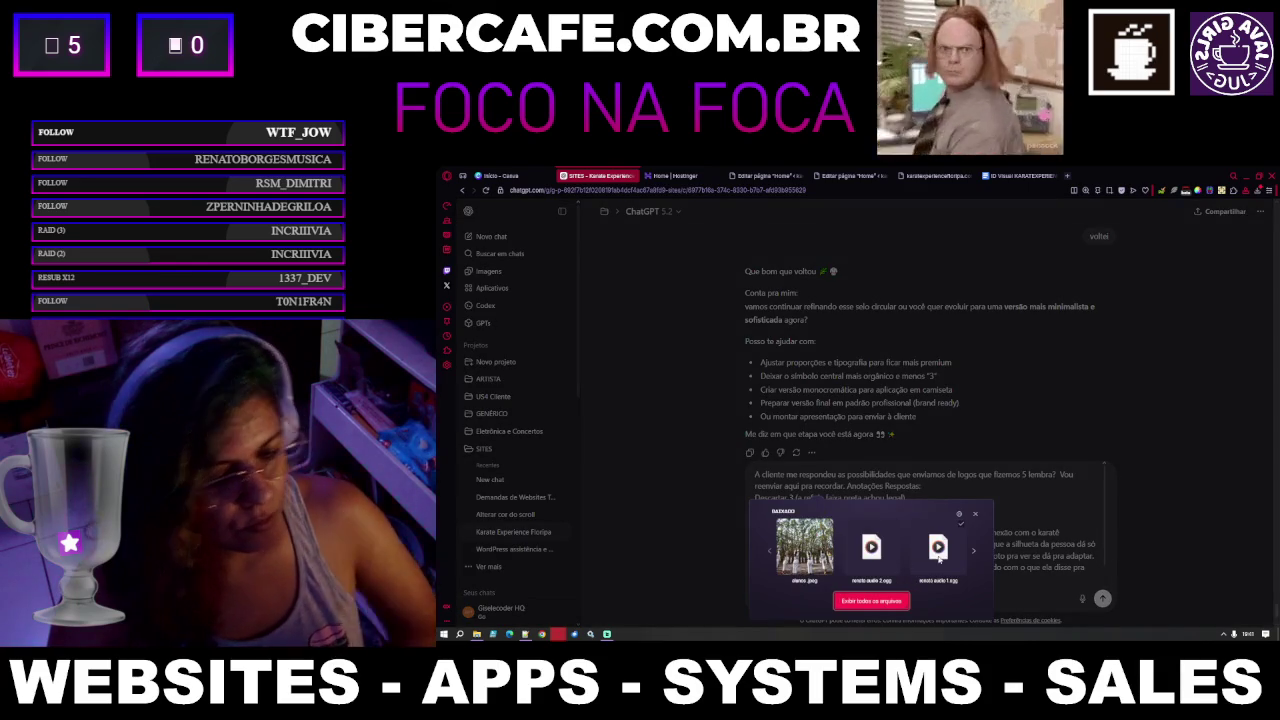
click(961, 525)
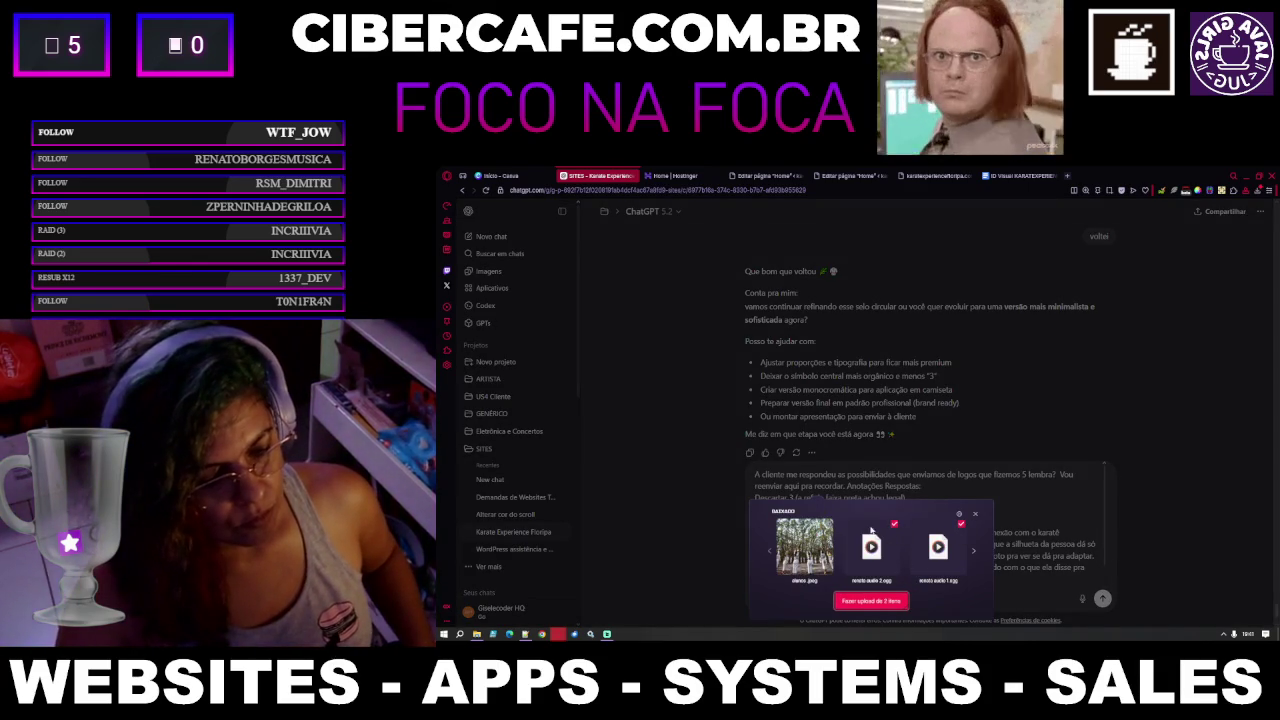
click(871, 600)
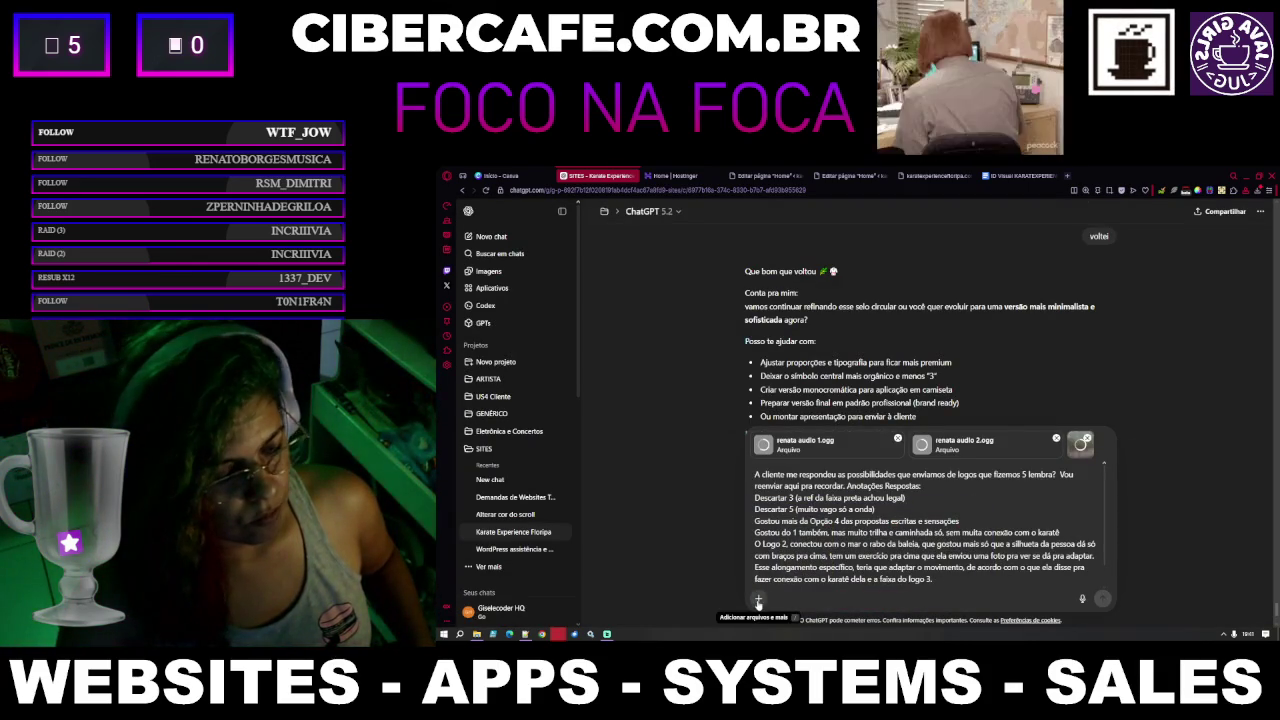
click(758, 598)
click(831, 486)
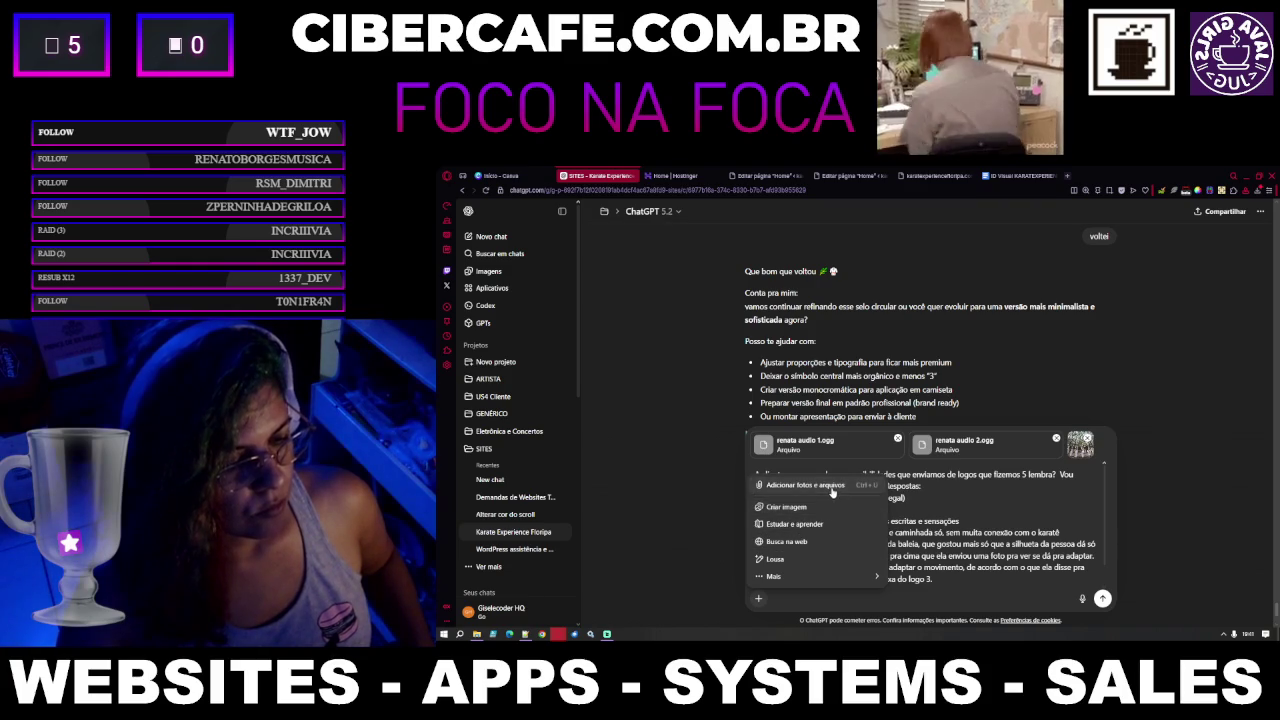
In the full file picker, go up to Downloads and scroll to the Karate Experience Floripa folder
click(888, 597)
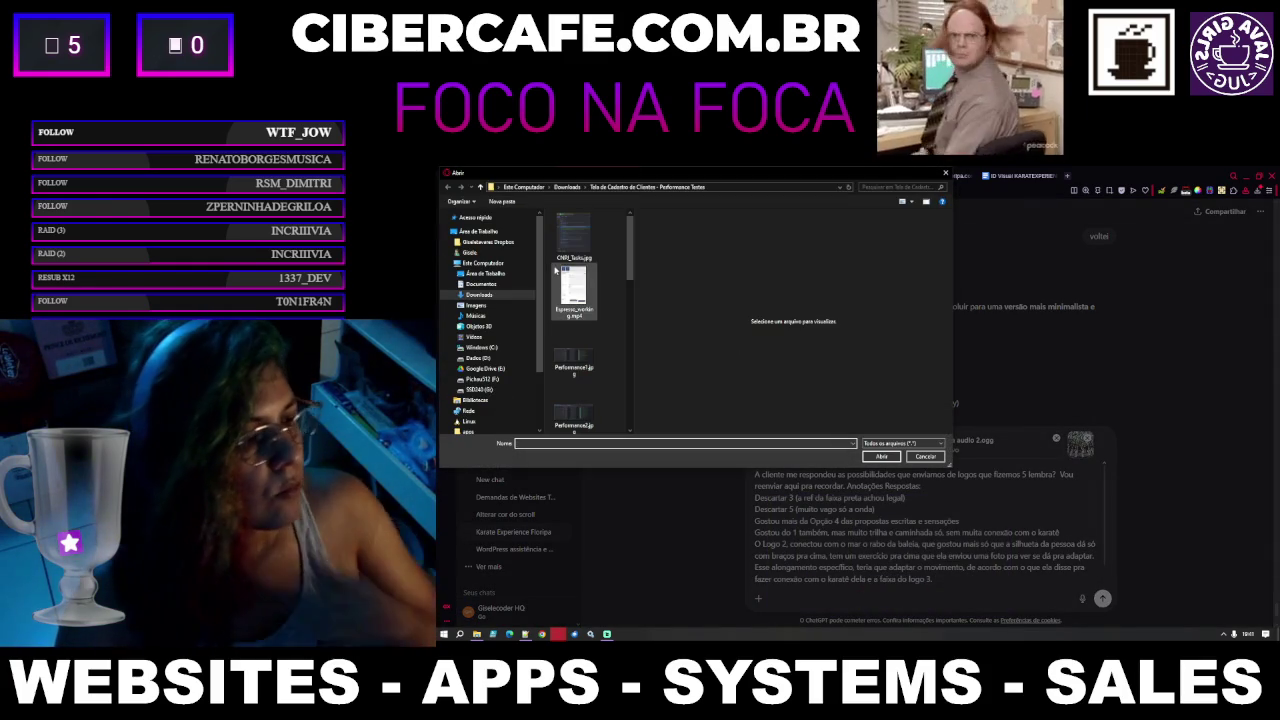
scroll(581, 308, down, 2)
scroll(581, 308, down, 1)
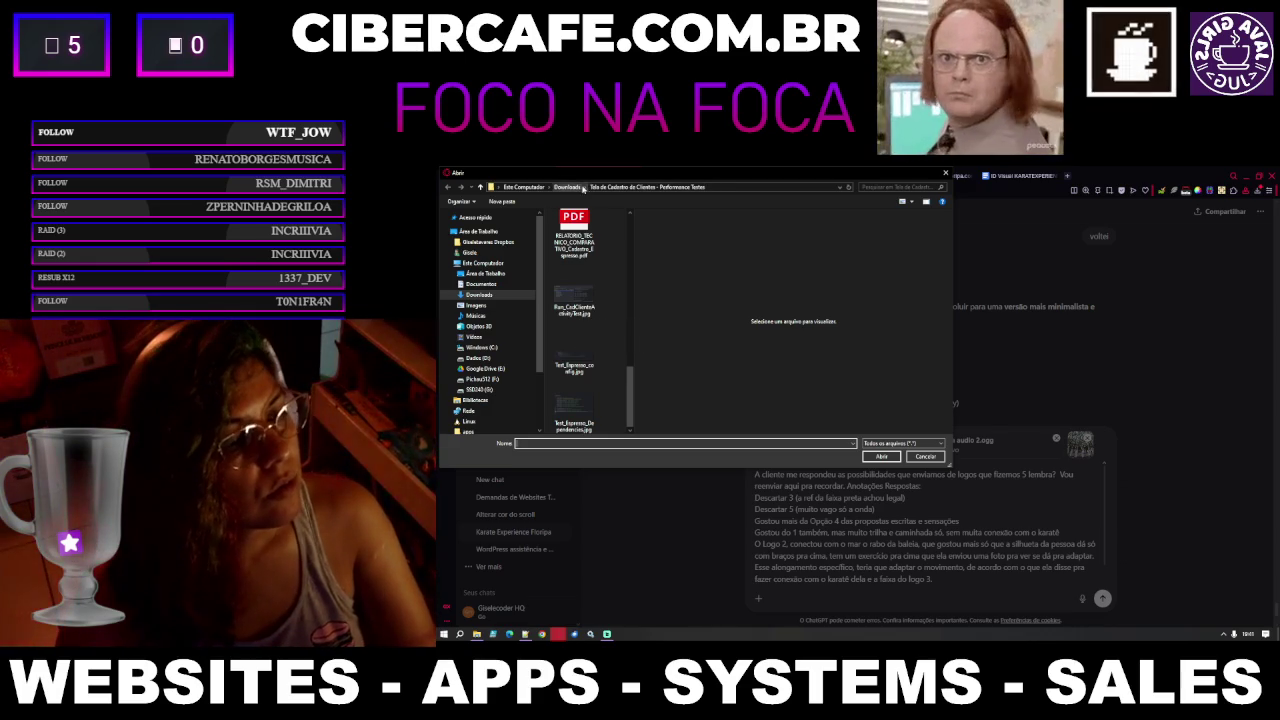
click(567, 187)
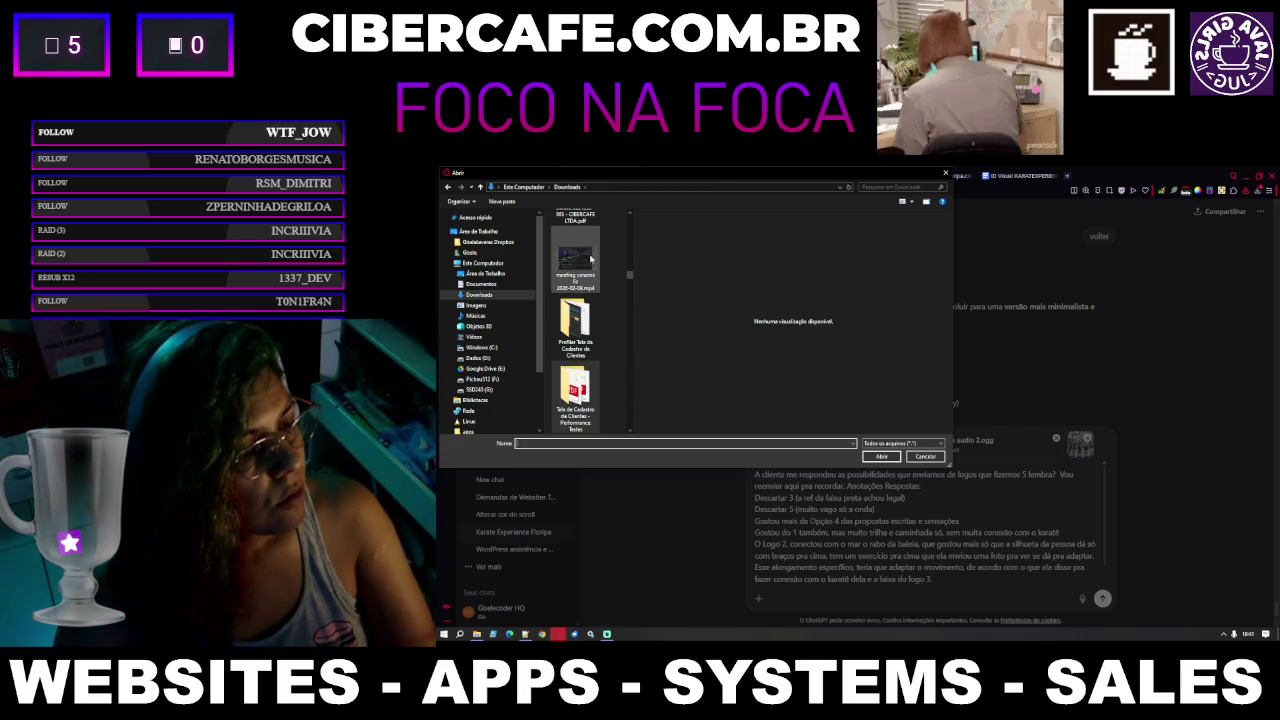
scroll(588, 260, down, 2)
scroll(590, 340, down, 3)
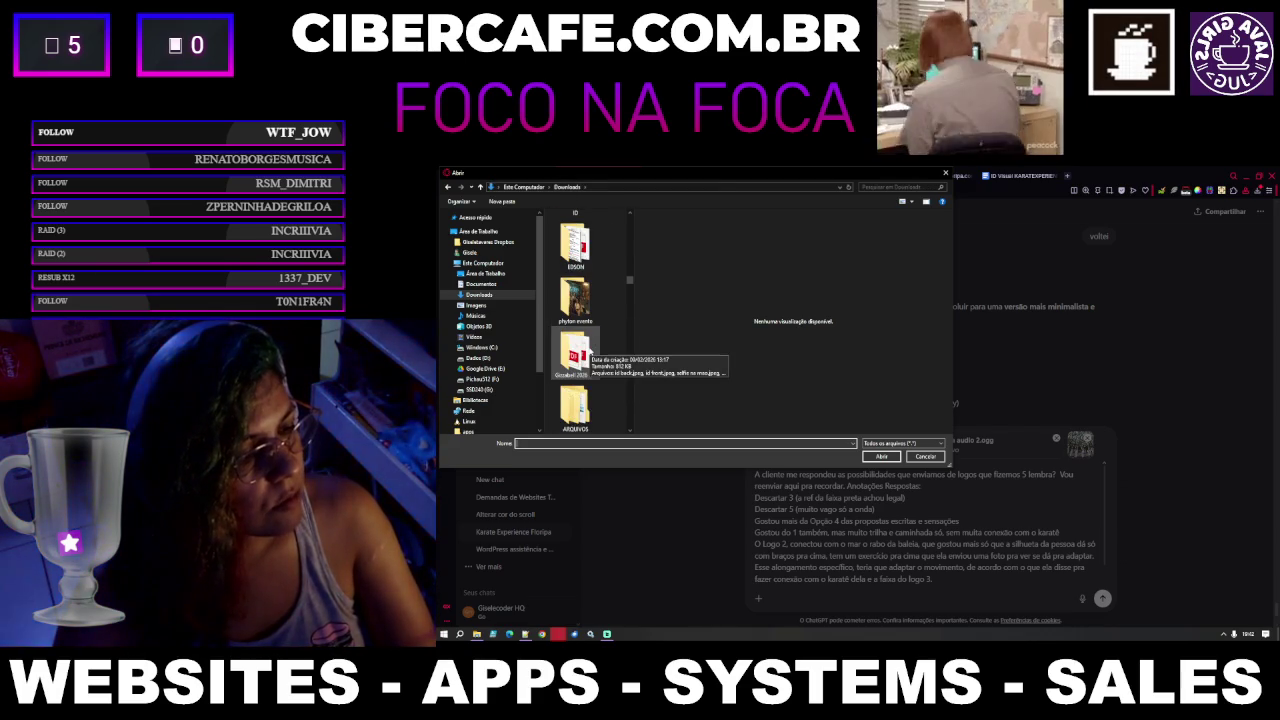
scroll(590, 350, down, 2)
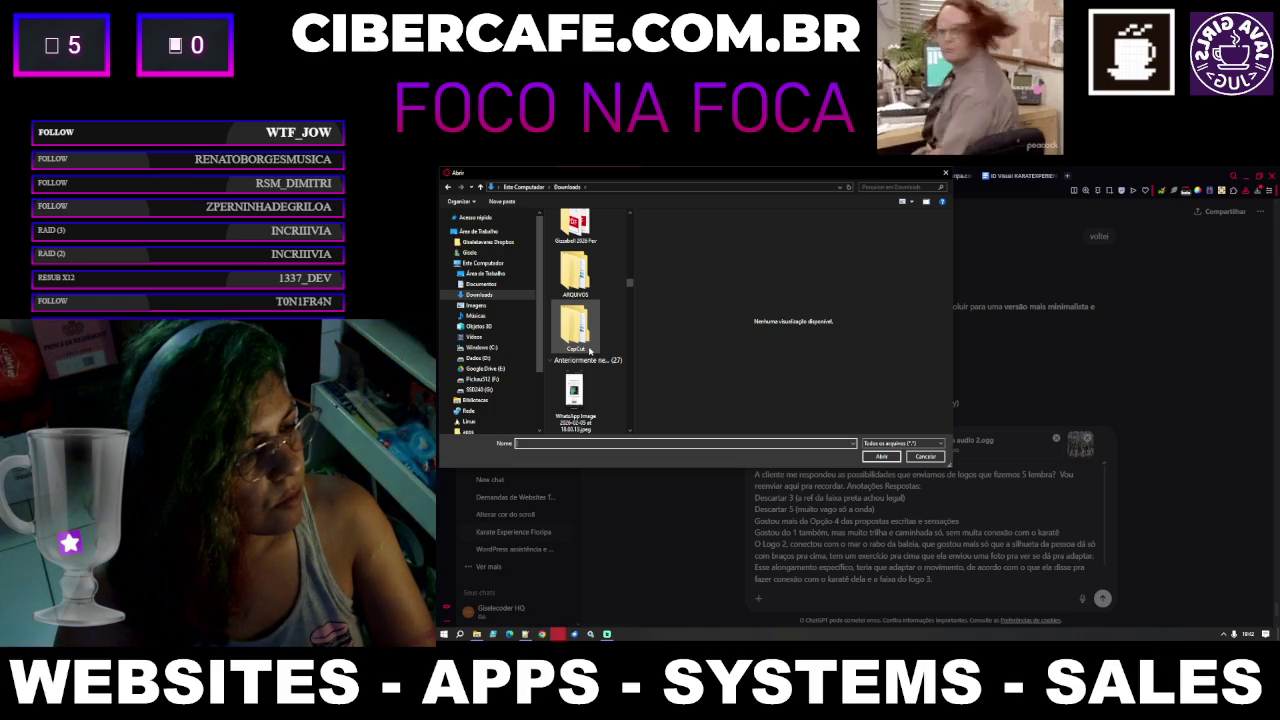
scroll(590, 350, down, 2)
scroll(590, 350, down, 2)
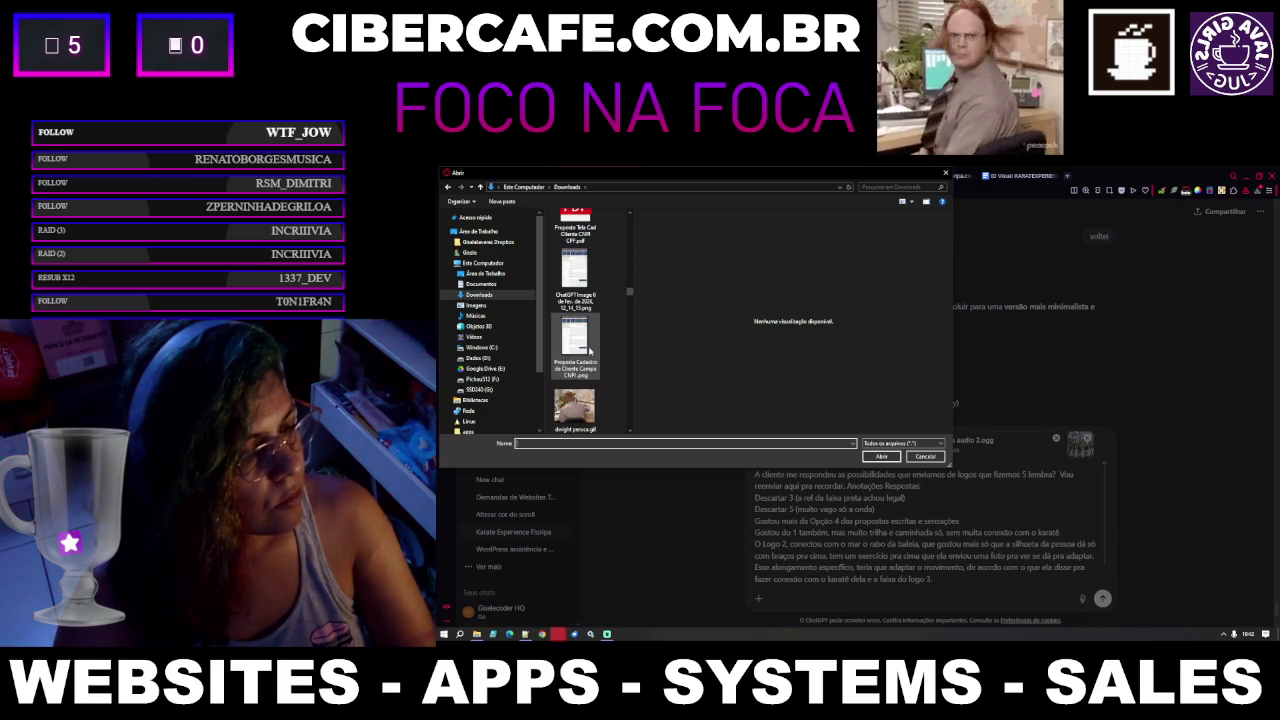
scroll(590, 350, down, 2)
scroll(590, 350, down, 2)
scroll(590, 350, down, 2)
scroll(590, 350, down, 2)
scroll(590, 350, down, 2)
scroll(590, 350, down, 2)
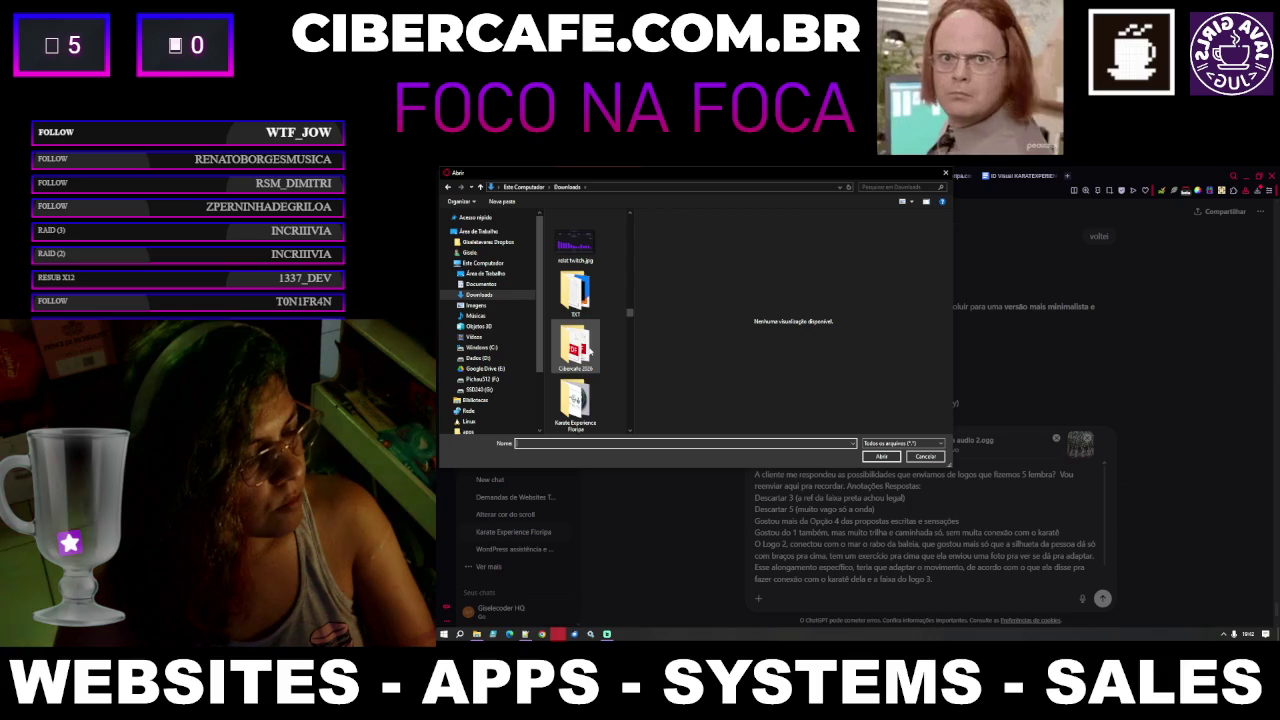
scroll(590, 348, down, 2)
Attach opcoes logo karate experience floripa.png and add 'Fazer uma adaptação. Tem como me ajudar a adaptar pro que ela disse'
double_click(590, 345)
click(578, 305)
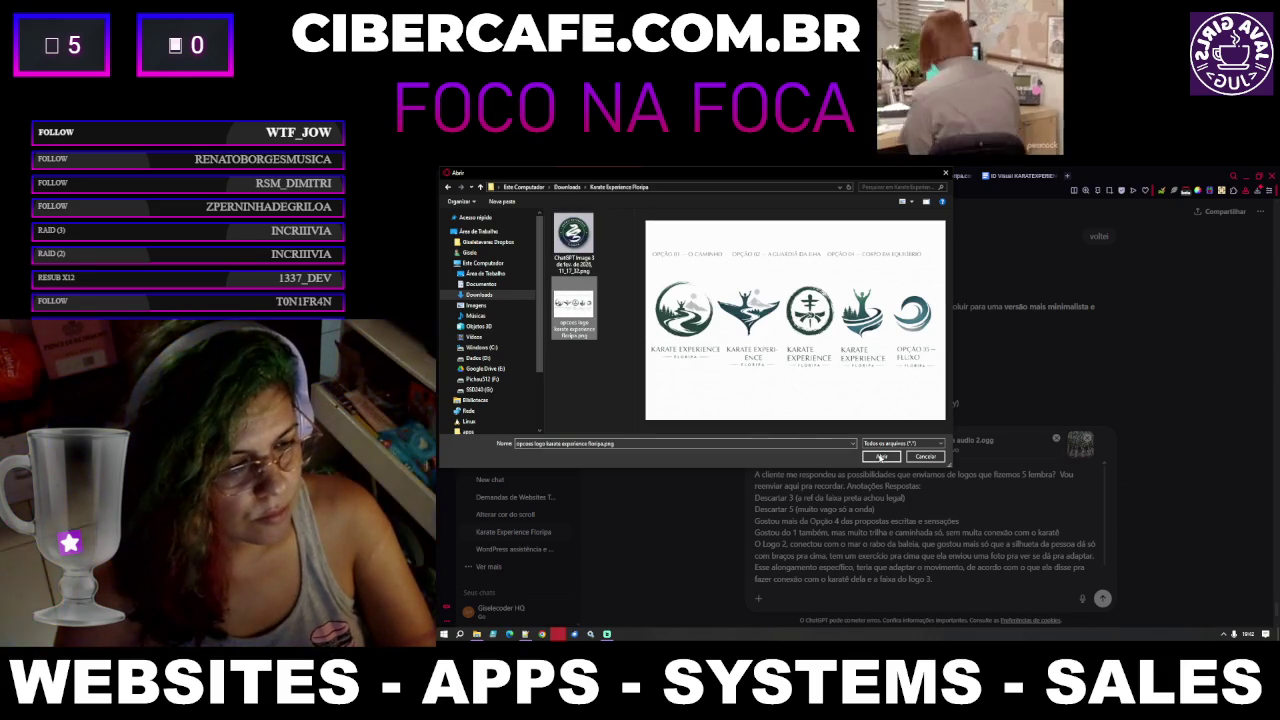
click(881, 456)
key(shift+Return)
key(shift+Return)
text(Fazer uma adaptação. )
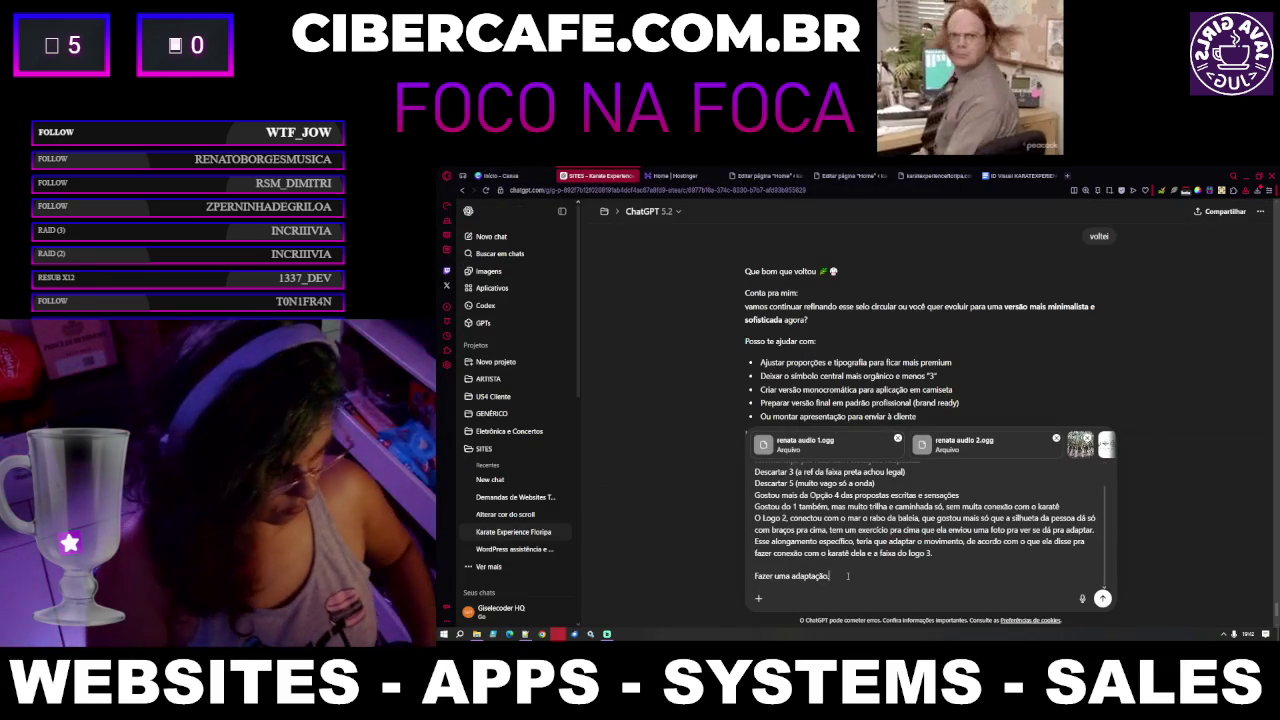
text(Tem co)
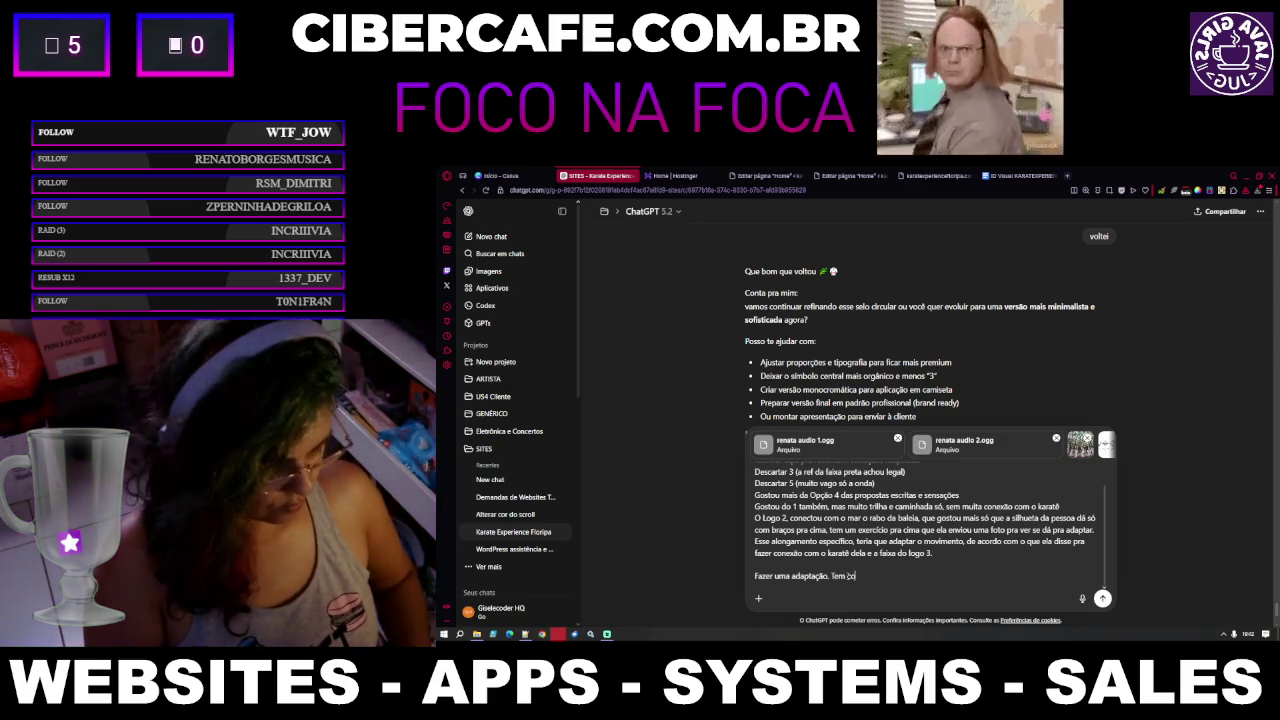
text(mo me ajudar )
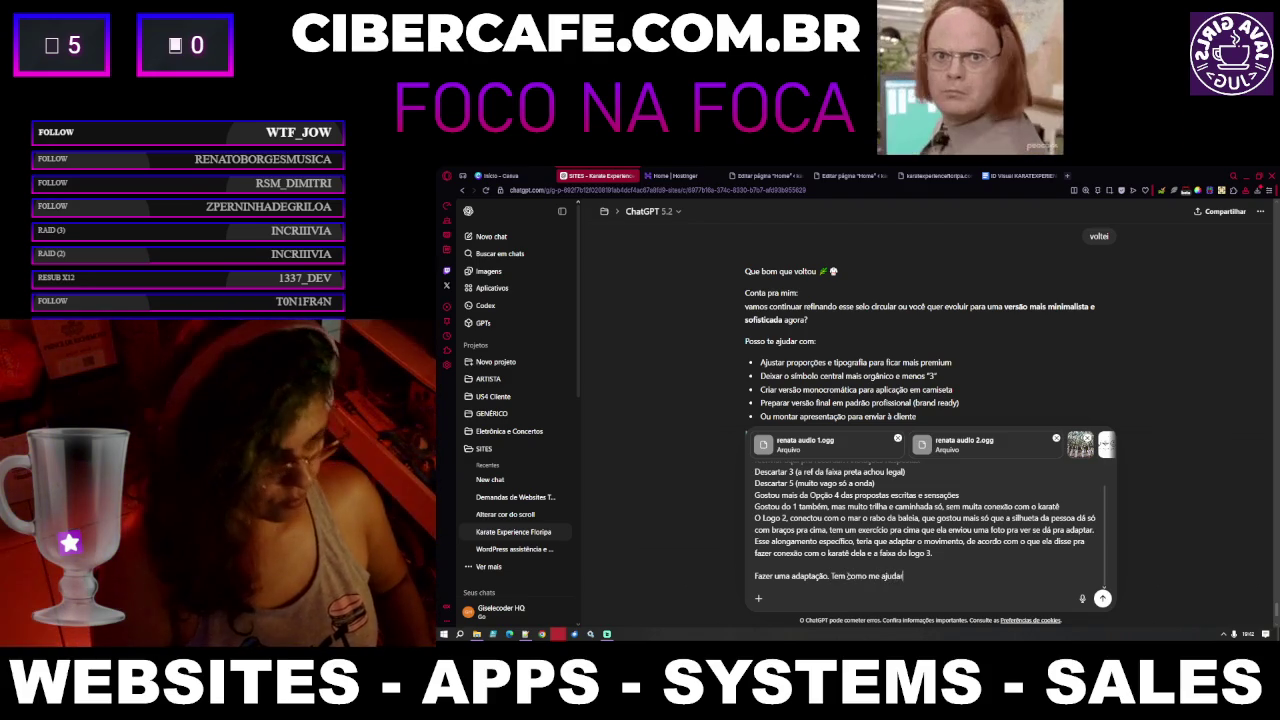
text(a adapta)
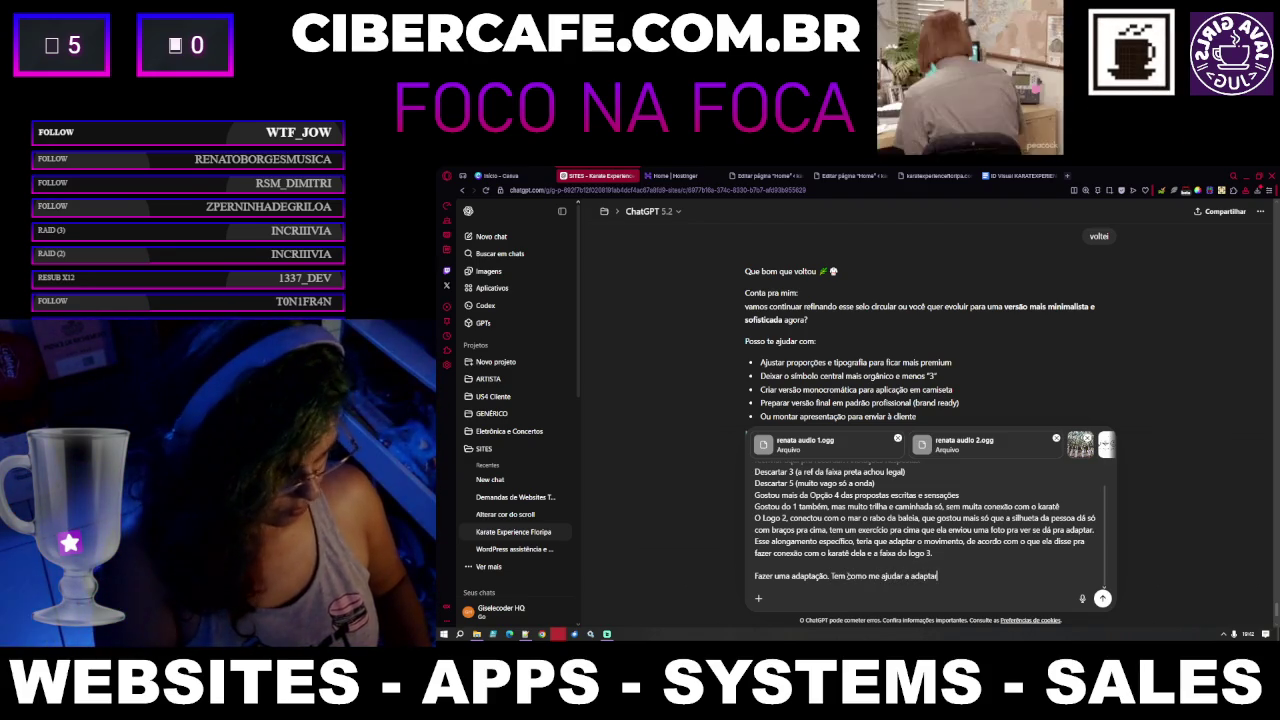
text(r pro que el)
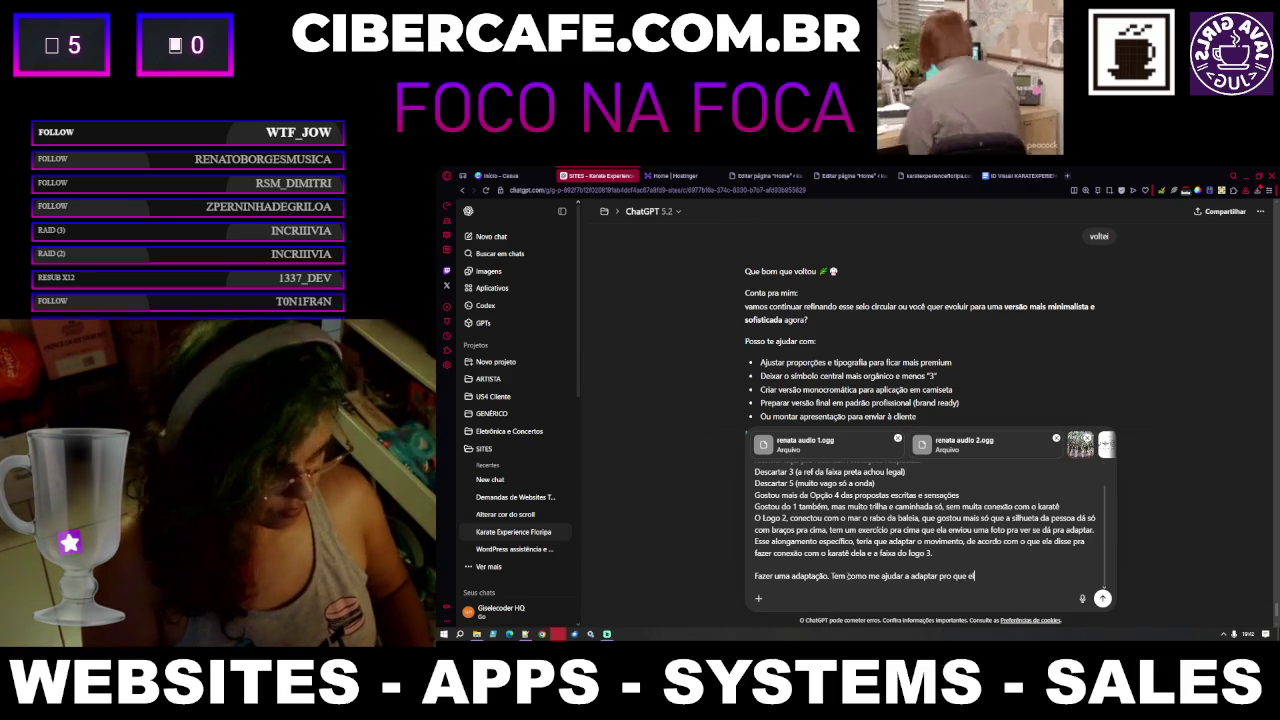
text(a disse)
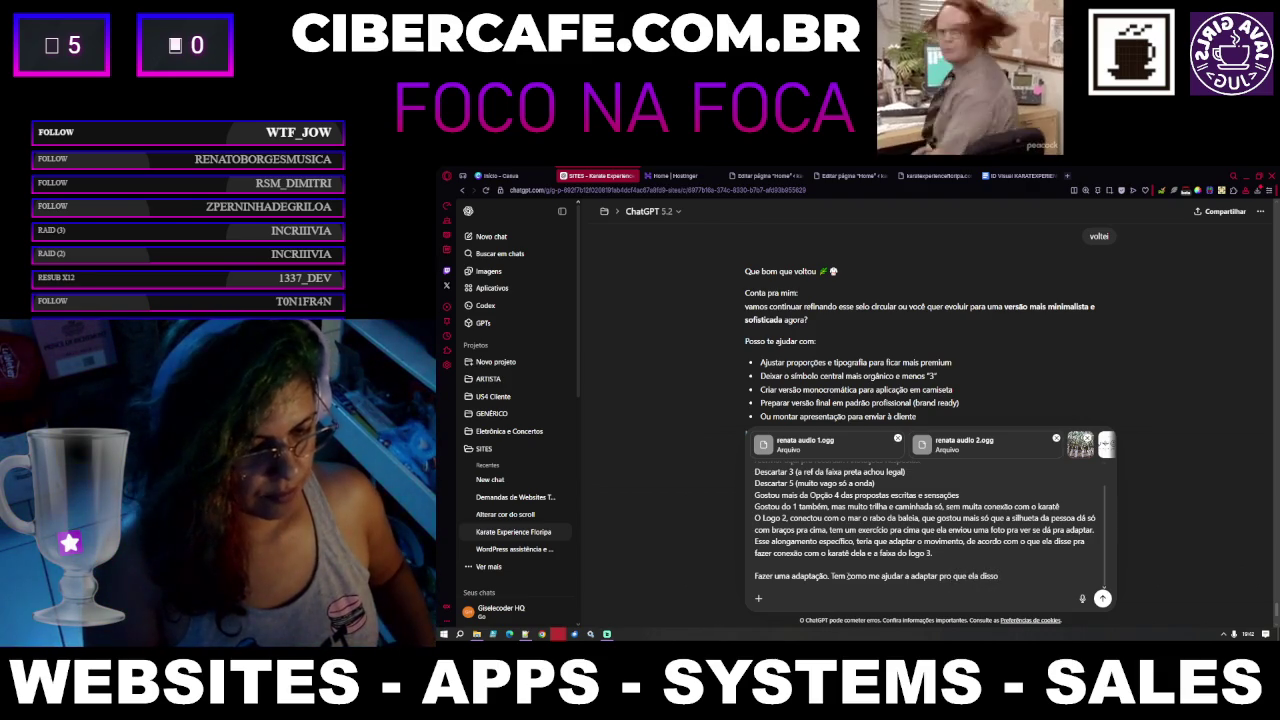
Send ChatGPT the client's feedback with the logo attached, asking for help refining it for her
key(ctrl+shift+Left)
key(ctrl+shift+Left)
key(ctrl+shift+Left)
key(ctrl+shift+Left)
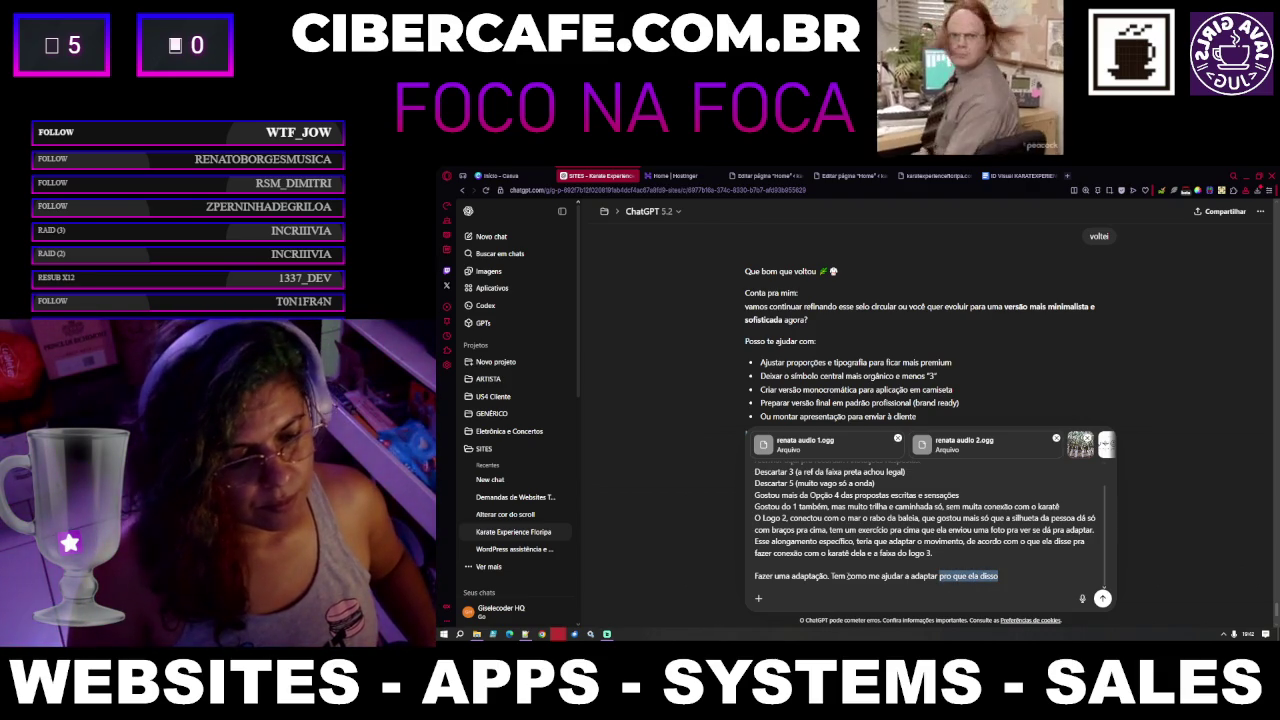
text(pra)
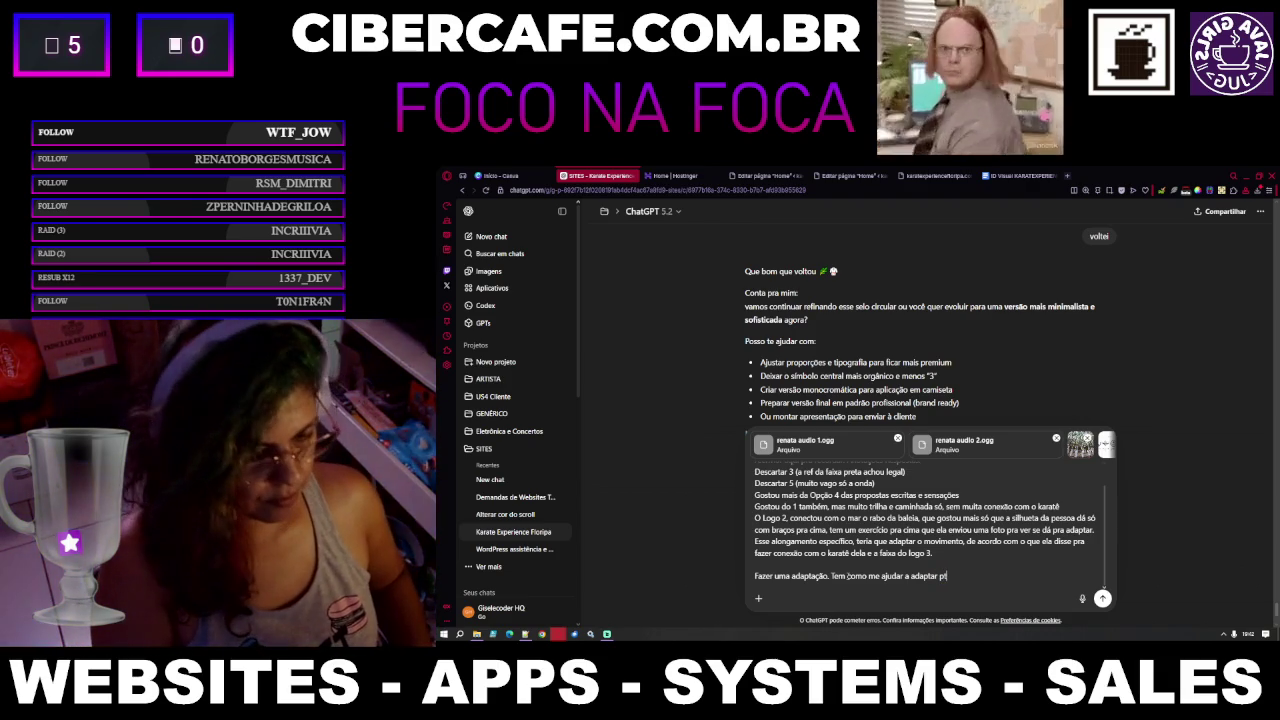
key(BackSpace)
key(BackSpace)
text(ra envia)
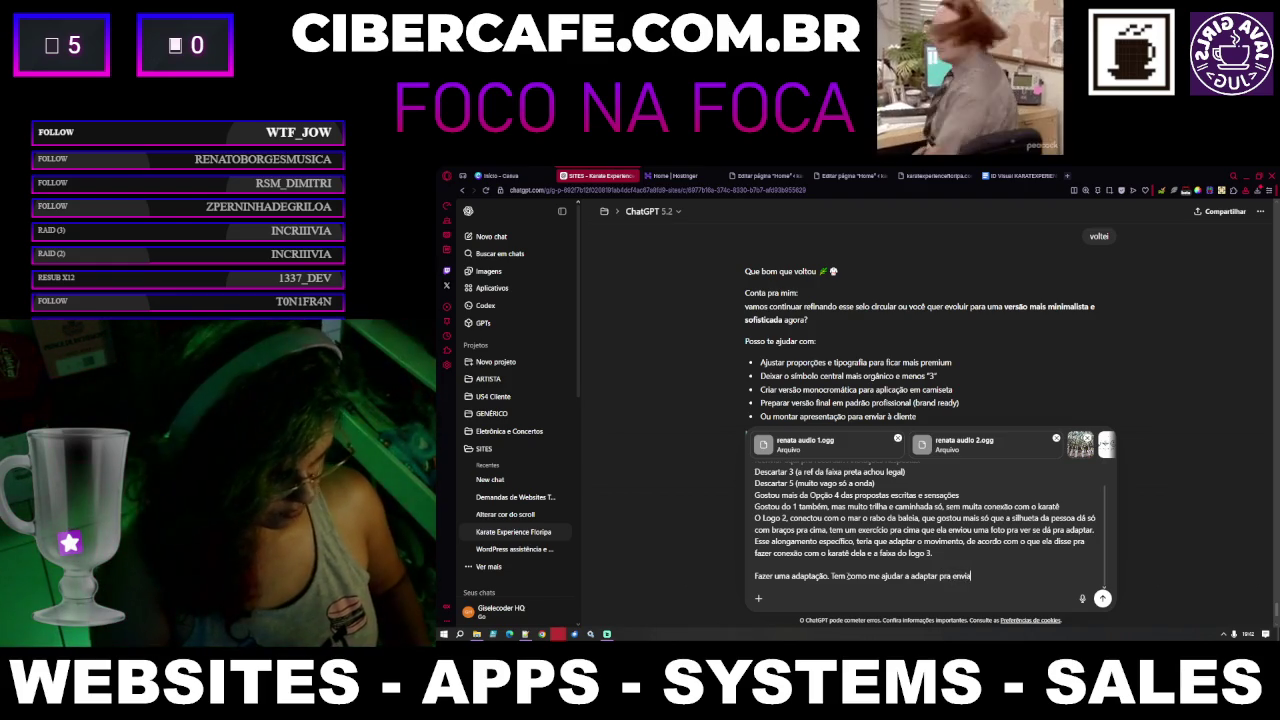
text(r)
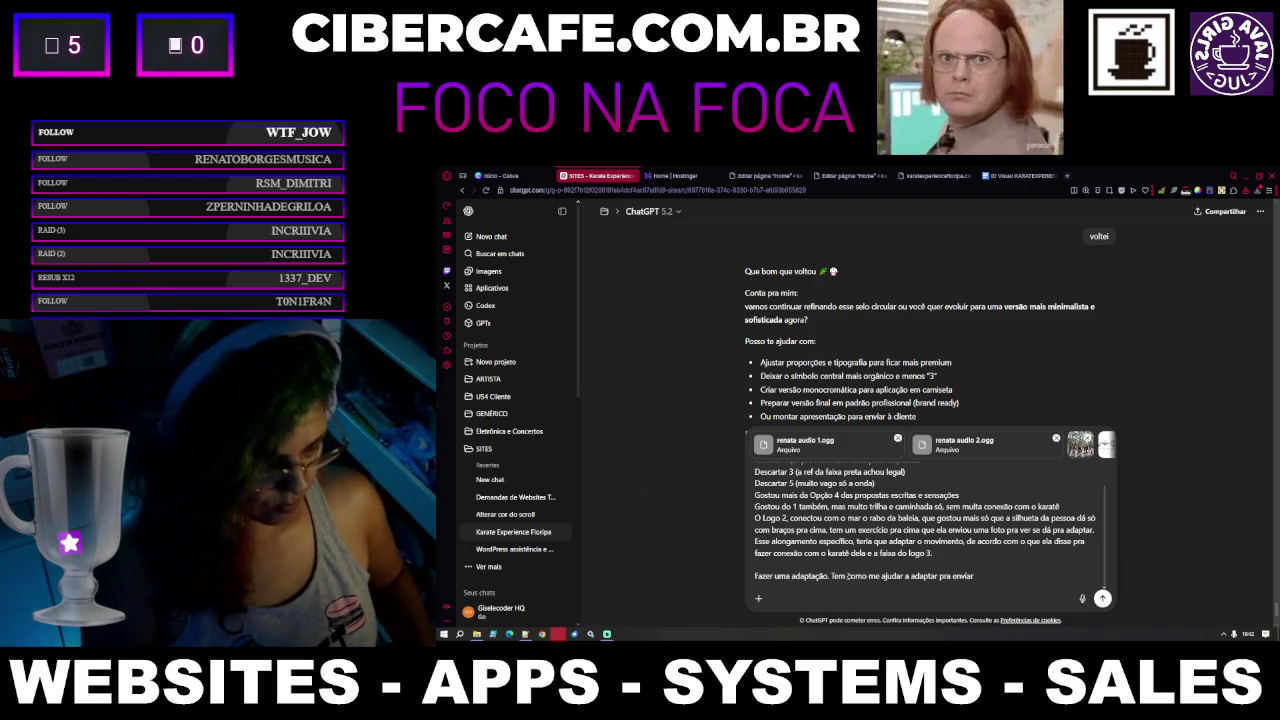
text( uma)
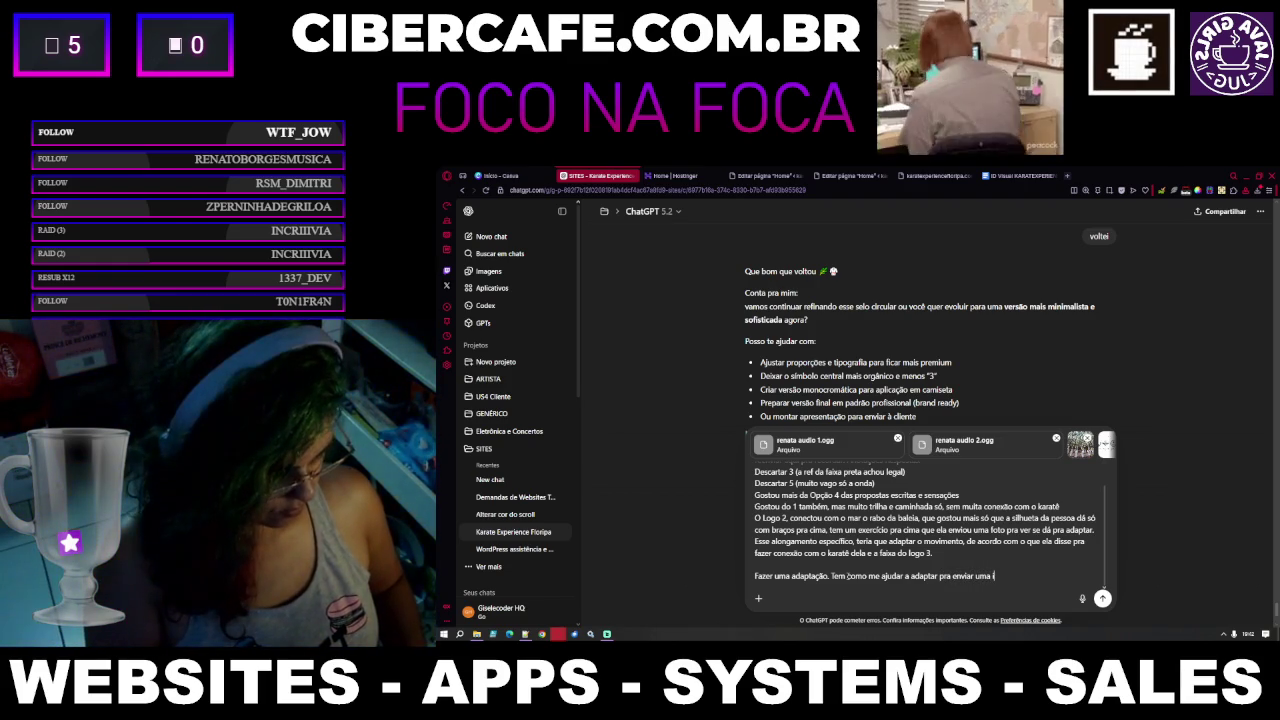
text( inada com isso p)
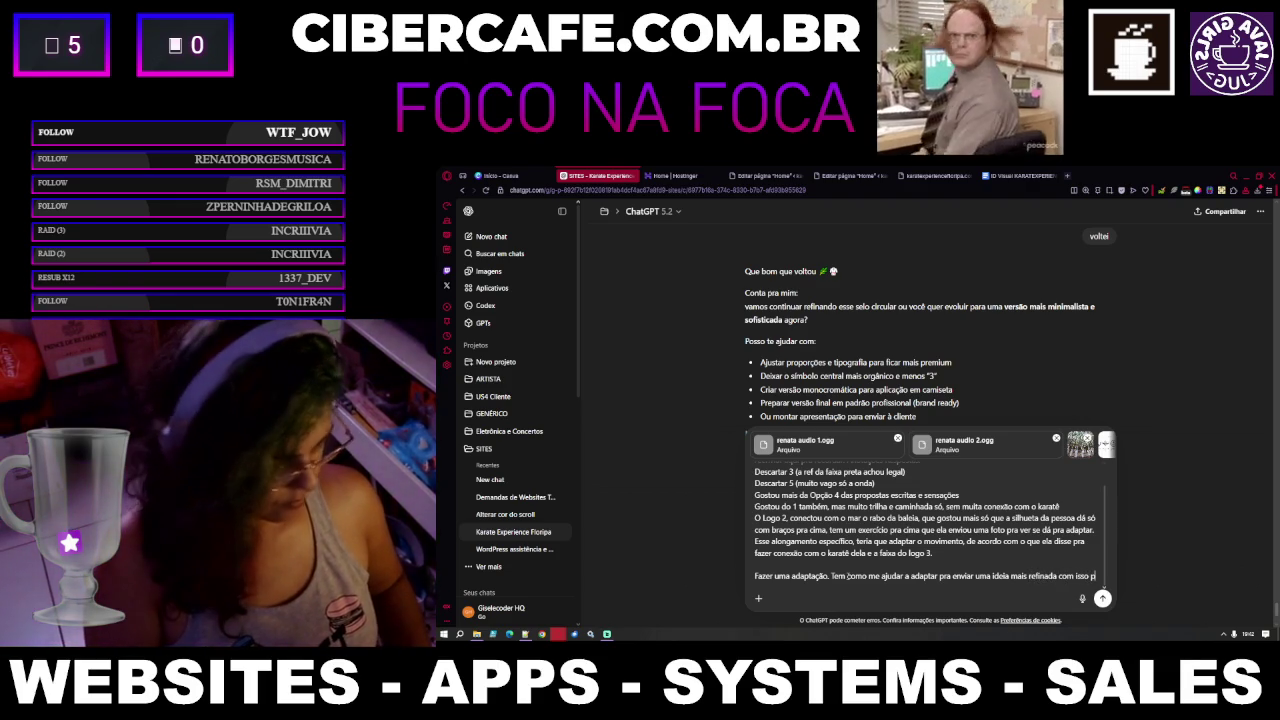
text(ra cliente?)
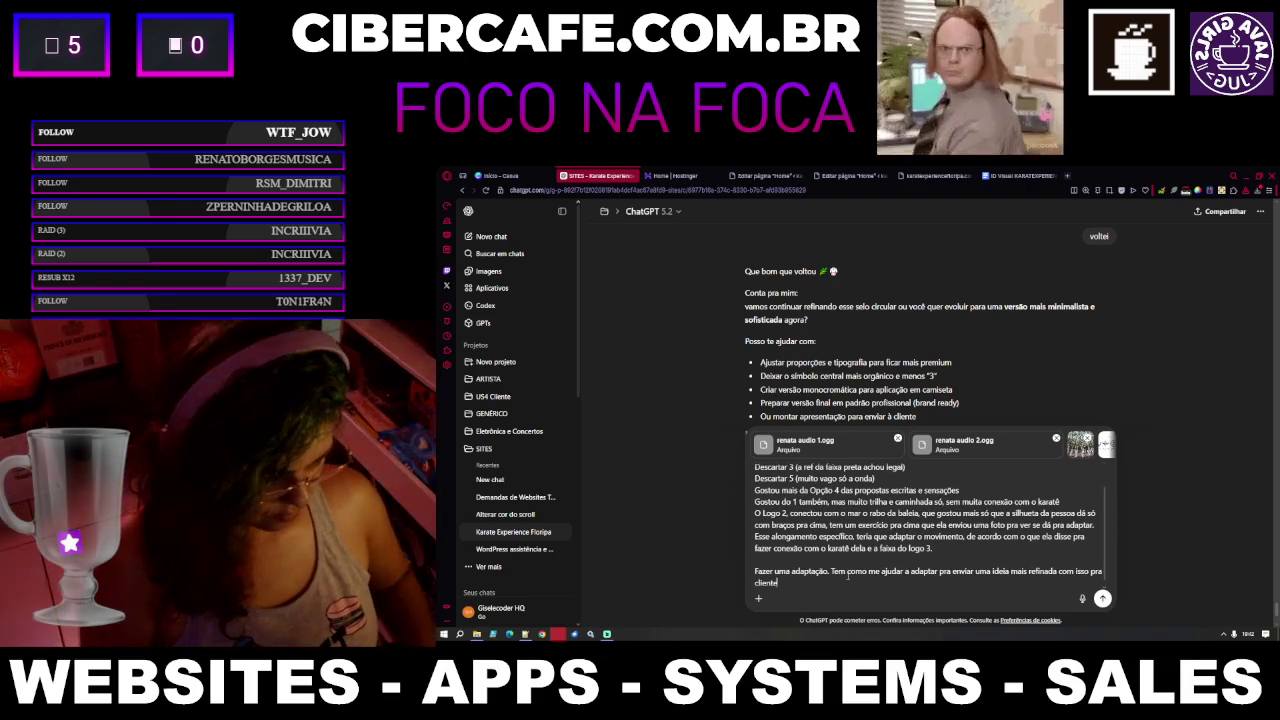
text(eja os arq)
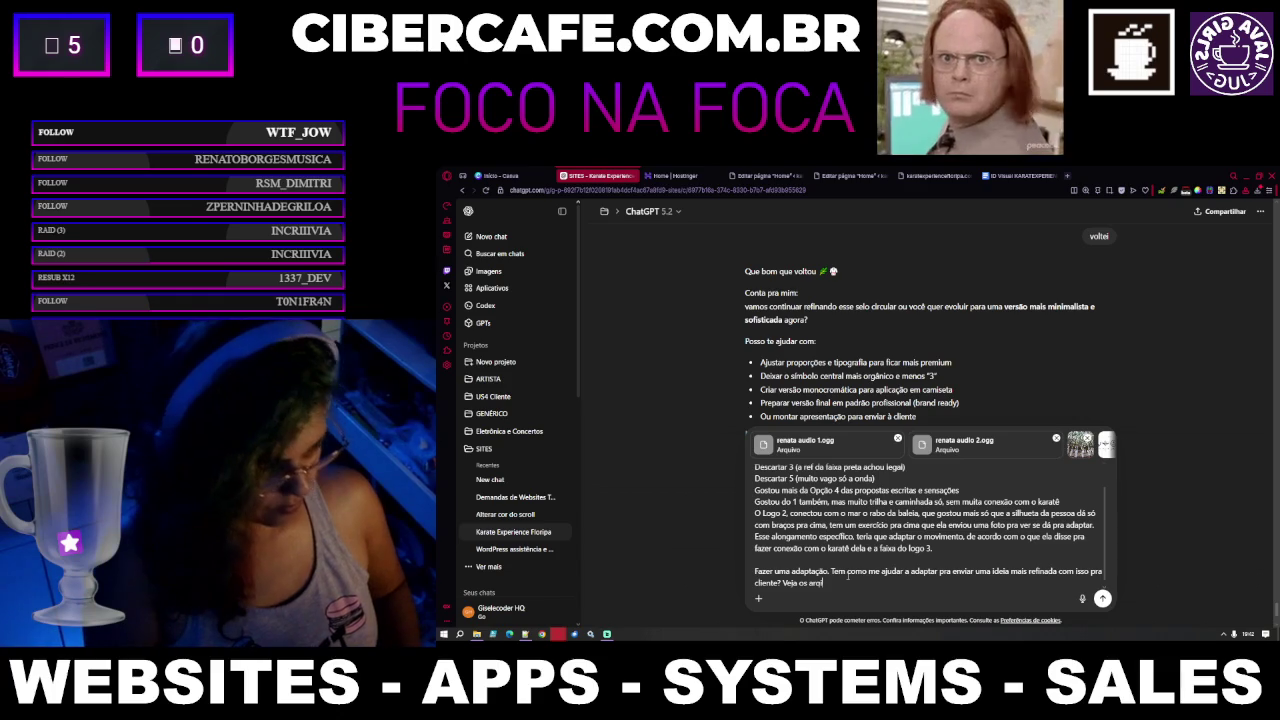
text(uivos em anexo)
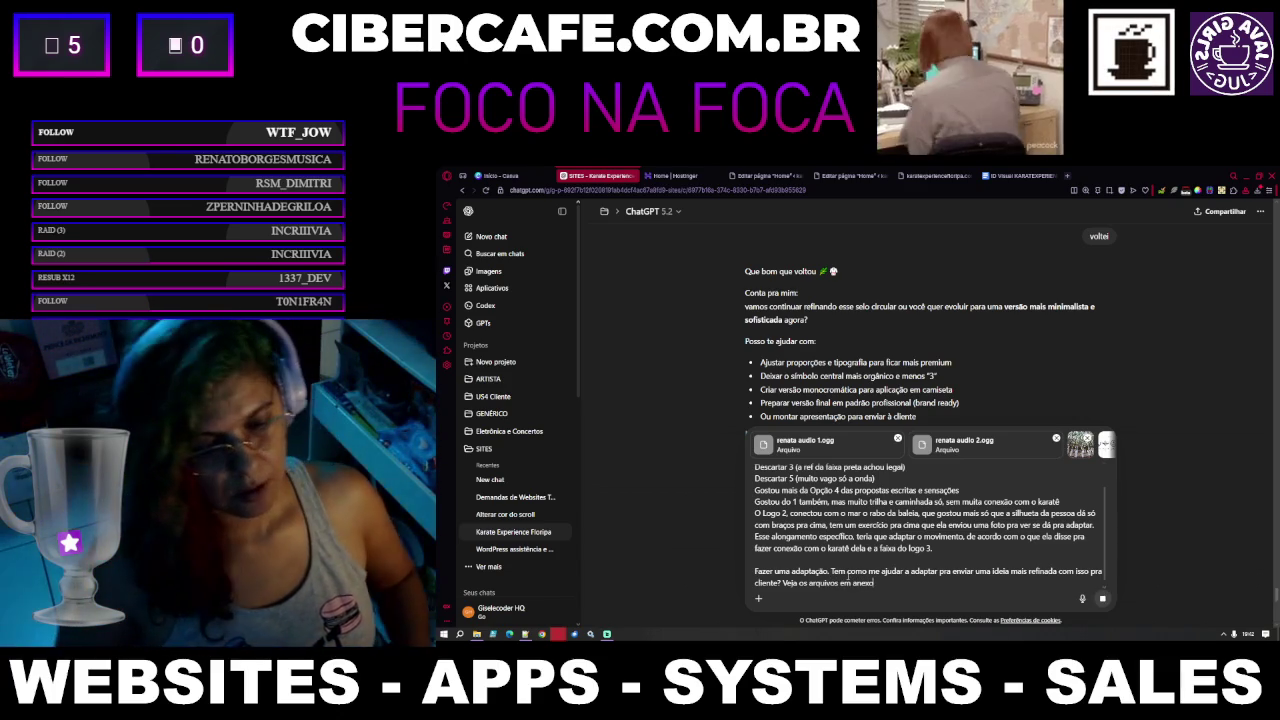
key(Return)
click(1015, 173)
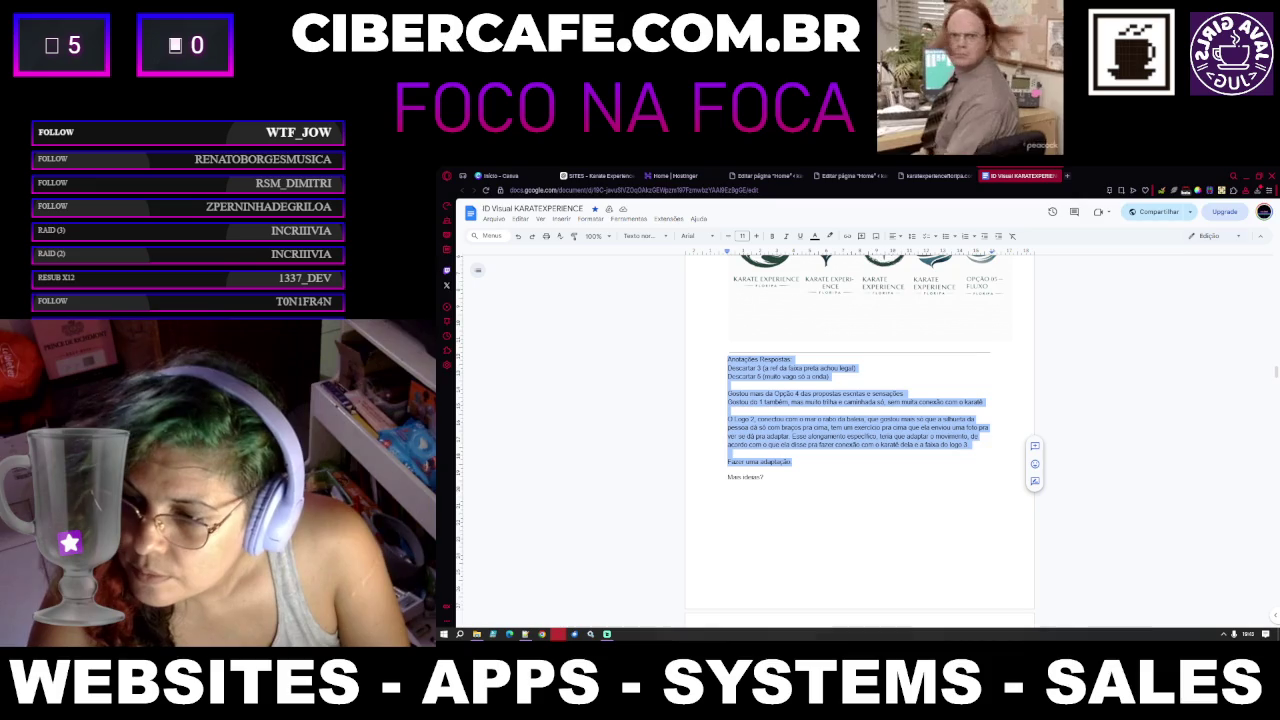
key(alt+Tab)
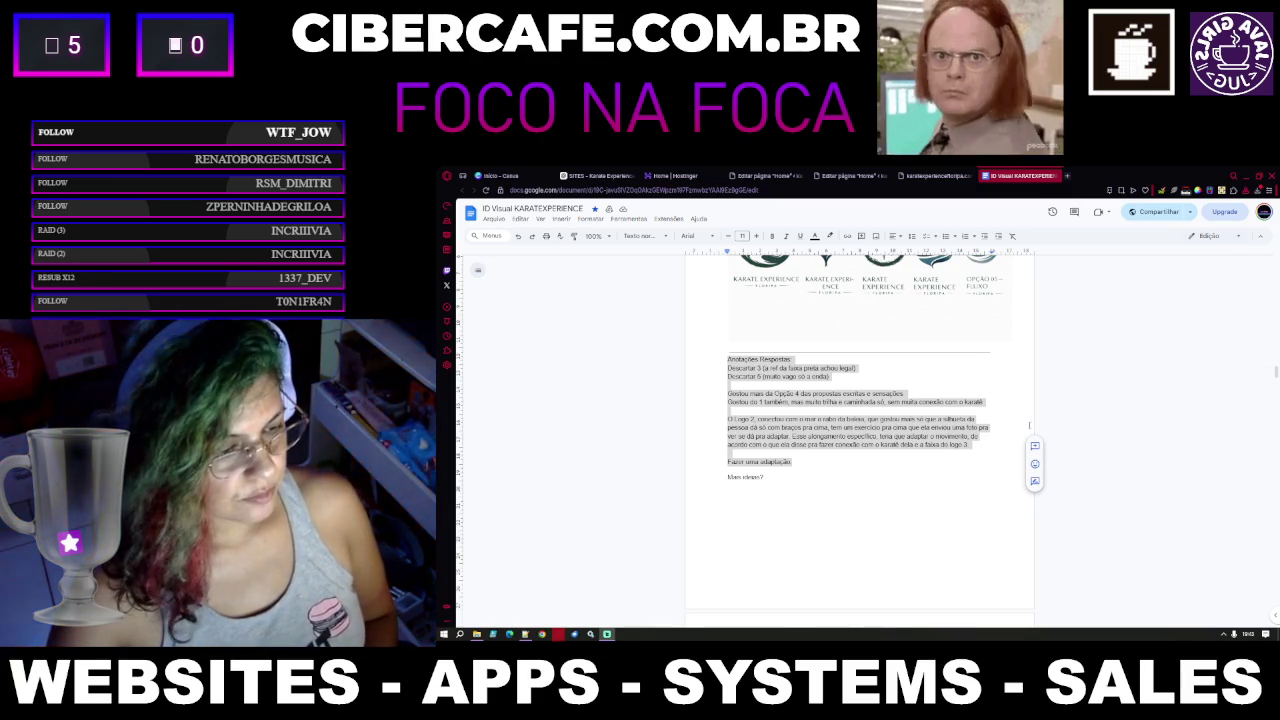
click(770, 477)
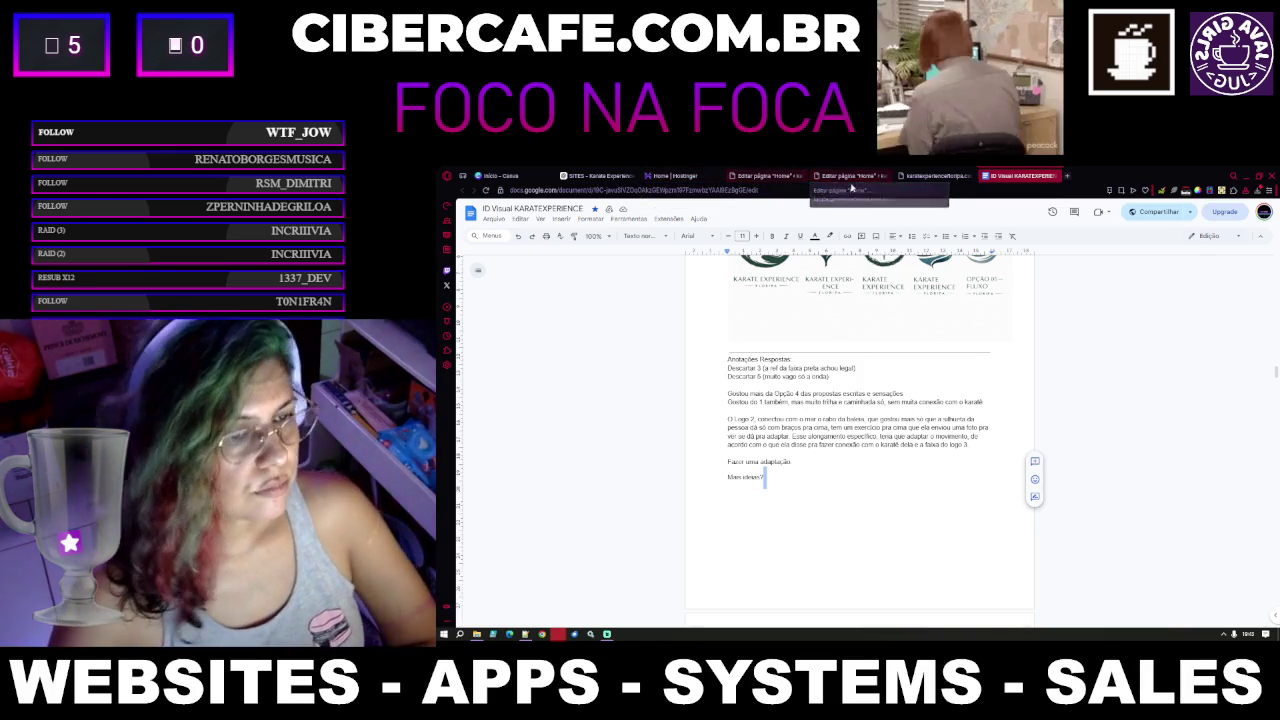
Check the live karateexperiencefloripa site and the Home page editor, then bring back the ChatGPT conversation
click(924, 174)
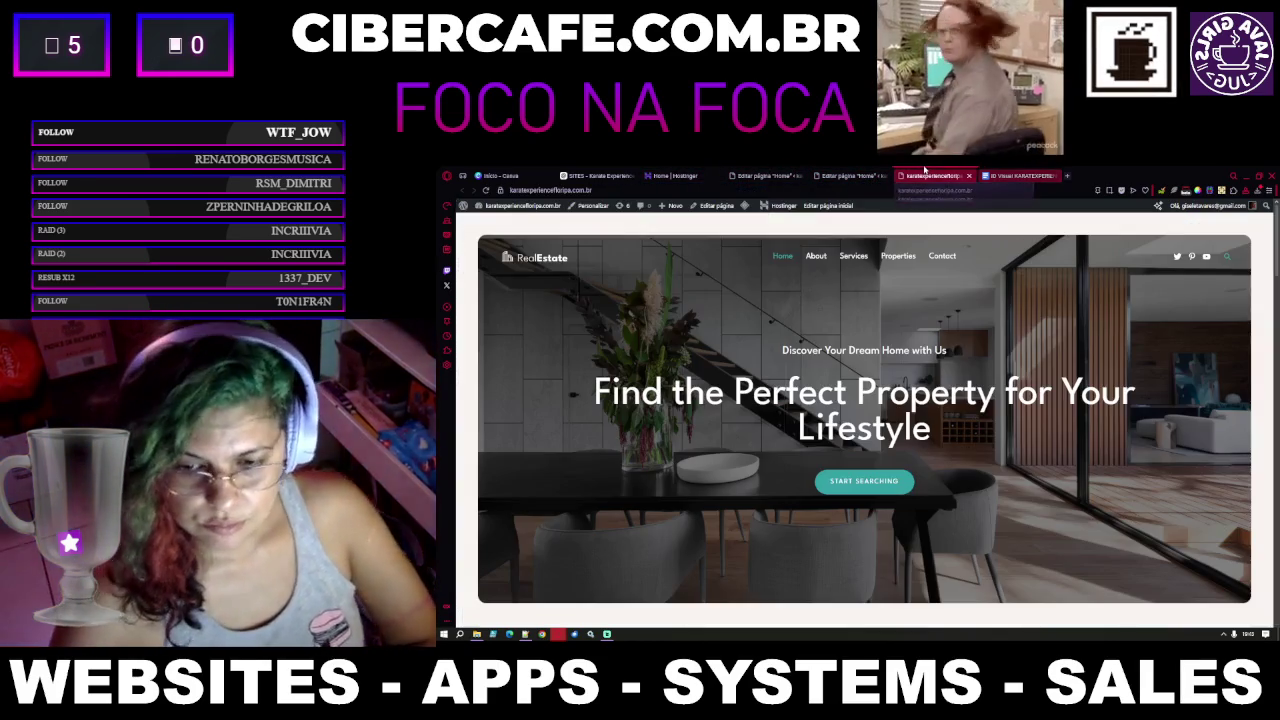
click(852, 175)
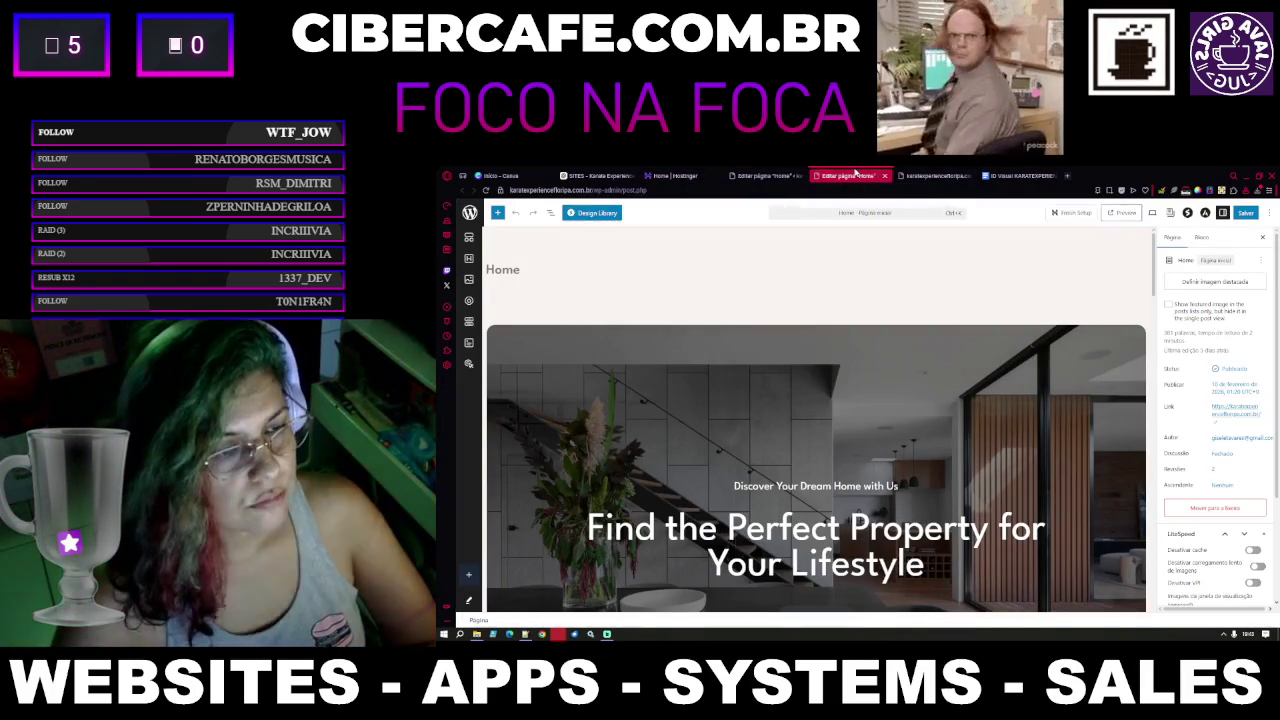
click(766, 175)
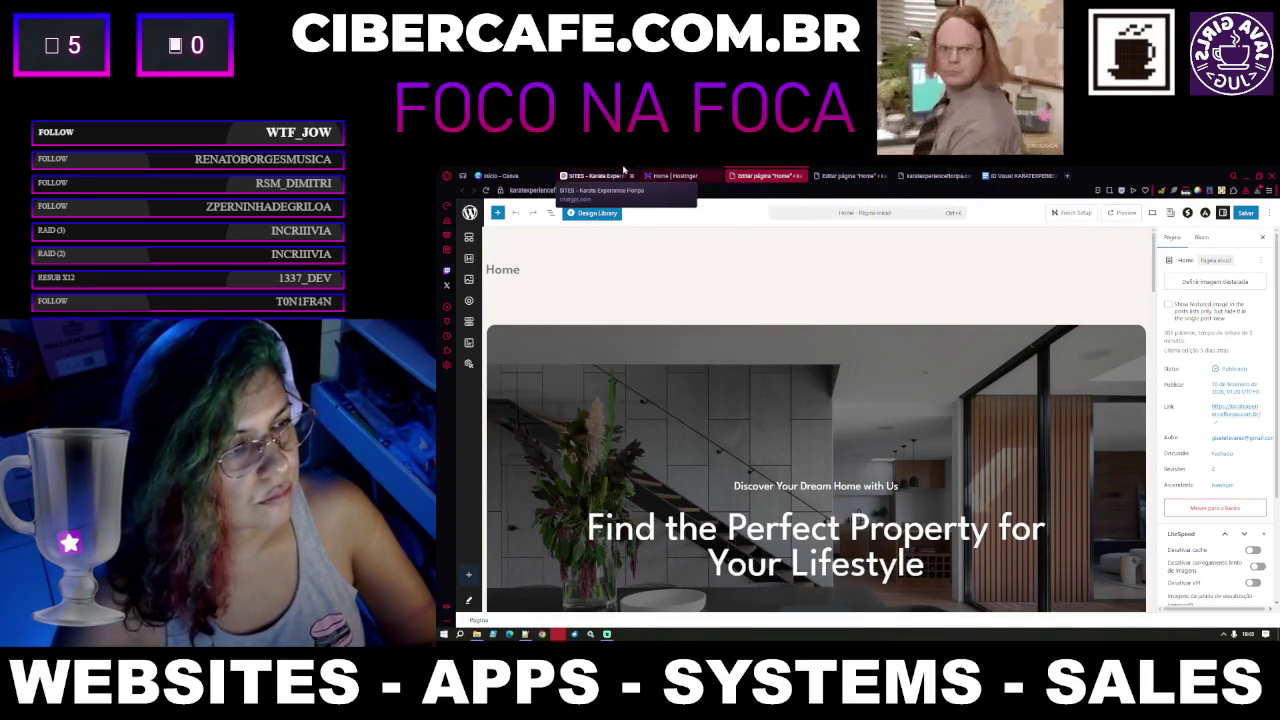
drag(630, 175, 942, 188)
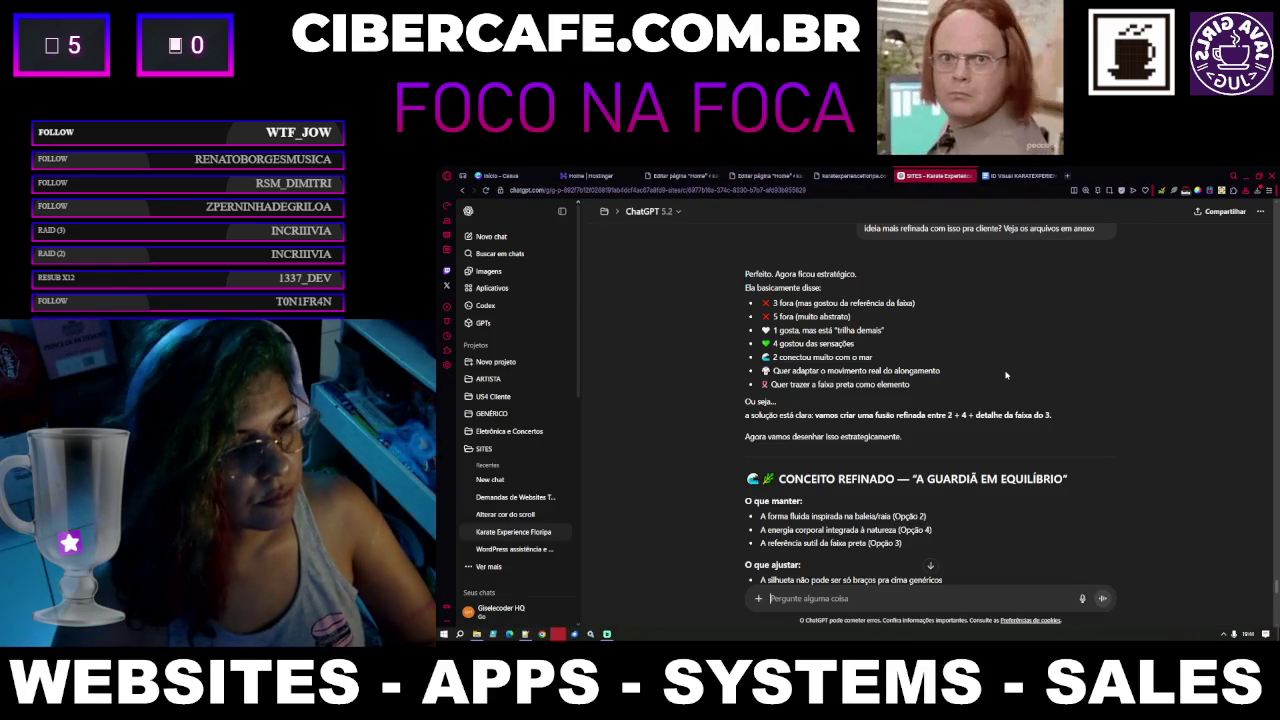
scroll(1006, 376, up, 1)
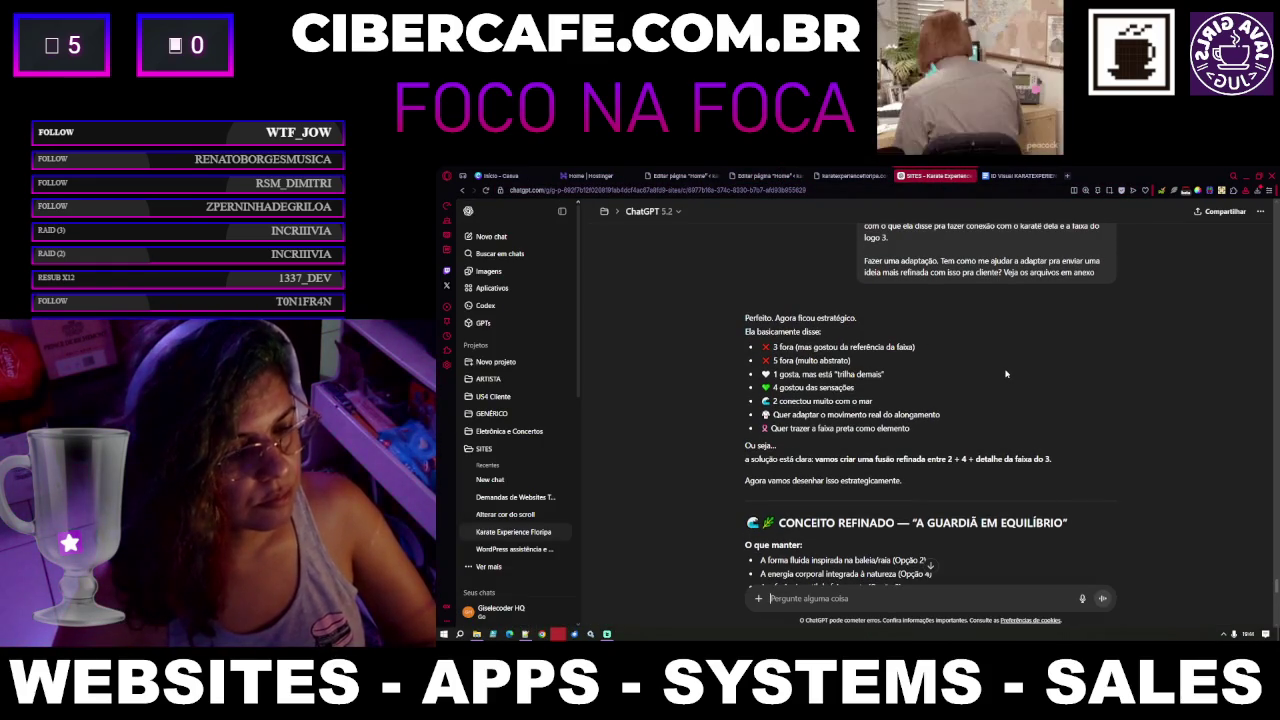
scroll(1006, 373, down, 1)
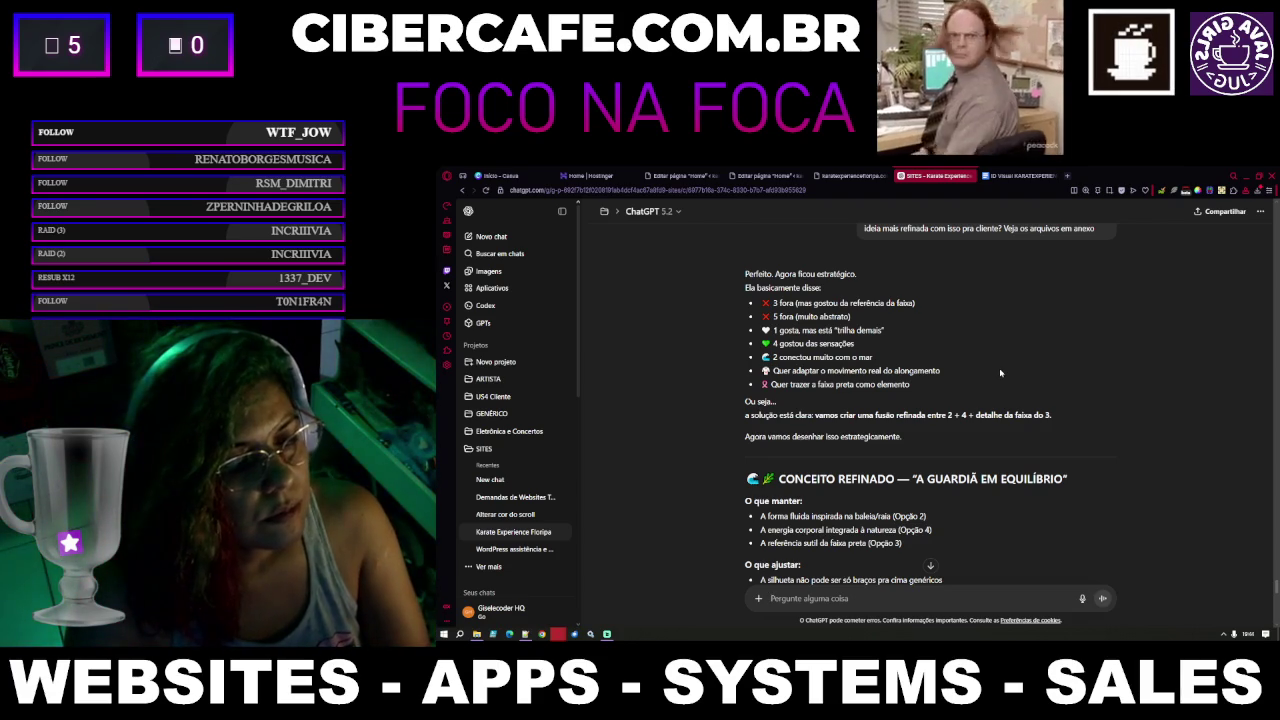
scroll(1000, 373, down, 1)
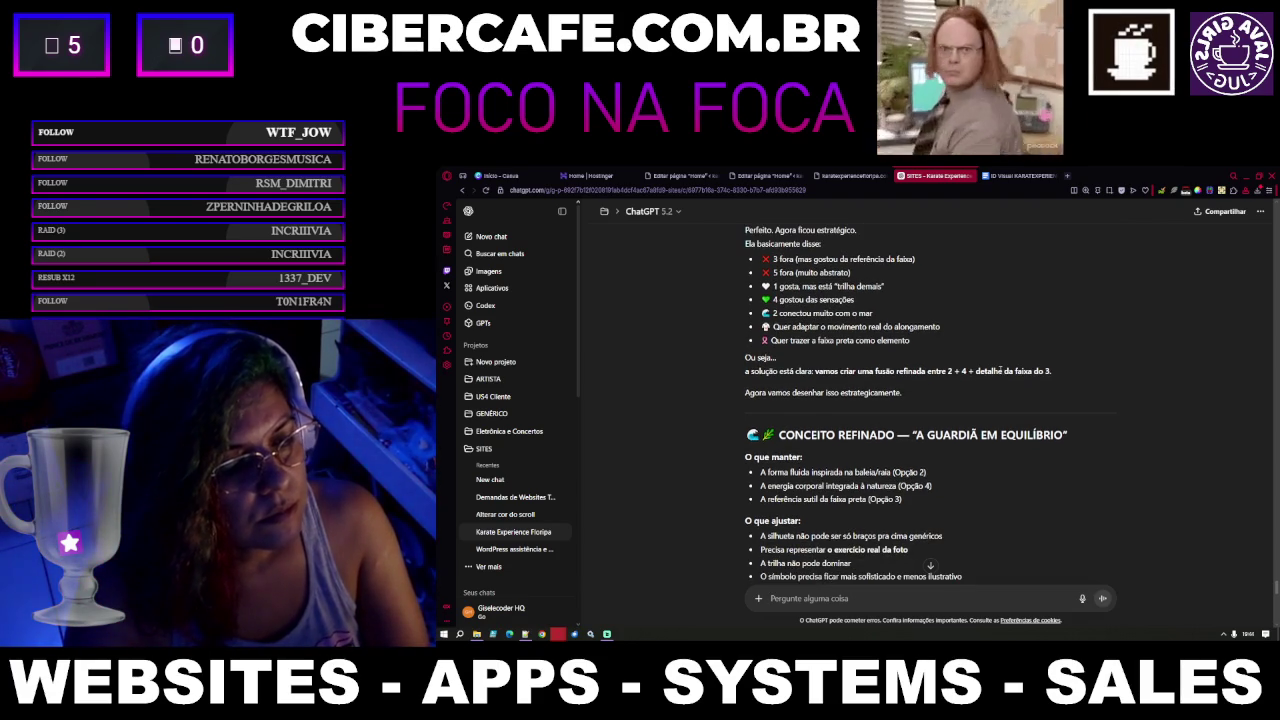
scroll(1000, 373, down, 1)
scroll(1000, 373, down, 3)
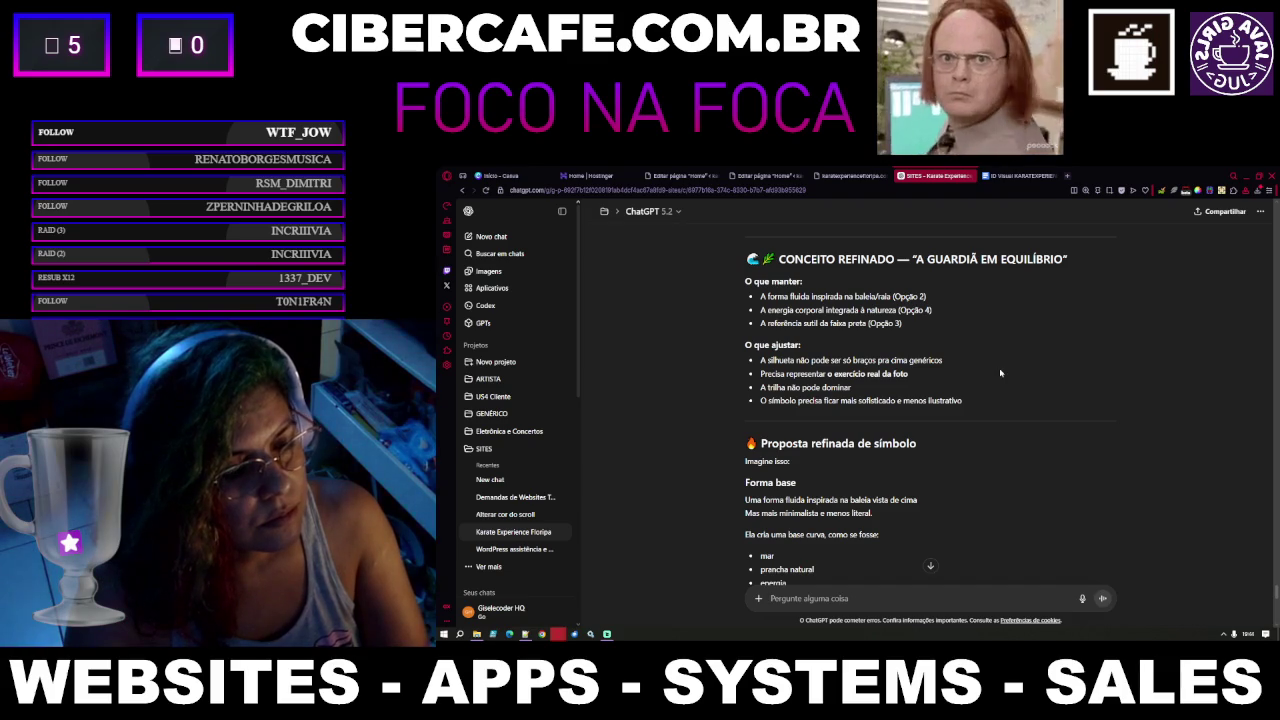
scroll(1000, 373, down, 1)
scroll(1000, 373, down, 1)
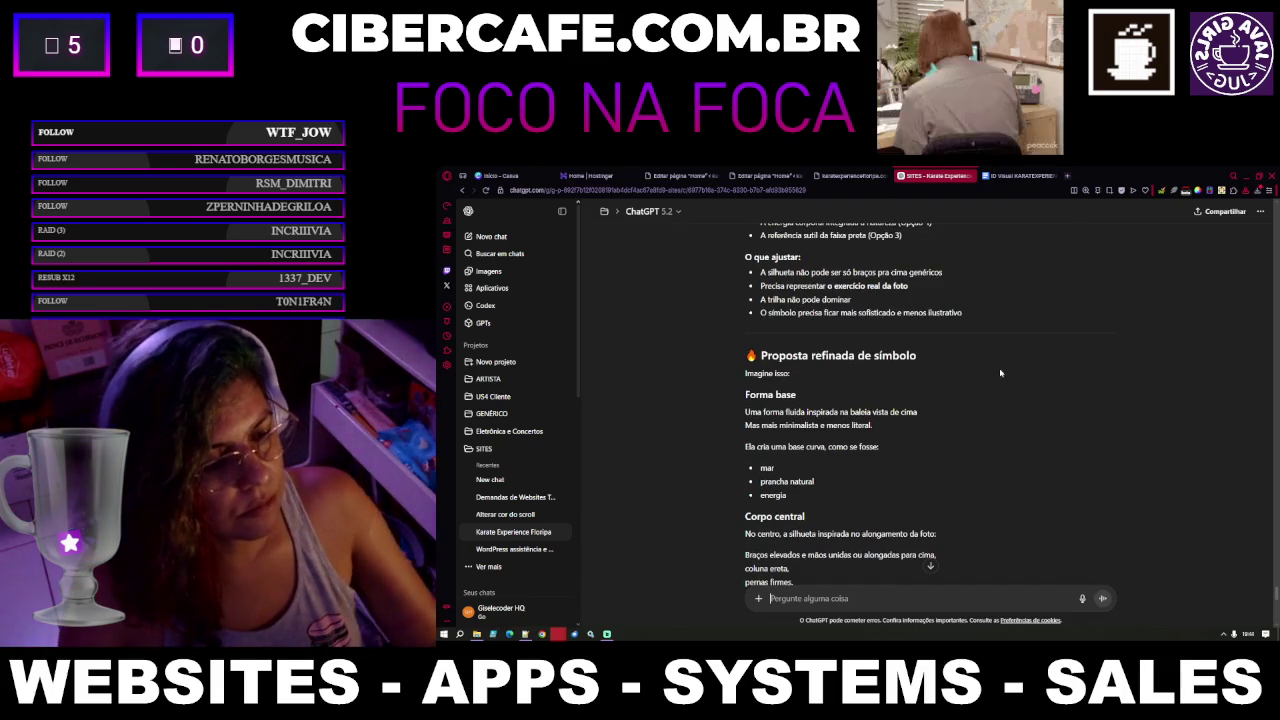
scroll(1000, 373, down, 1)
scroll(1000, 373, down, 2)
scroll(1000, 373, down, 2)
scroll(1000, 373, down, 2)
scroll(1000, 373, down, 1)
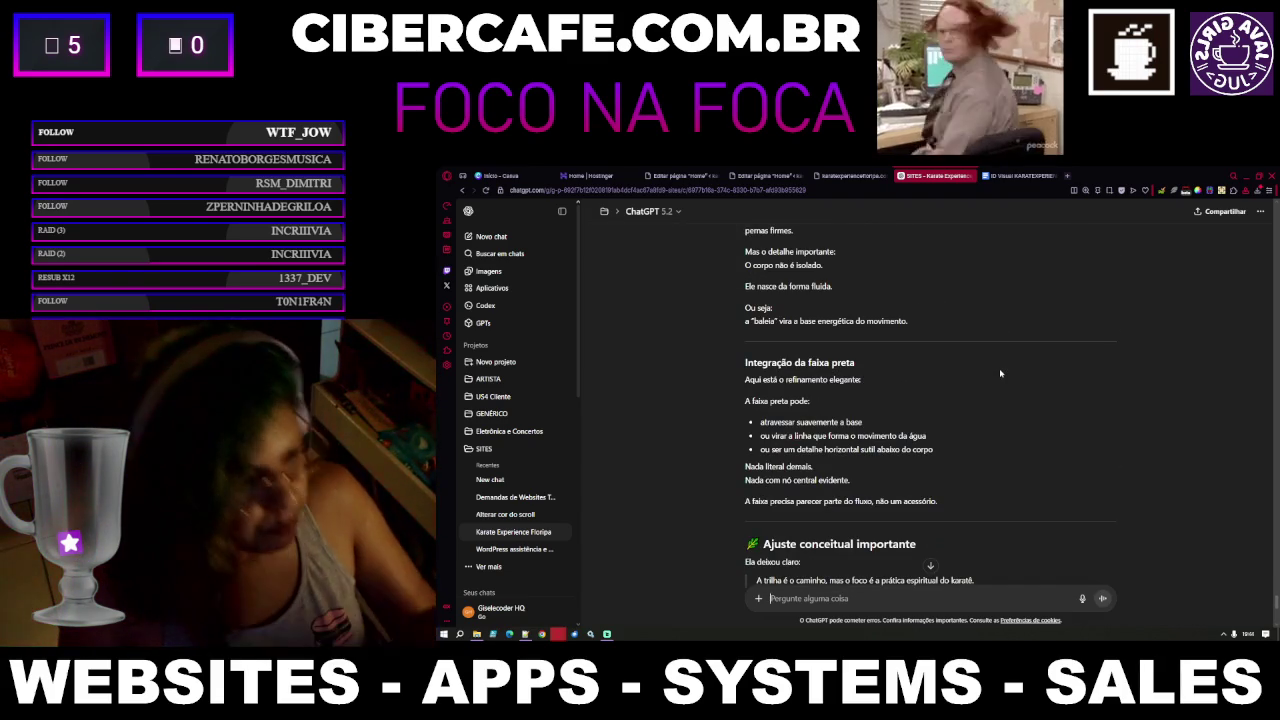
scroll(998, 373, up, 1)
scroll(892, 404, up, 1)
scroll(892, 404, down, 1)
scroll(900, 415, down, 1)
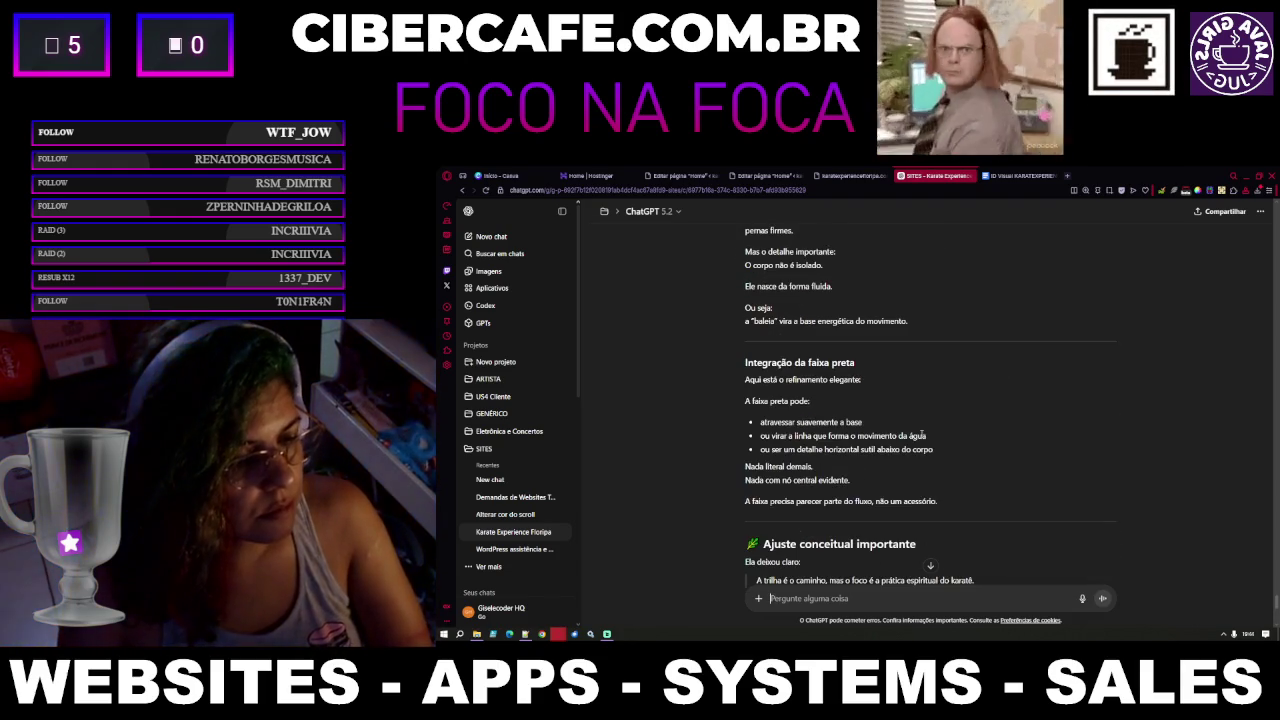
scroll(915, 430, down, 2)
scroll(921, 437, down, 3)
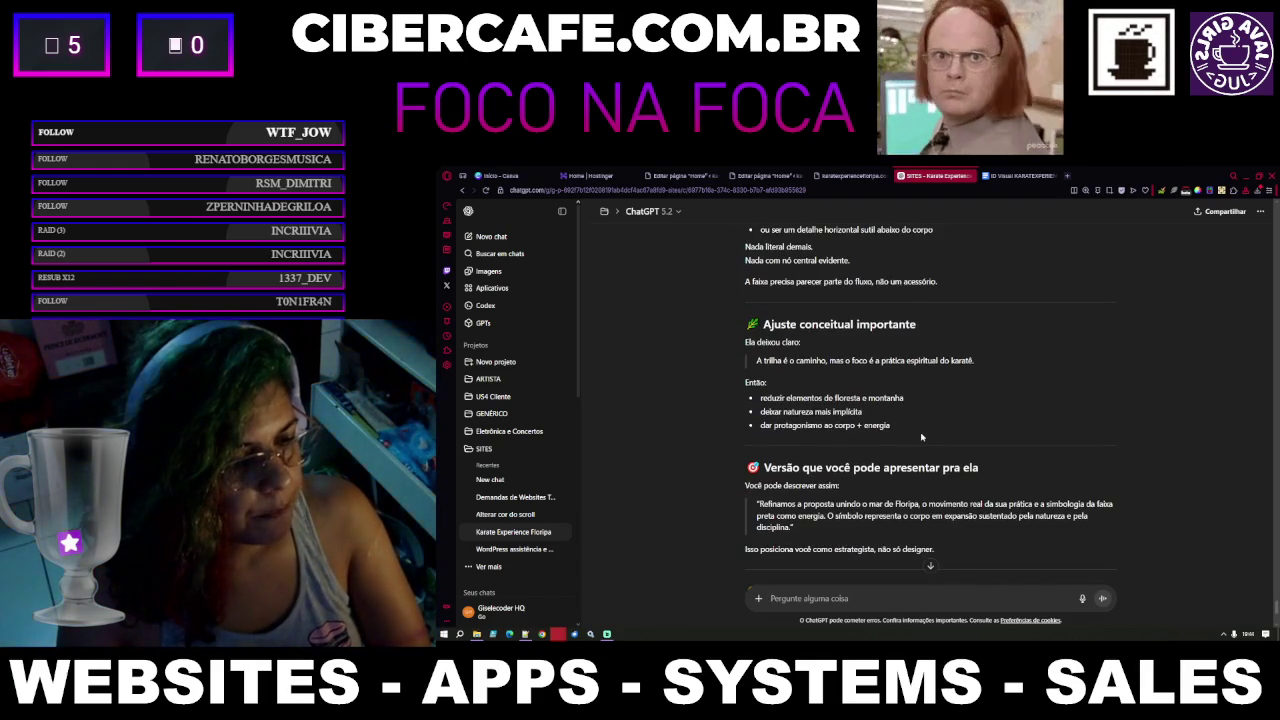
scroll(921, 437, down, 2)
scroll(921, 437, down, 2)
scroll(921, 437, down, 3)
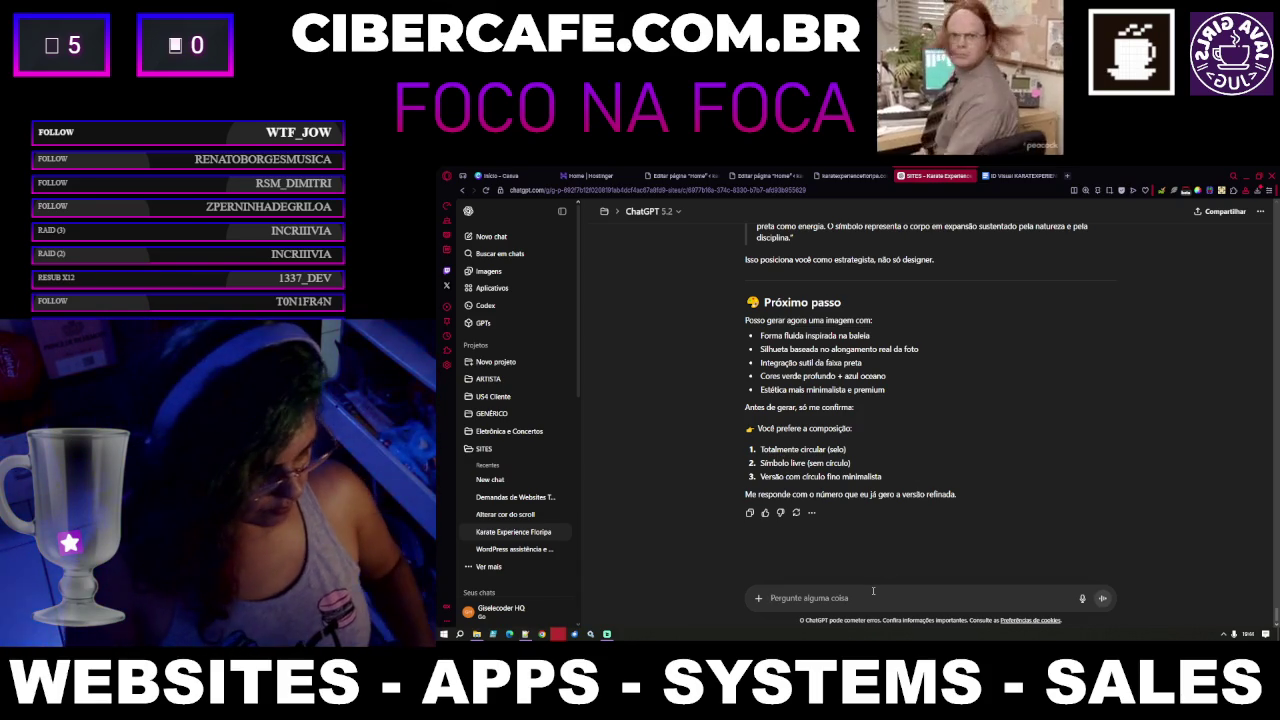
Reply 'vou querer as 3 pra enviar pra ela escolher' to request all three logo compositions
text(vou querer as 3 p)
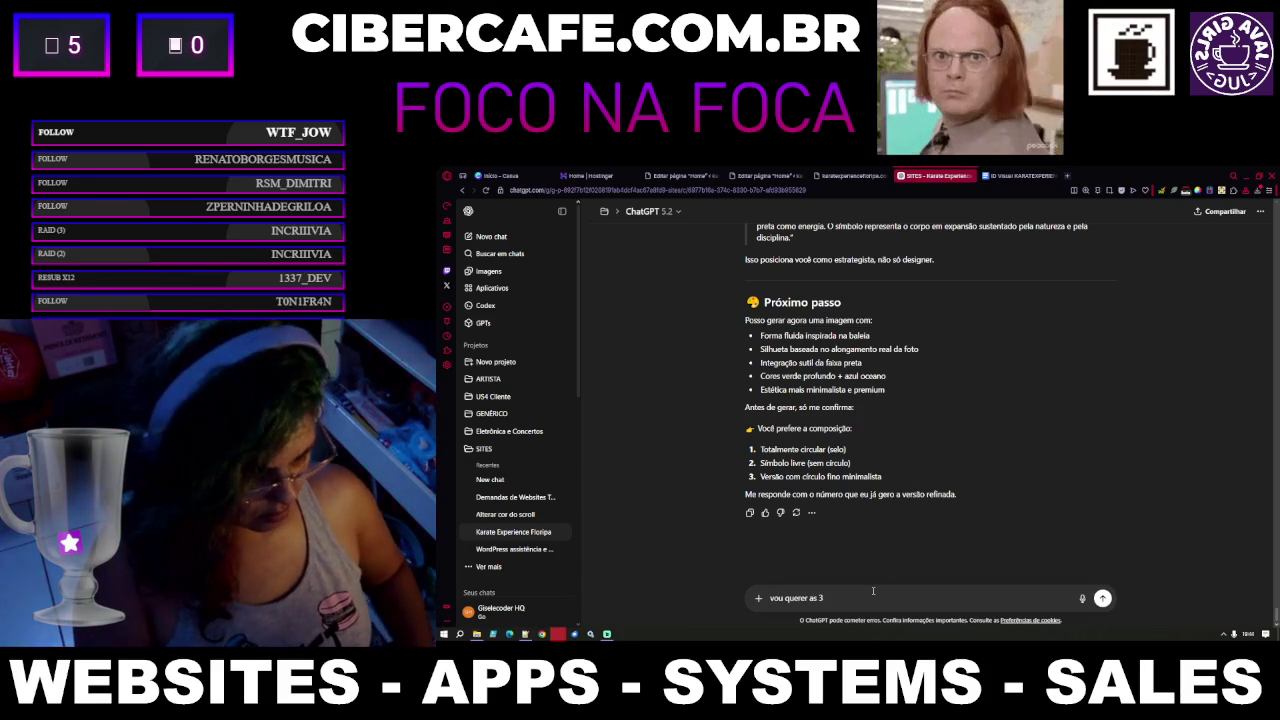
text(ra enviar pra el)
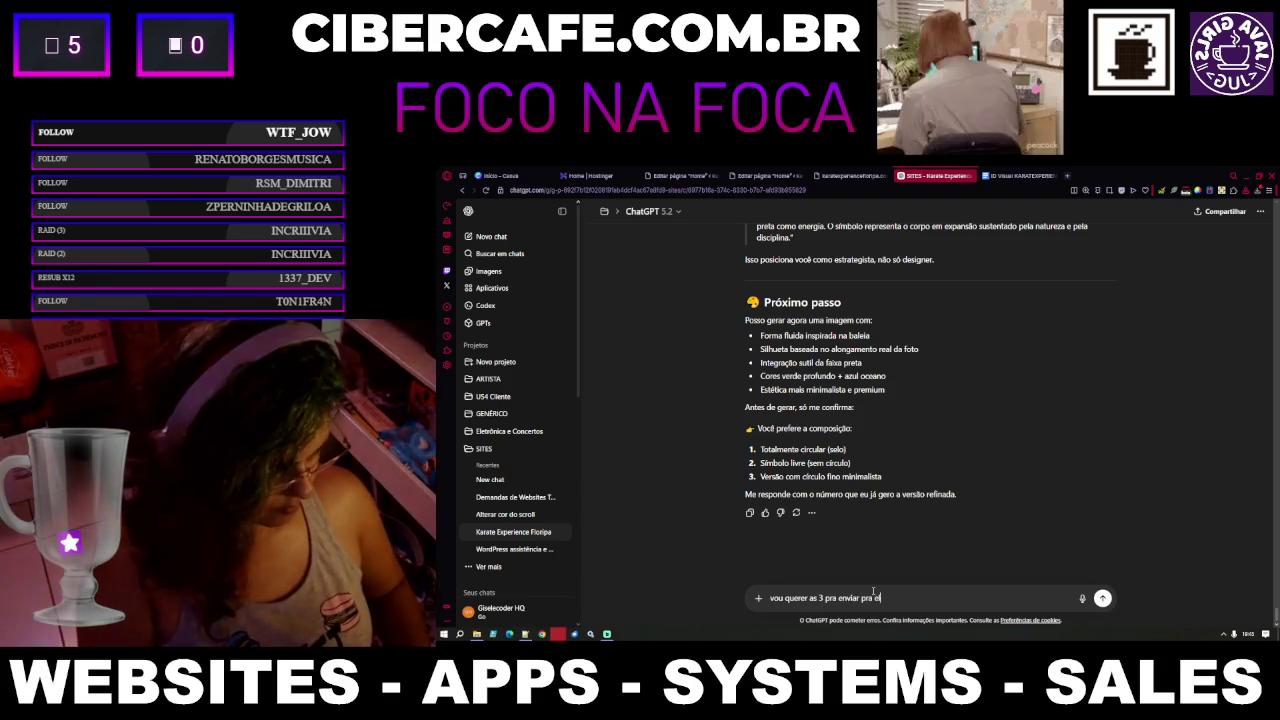
text(a escolher)
key(Return)
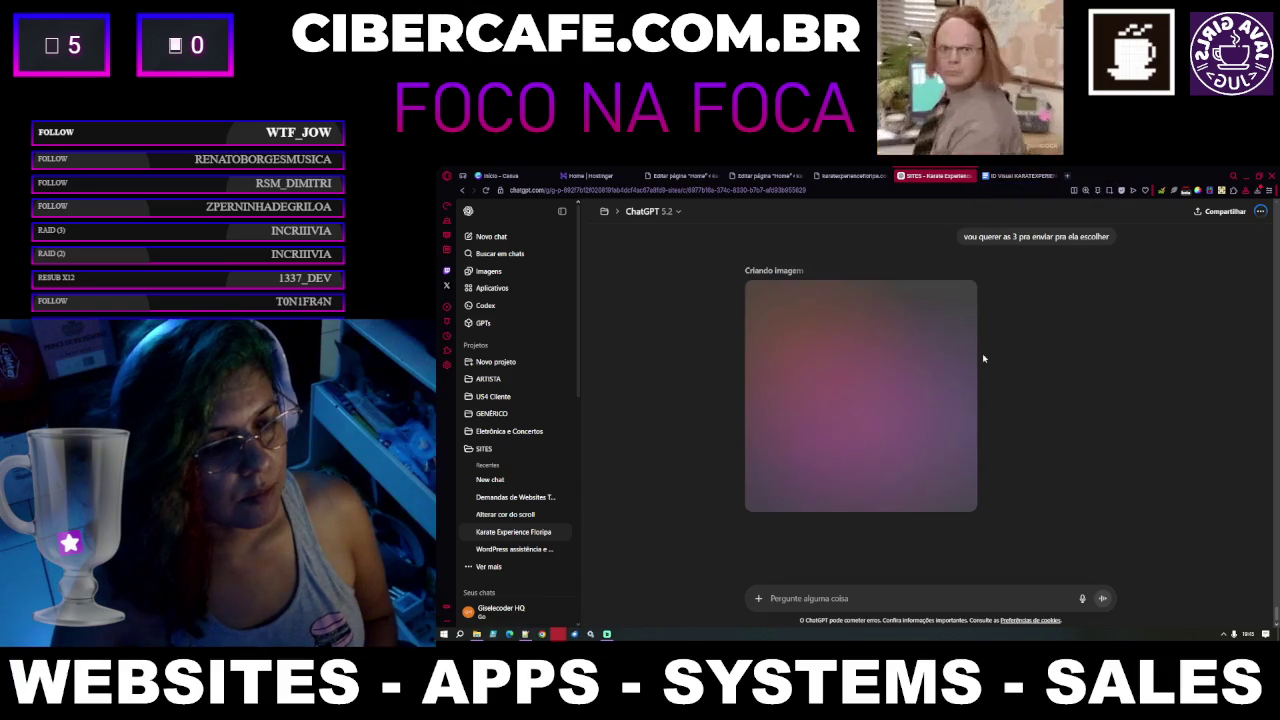
scroll(987, 357, up, 2)
scroll(987, 357, up, 5)
scroll(987, 357, up, 2)
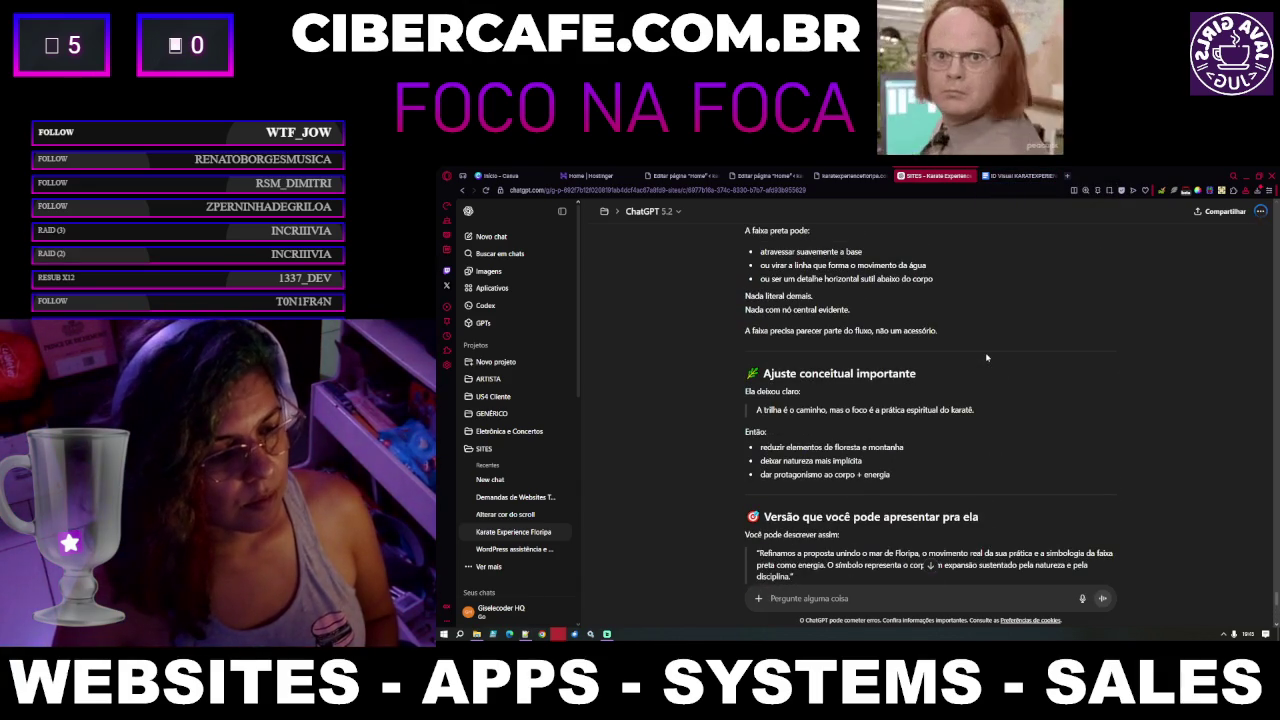
scroll(987, 357, up, 3)
scroll(987, 357, up, 1)
scroll(987, 357, up, 2)
scroll(987, 357, up, 2)
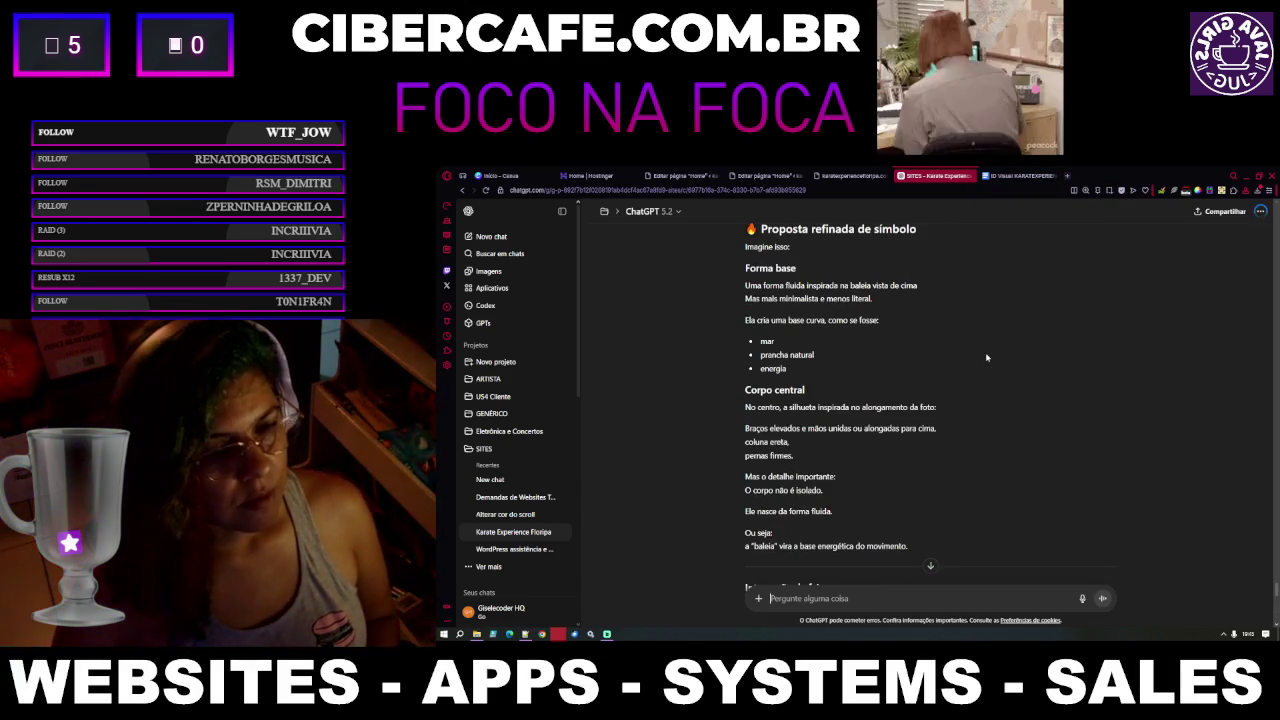
scroll(987, 357, down, 6)
scroll(987, 357, down, 4)
key(ctrl+Tab)
scroll(991, 402, down, 3)
scroll(991, 402, down, 10)
scroll(991, 402, down, 5)
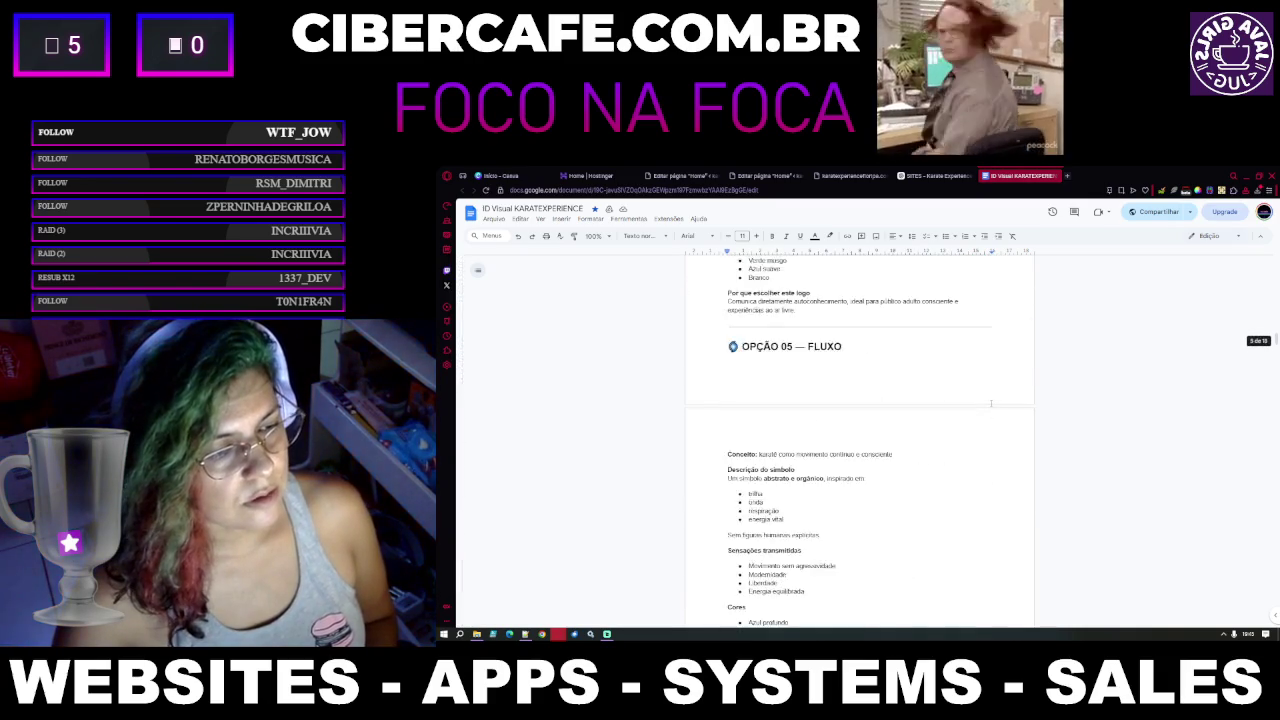
scroll(991, 402, up, 2)
scroll(985, 398, up, 2)
scroll(975, 393, down, 1)
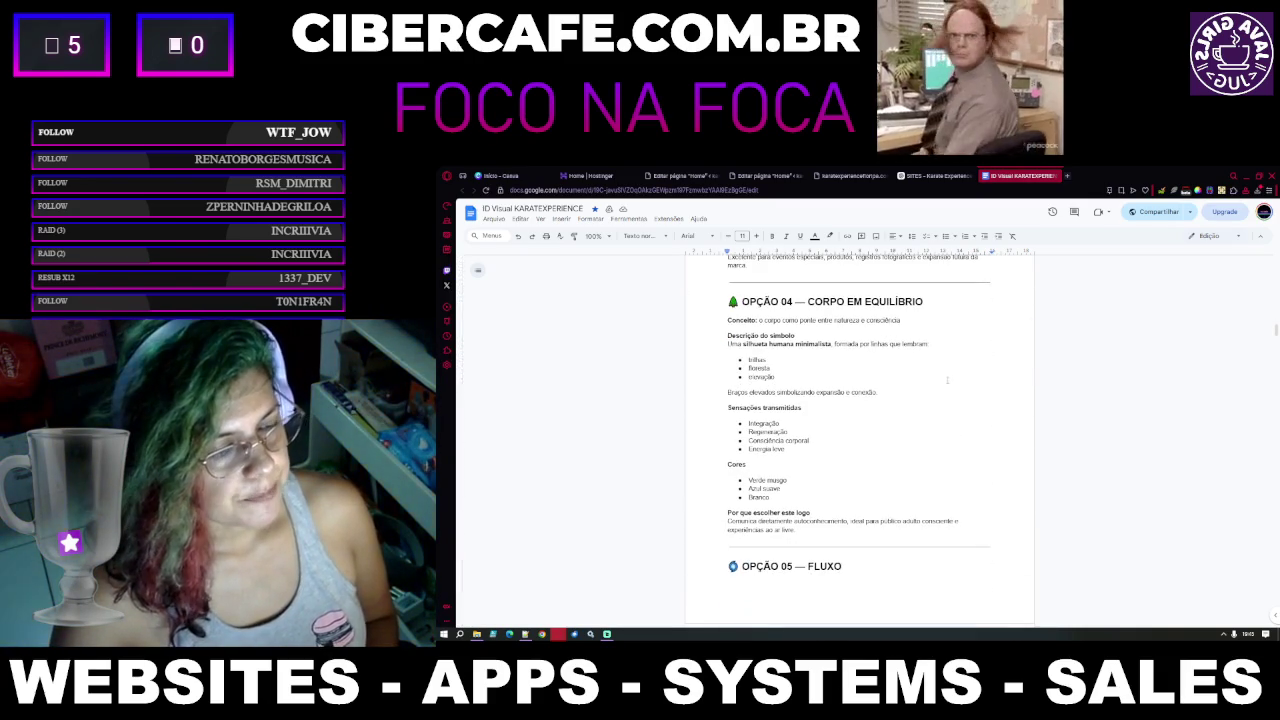
click(768, 283)
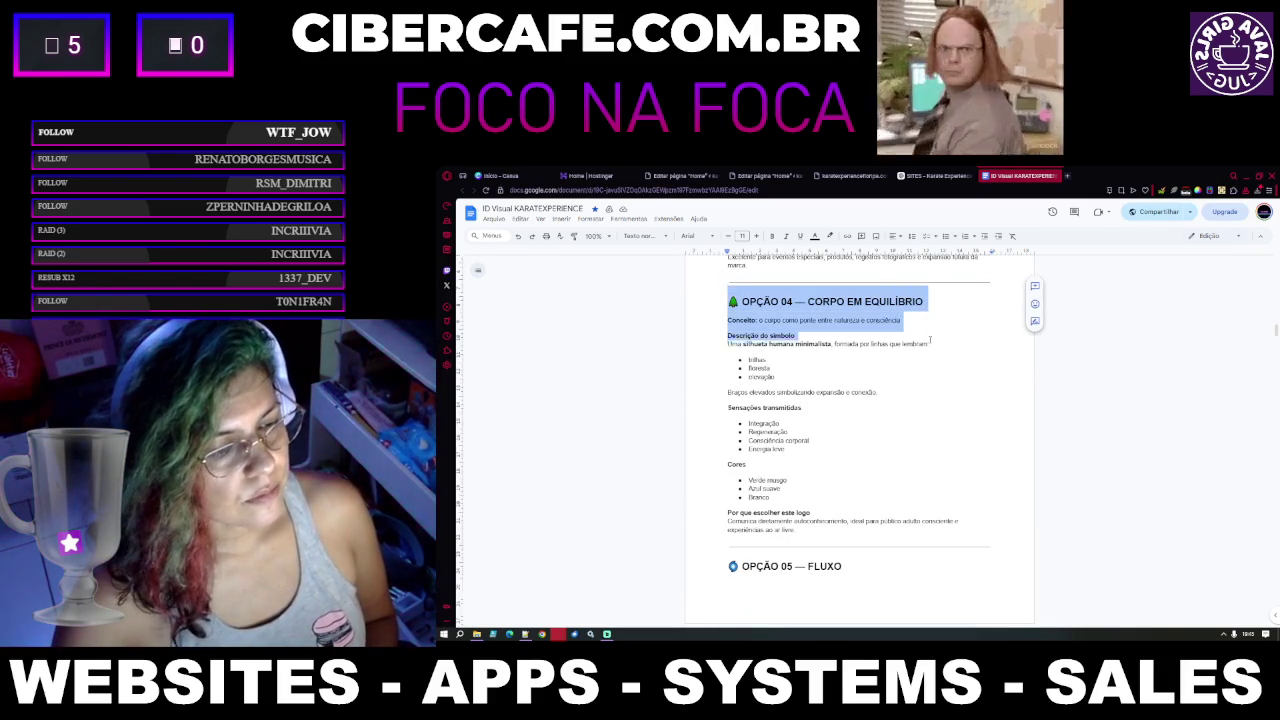
drag(922, 457, 901, 527)
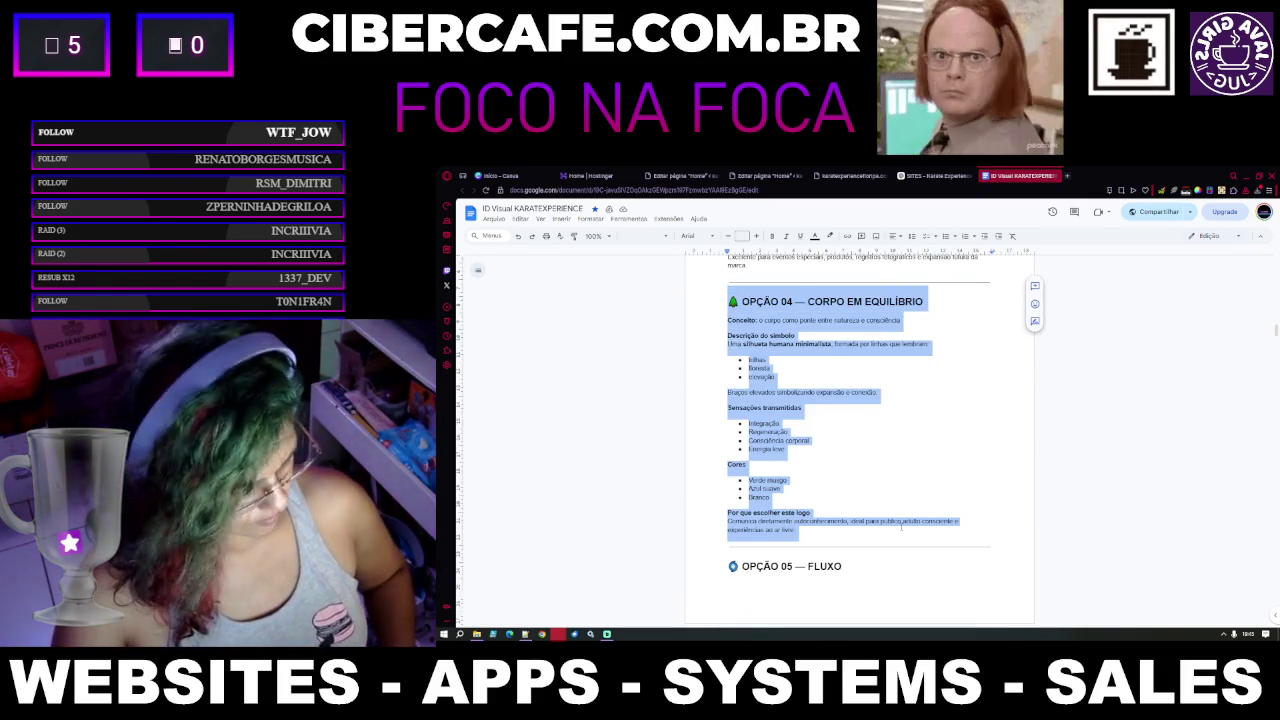
scroll(901, 527, down, 5)
scroll(901, 527, down, 5)
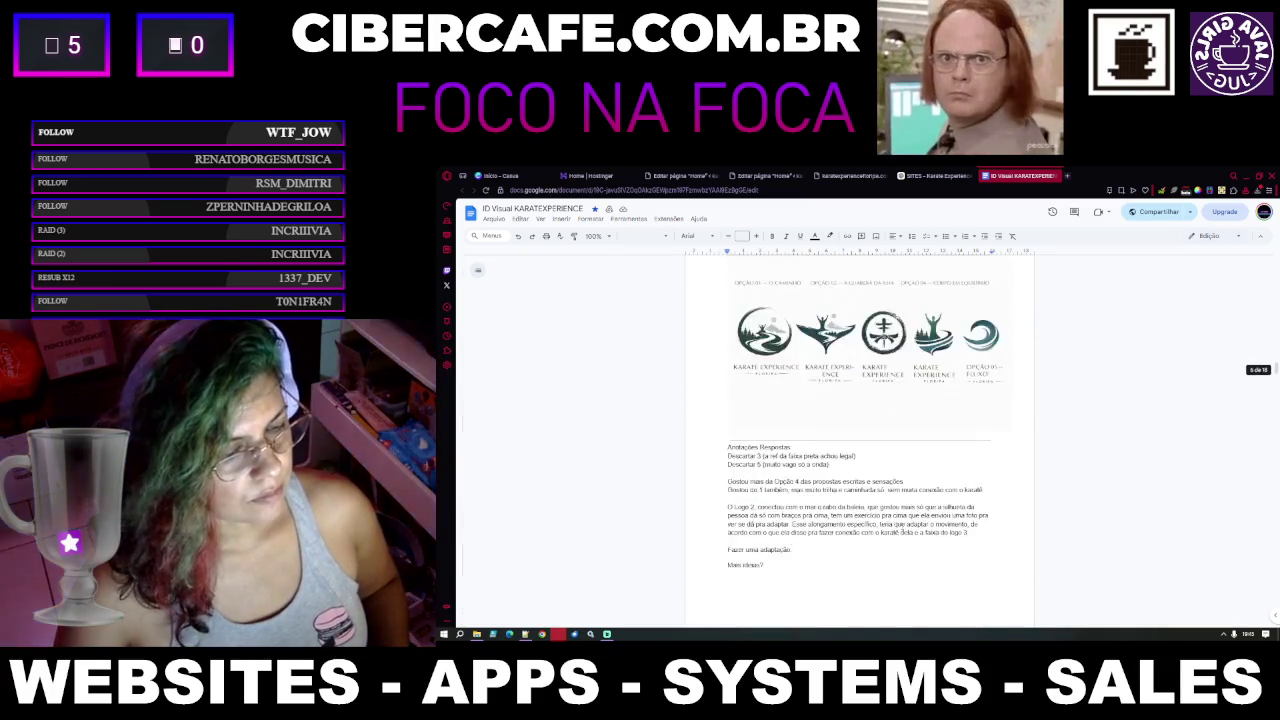
scroll(902, 525, down, 3)
scroll(902, 525, down, 5)
scroll(902, 525, down, 5)
scroll(902, 525, down, 5)
scroll(900, 525, down, 5)
scroll(900, 526, down, 3)
scroll(900, 526, down, 3)
scroll(900, 526, down, 3)
scroll(900, 526, down, 3)
scroll(900, 526, down, 3)
scroll(900, 526, down, 3)
scroll(900, 526, down, 3)
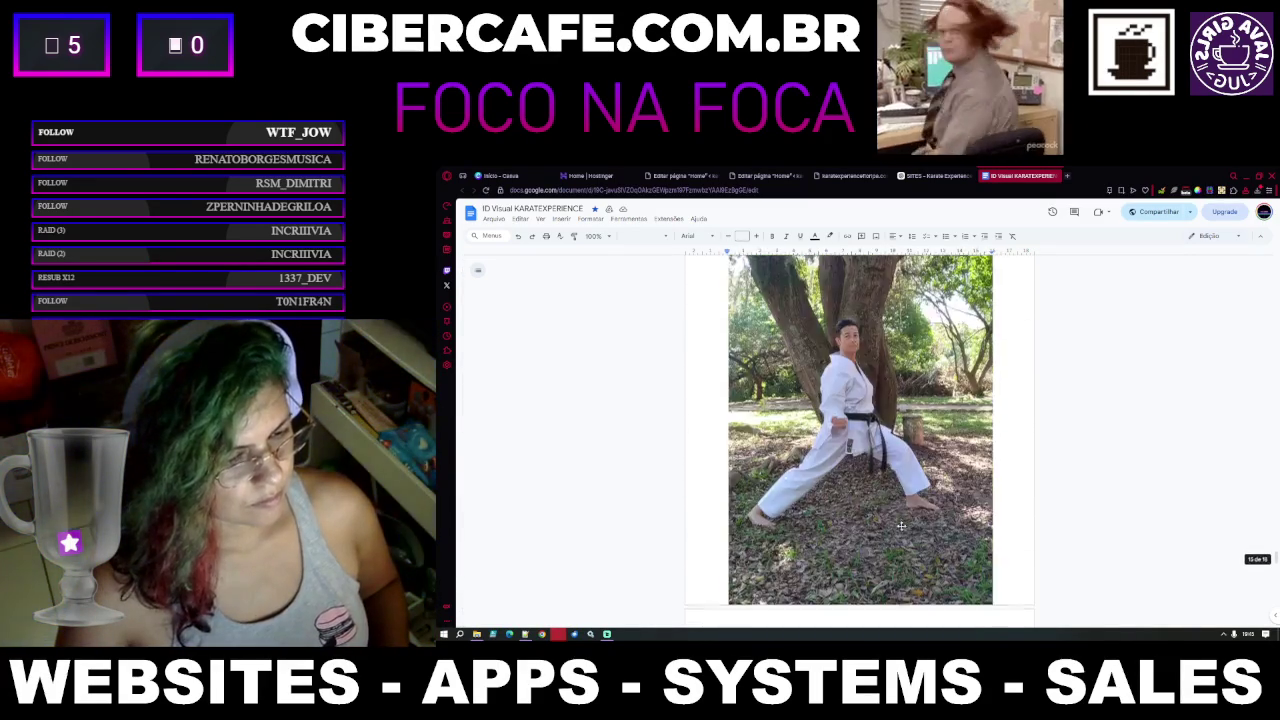
scroll(900, 526, down, 3)
scroll(901, 526, down, 3)
scroll(901, 526, down, 3)
scroll(901, 526, down, 3)
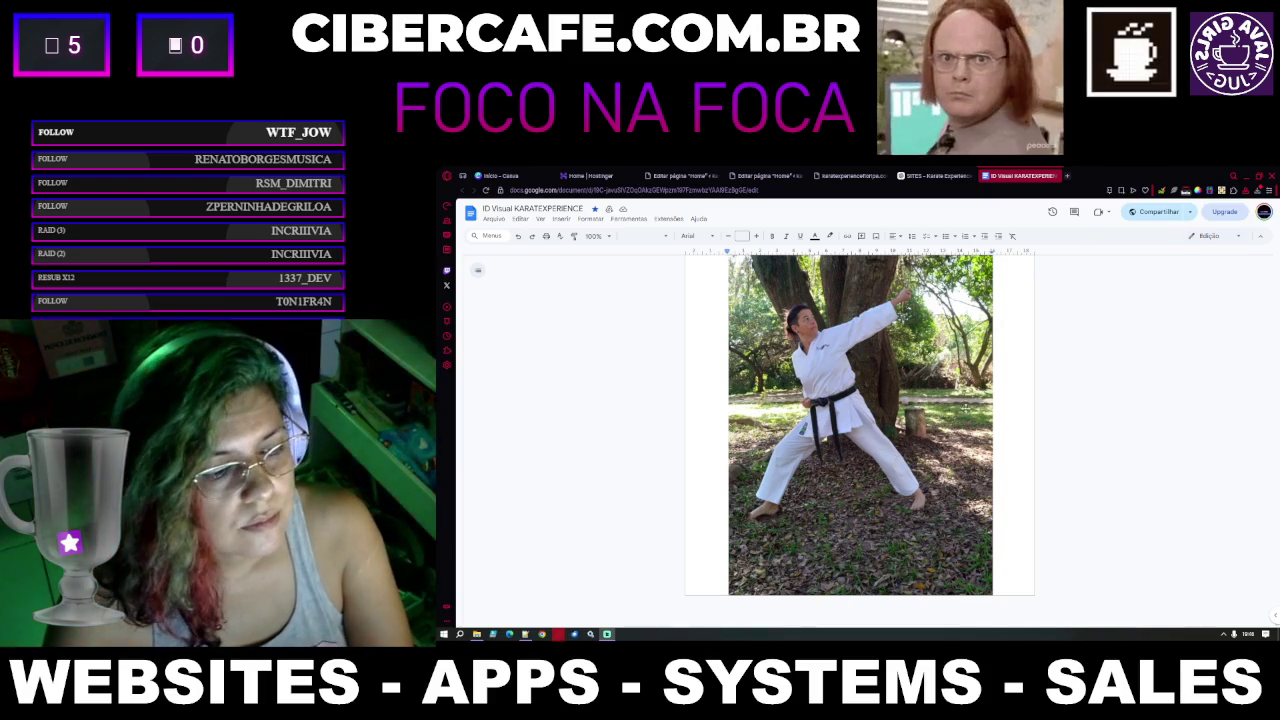
scroll(964, 413, down, 10)
scroll(964, 413, down, 10)
scroll(963, 413, up, 2)
scroll(963, 413, up, 2)
scroll(963, 413, up, 2)
scroll(964, 413, up, 2)
scroll(964, 413, up, 2)
scroll(964, 413, up, 2)
scroll(964, 413, up, 2)
scroll(964, 413, up, 2)
scroll(964, 413, up, 2)
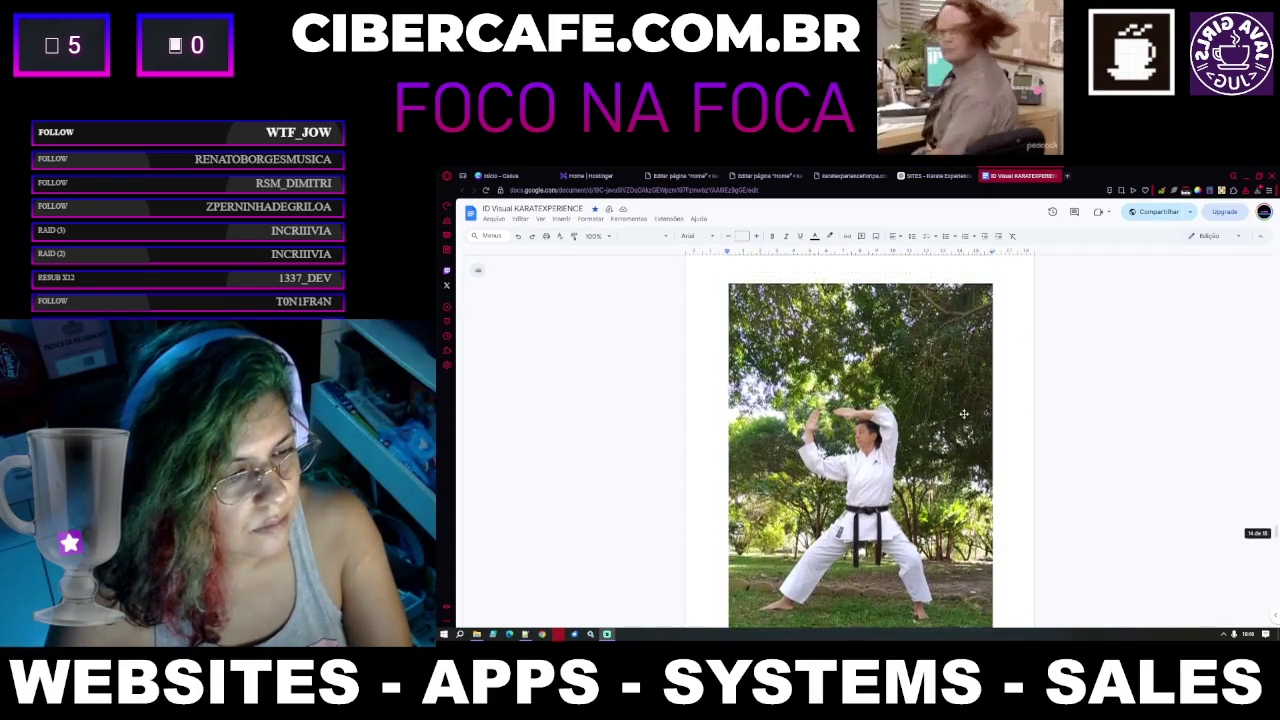
scroll(964, 413, up, 2)
scroll(964, 413, up, 2)
scroll(964, 413, up, 1)
scroll(964, 413, up, 2)
scroll(964, 413, down, 1)
scroll(964, 413, down, 2)
scroll(964, 413, up, 2)
scroll(964, 413, up, 2)
scroll(964, 413, up, 2)
scroll(964, 413, down, 2)
scroll(964, 413, up, 2)
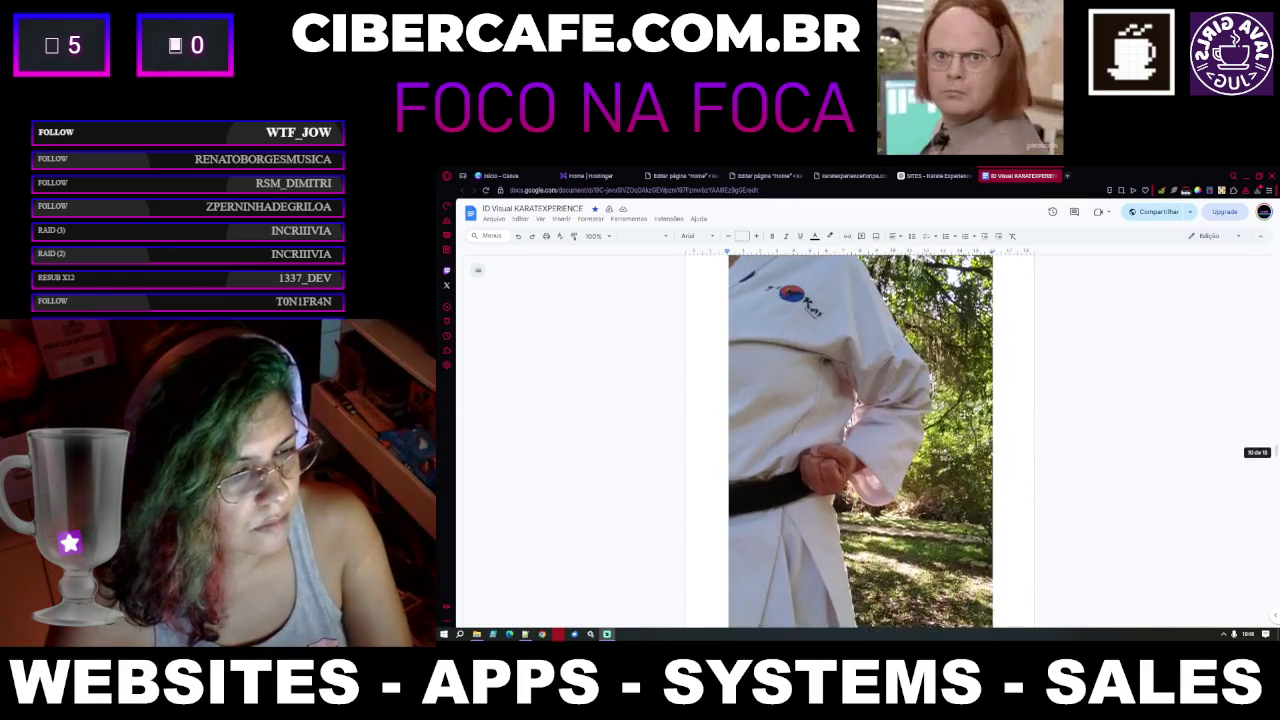
scroll(964, 413, up, 2)
scroll(964, 413, up, 2)
scroll(964, 413, up, 2)
scroll(964, 413, up, 2)
scroll(964, 413, up, 2)
scroll(964, 413, down, 2)
scroll(1045, 379, down, 3)
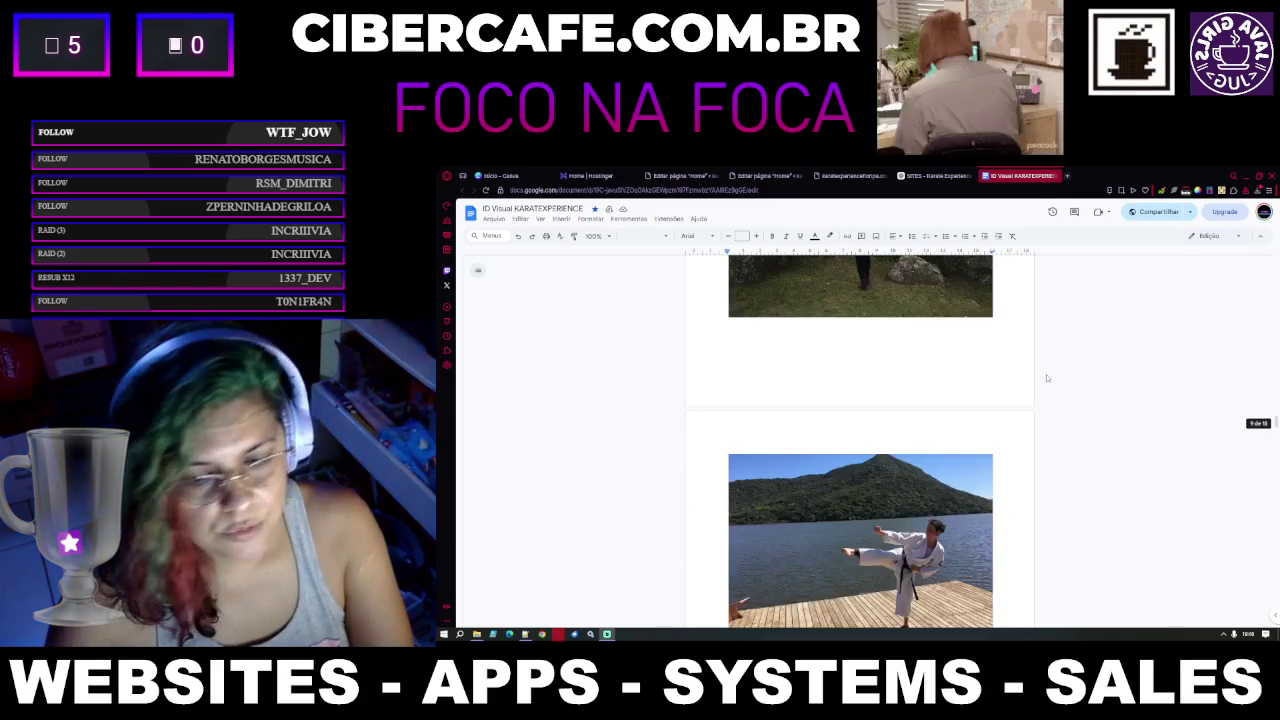
scroll(1275, 424, down, 3)
scroll(1275, 600, down, 3)
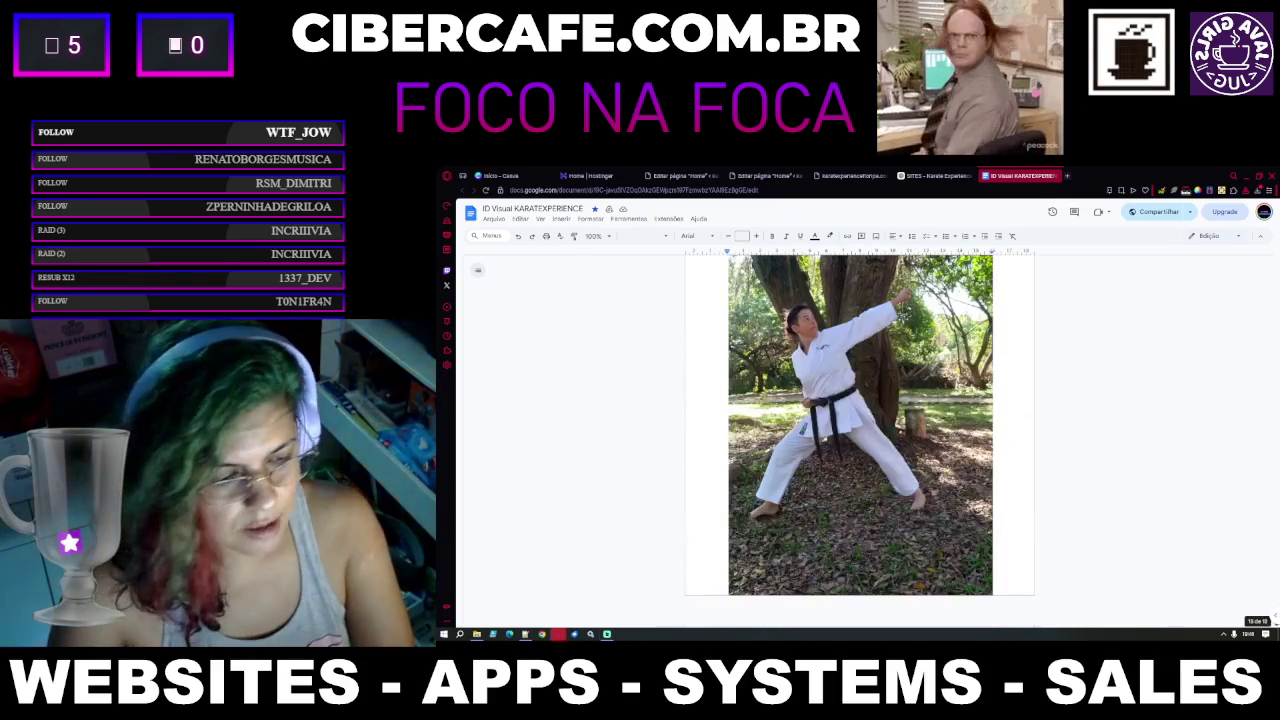
click(1009, 573)
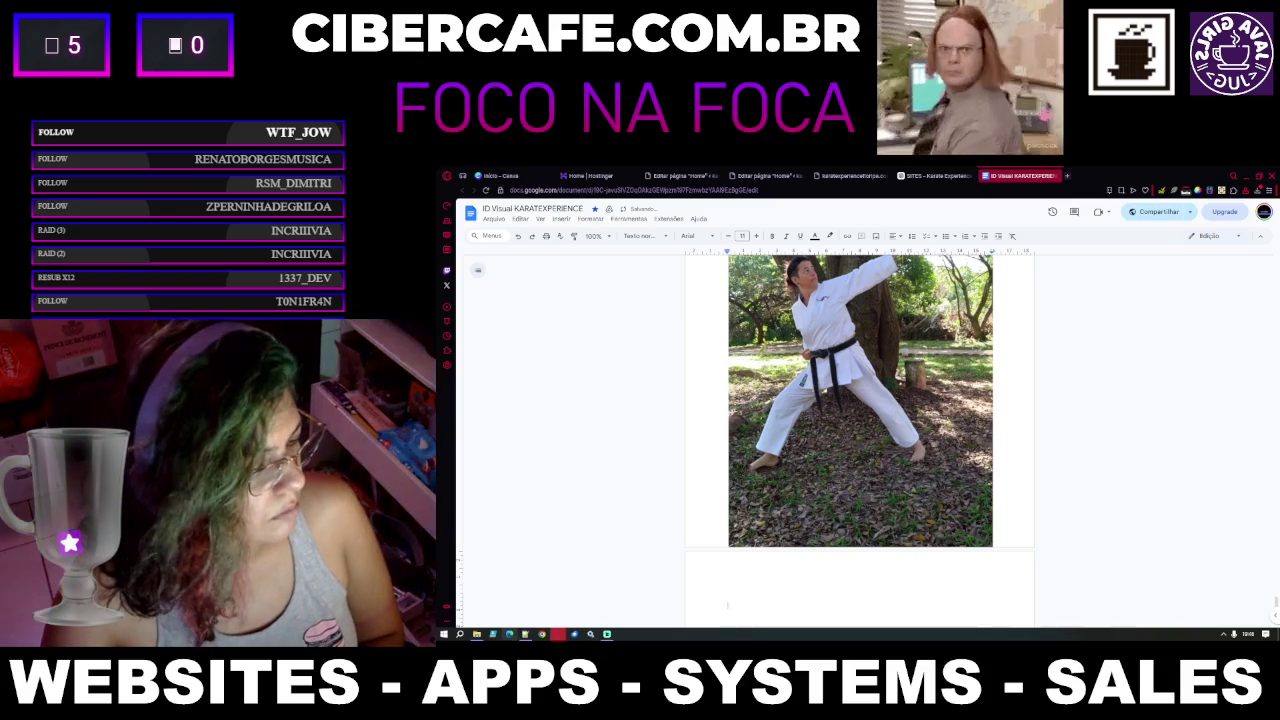
Delete the mountain-circle logo, the landscape logo and one other rejected logo from the grid
click(477, 634)
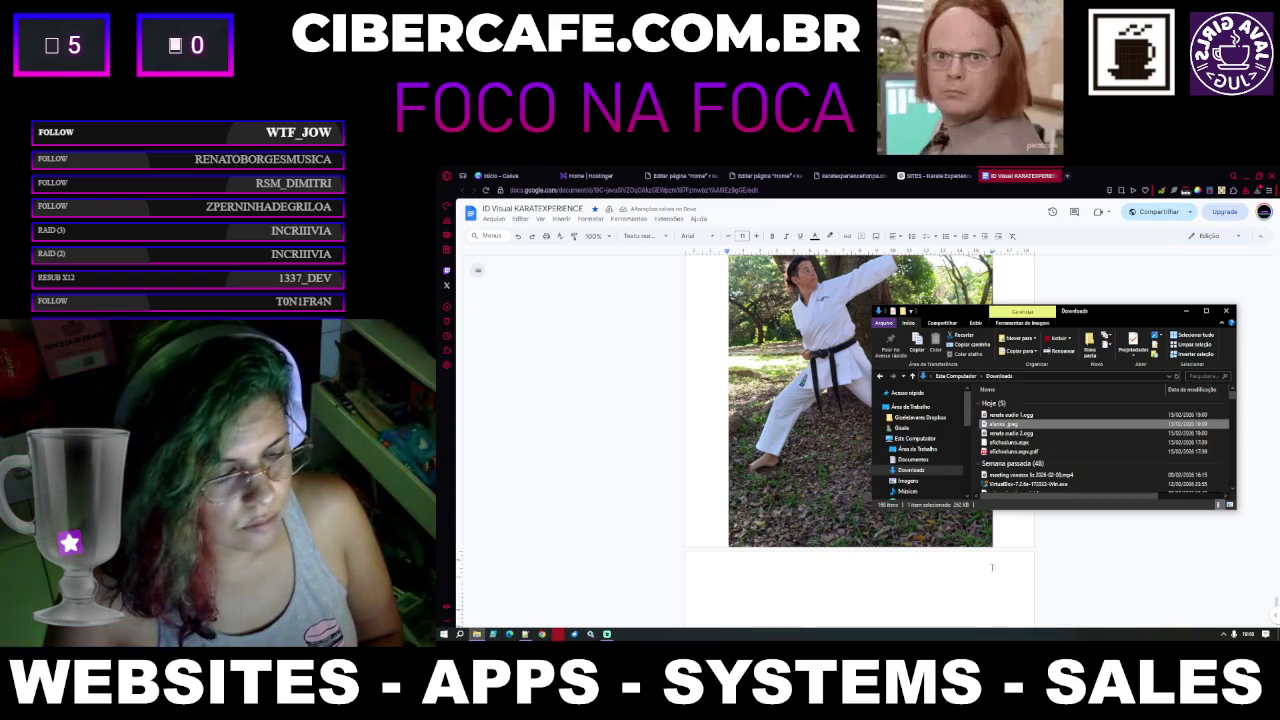
click(993, 569)
scroll(993, 569, down, 5)
scroll(993, 569, down, 5)
scroll(992, 563, down, 5)
scroll(992, 562, up, 5)
scroll(992, 562, up, 5)
scroll(993, 562, up, 3)
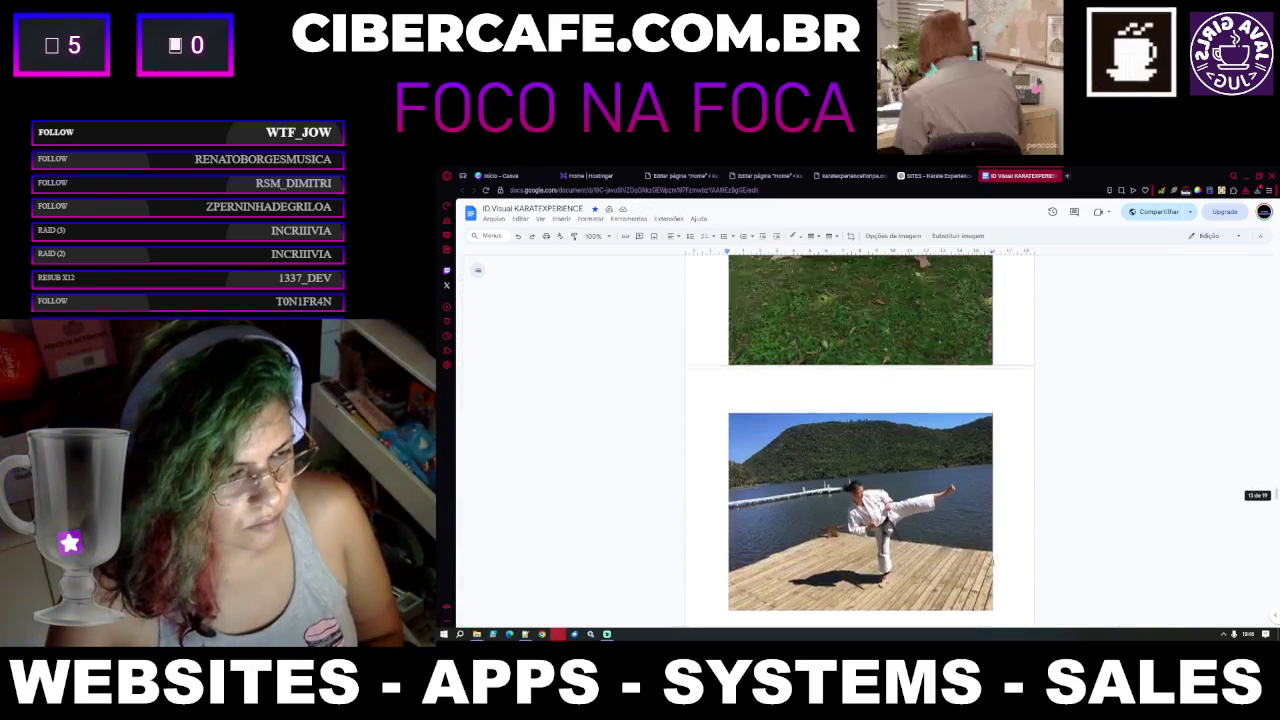
scroll(993, 562, up, 4)
scroll(993, 562, up, 4)
scroll(993, 562, up, 4)
scroll(992, 562, up, 4)
scroll(992, 562, up, 4)
scroll(992, 562, up, 4)
scroll(993, 562, up, 4)
scroll(993, 562, up, 1)
scroll(993, 562, up, 2)
scroll(644, 435, down, 2)
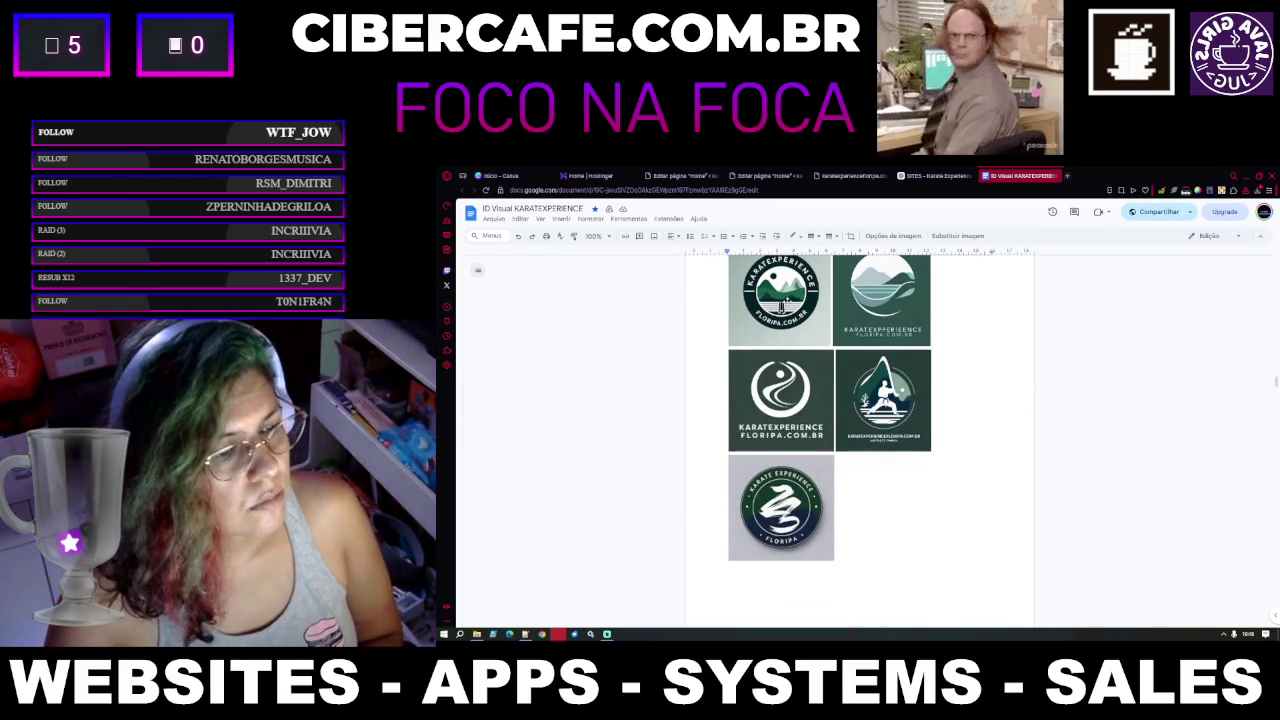
click(780, 305)
key(Delete)
click(879, 330)
key(Delete)
click(778, 330)
key(Delete)
key(Delete)
key(Delete)
Add a line after 'Fazer uma adaptação' and drop the pine-forest karate training photo there
scroll(829, 390, up, 2)
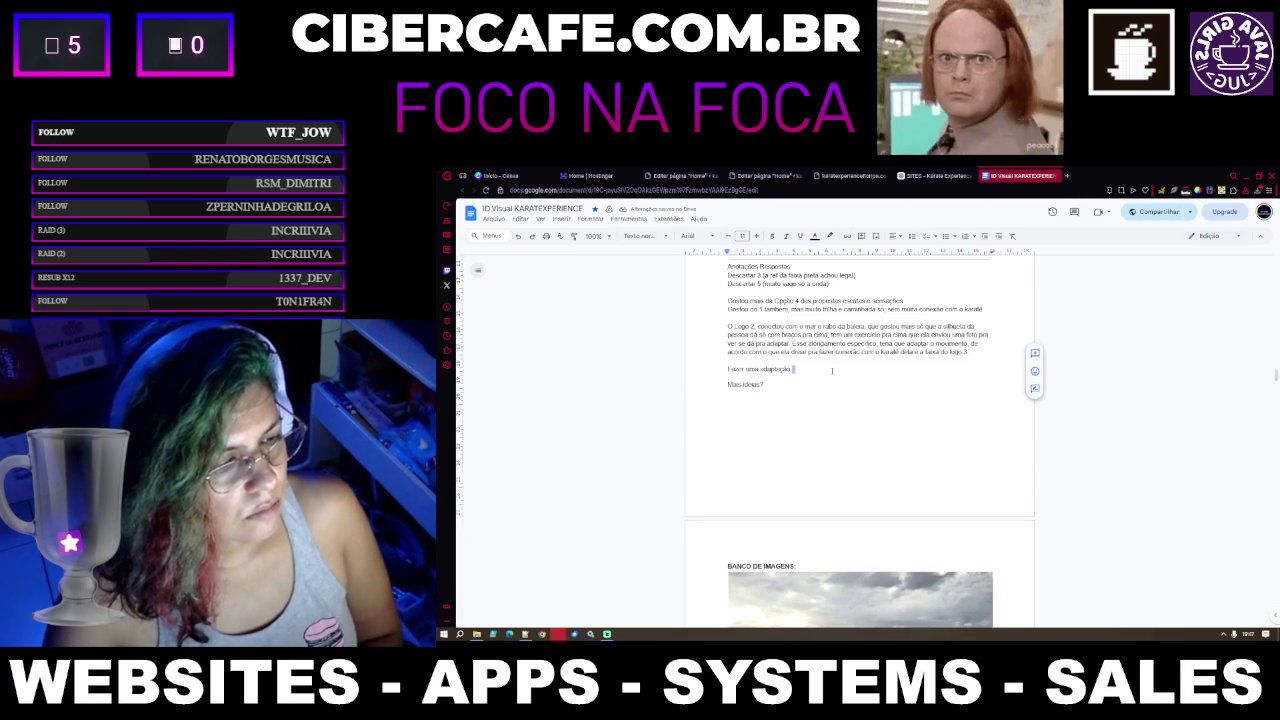
key(Return)
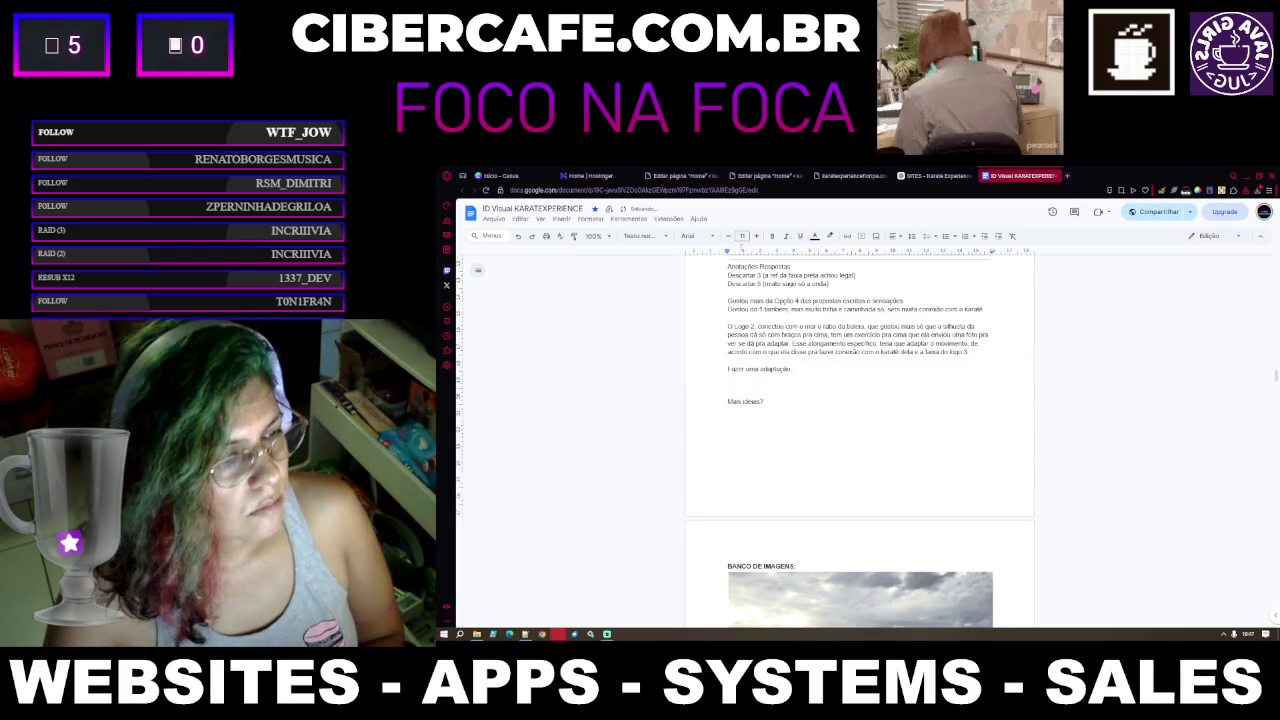
key(alt+Tab)
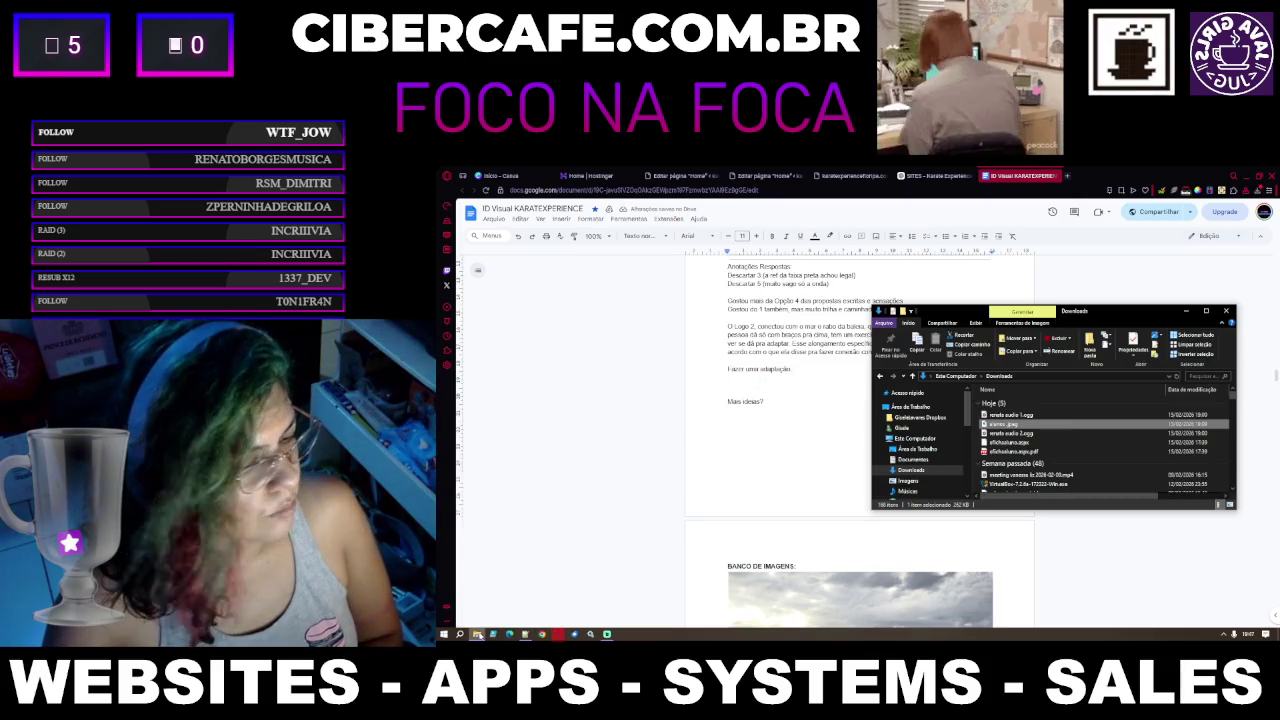
mouse_move(1002, 424)
mouse_down()
mouse_move(762, 421)
mouse_move(753, 382)
mouse_up()
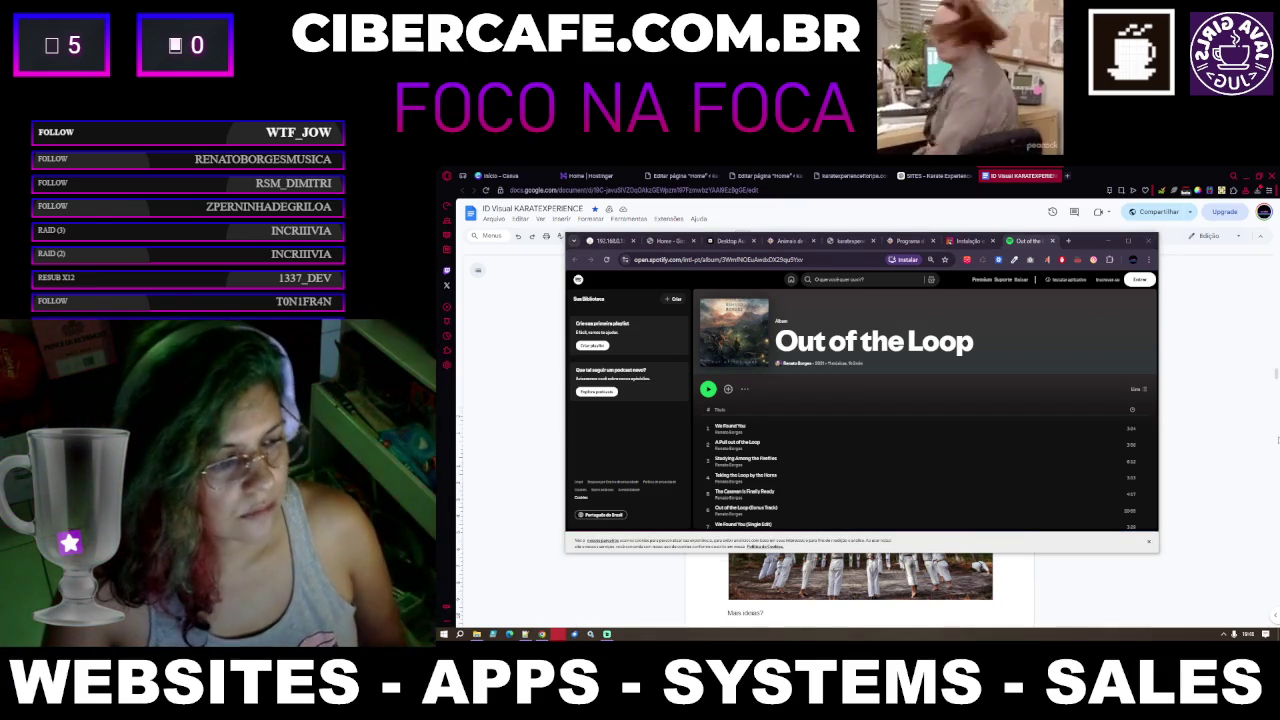
click(708, 389)
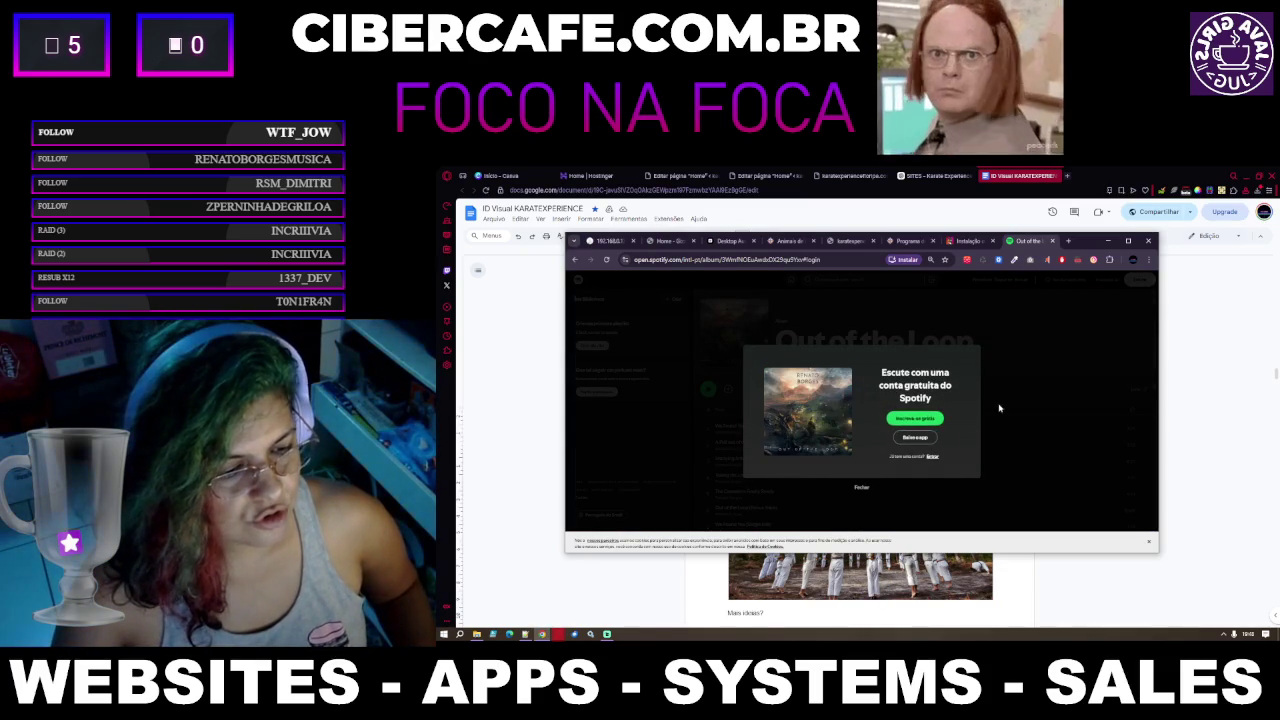
click(932, 457)
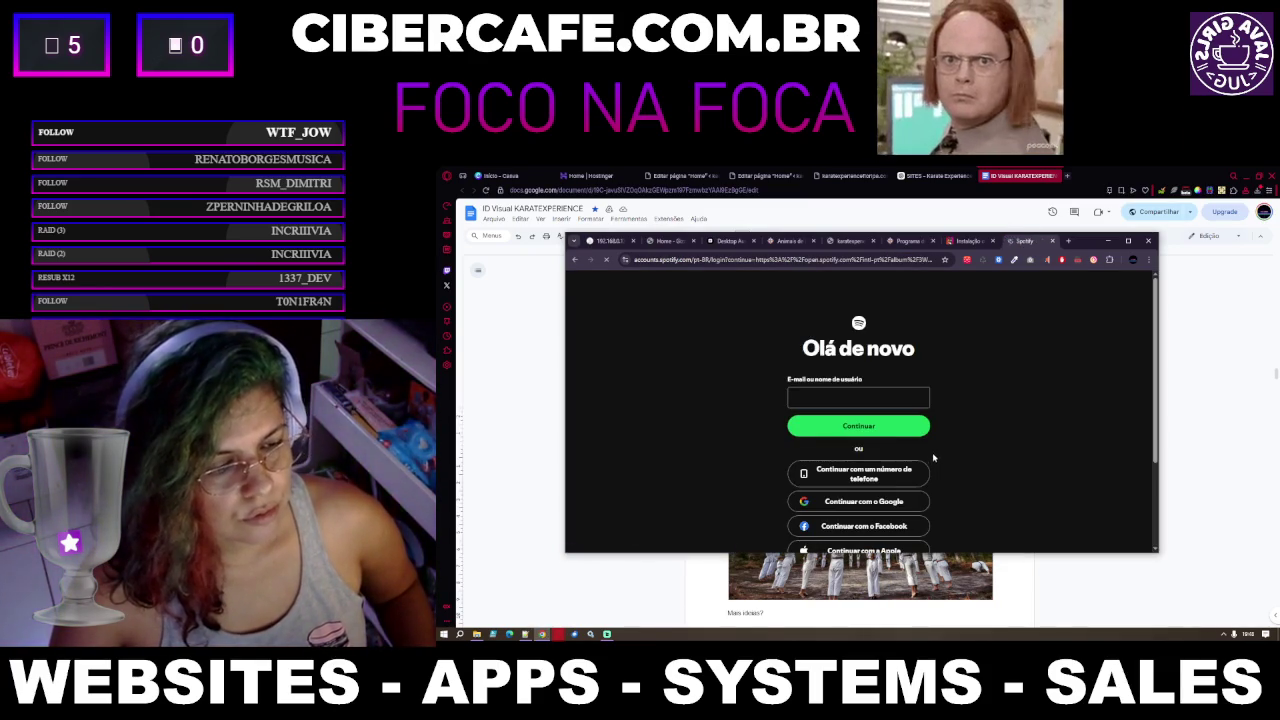
click(880, 503)
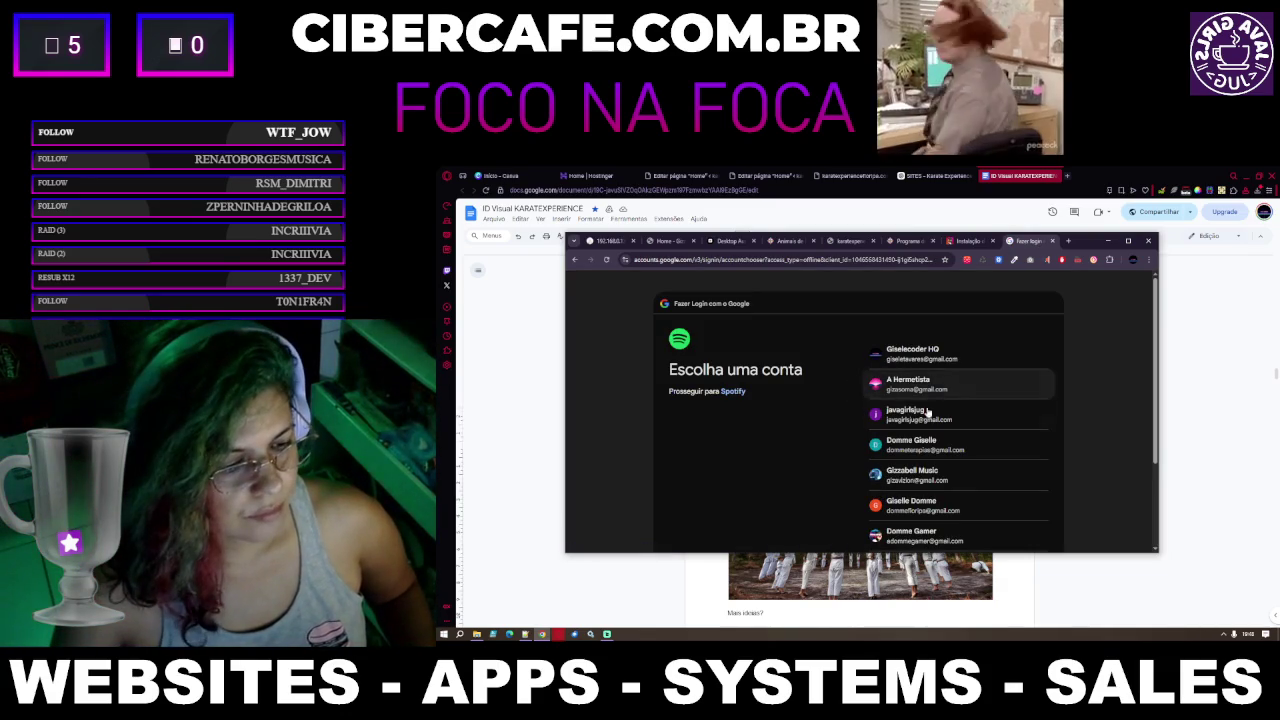
click(923, 484)
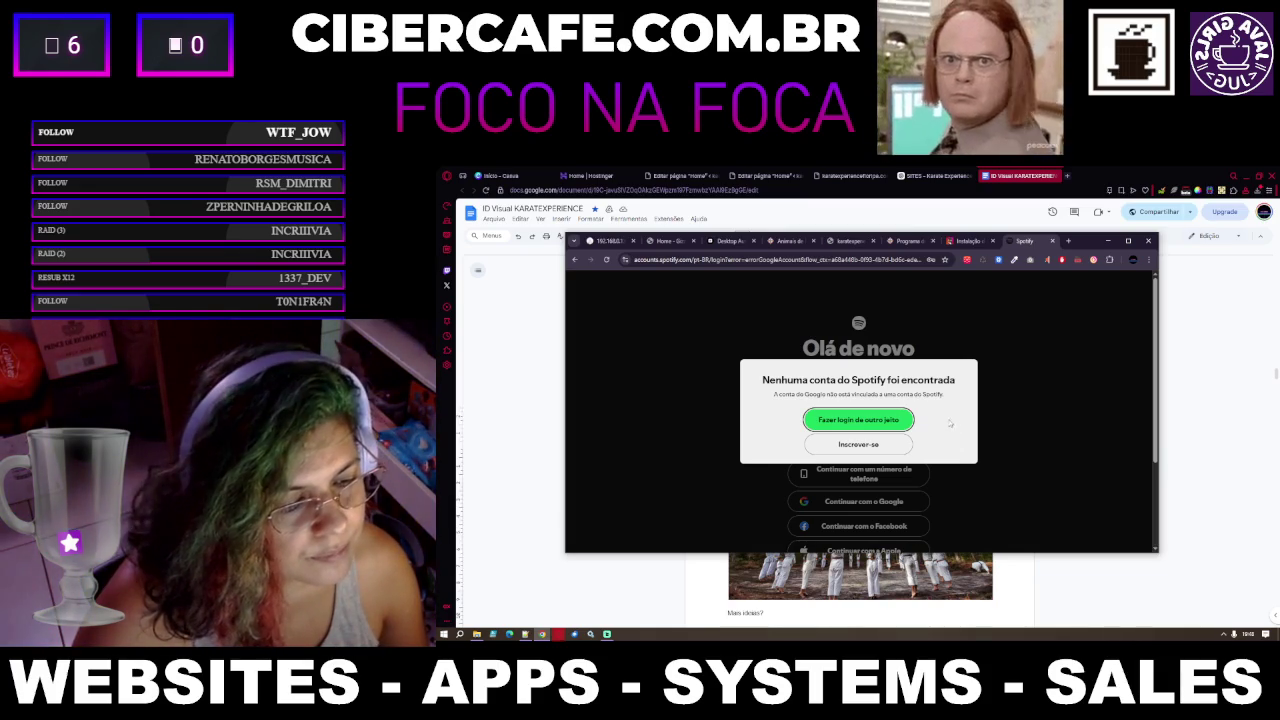
click(898, 421)
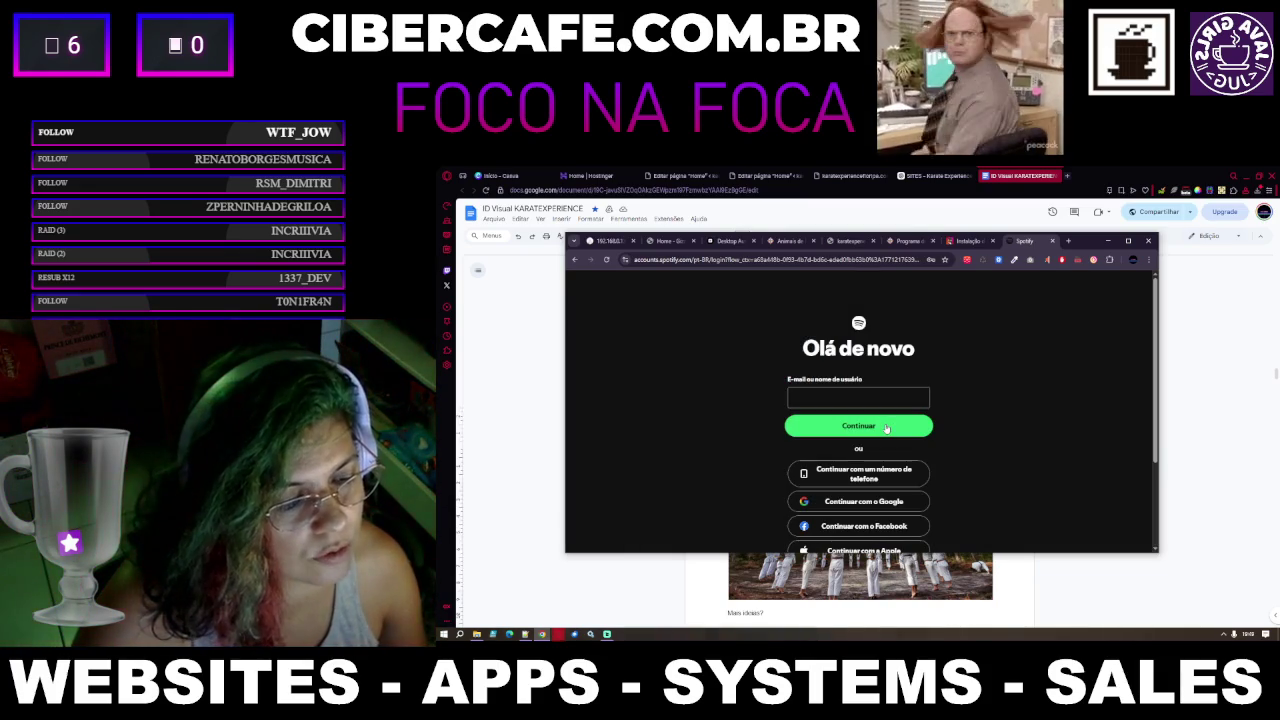
click(873, 507)
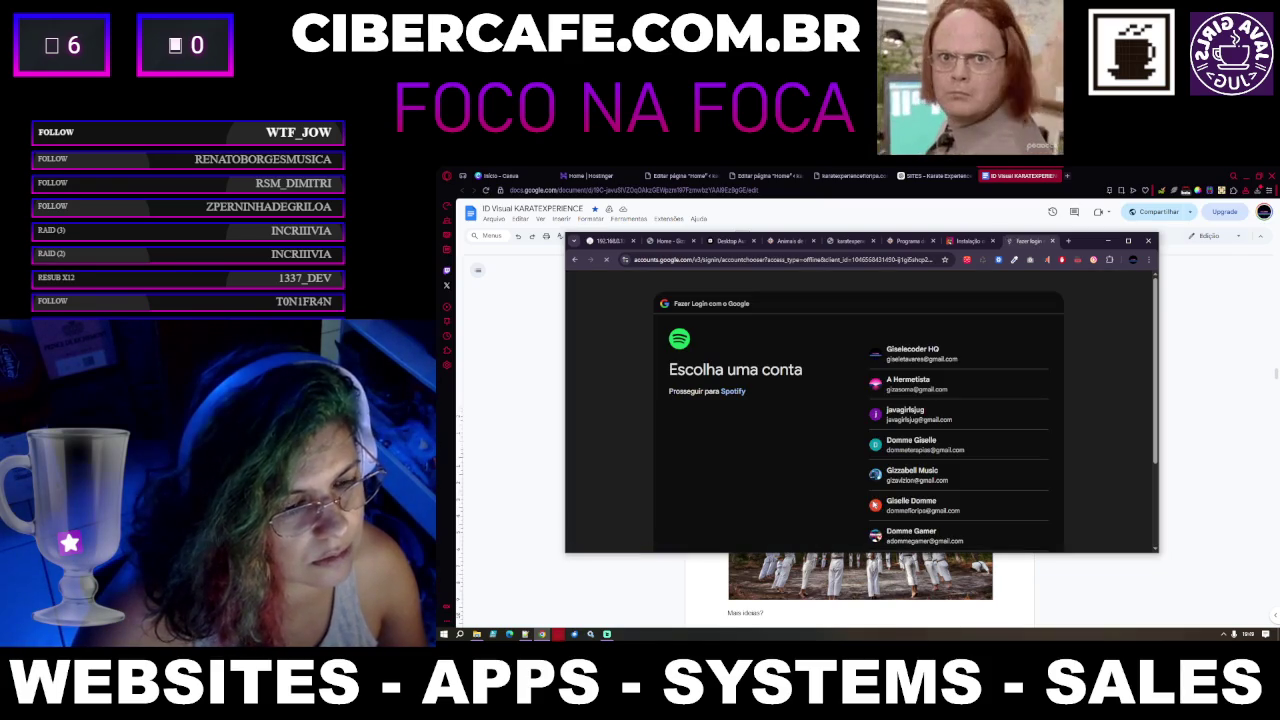
click(906, 488)
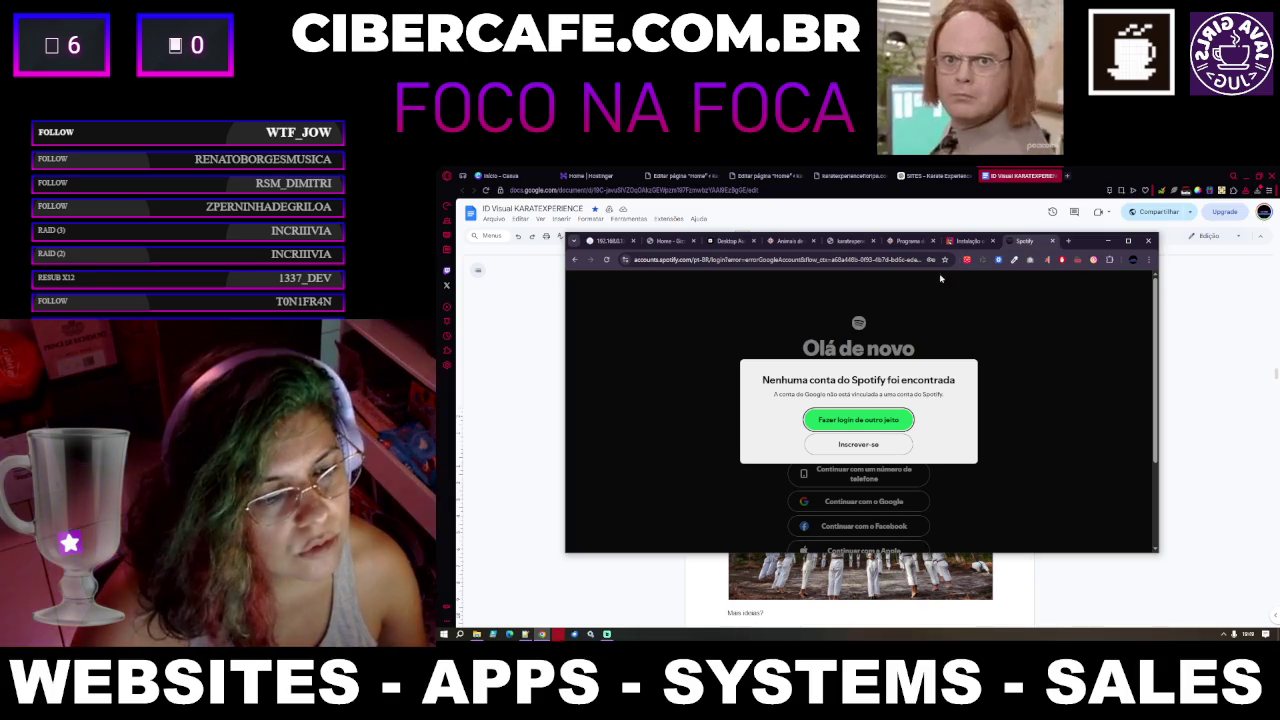
click(575, 260)
click(575, 260)
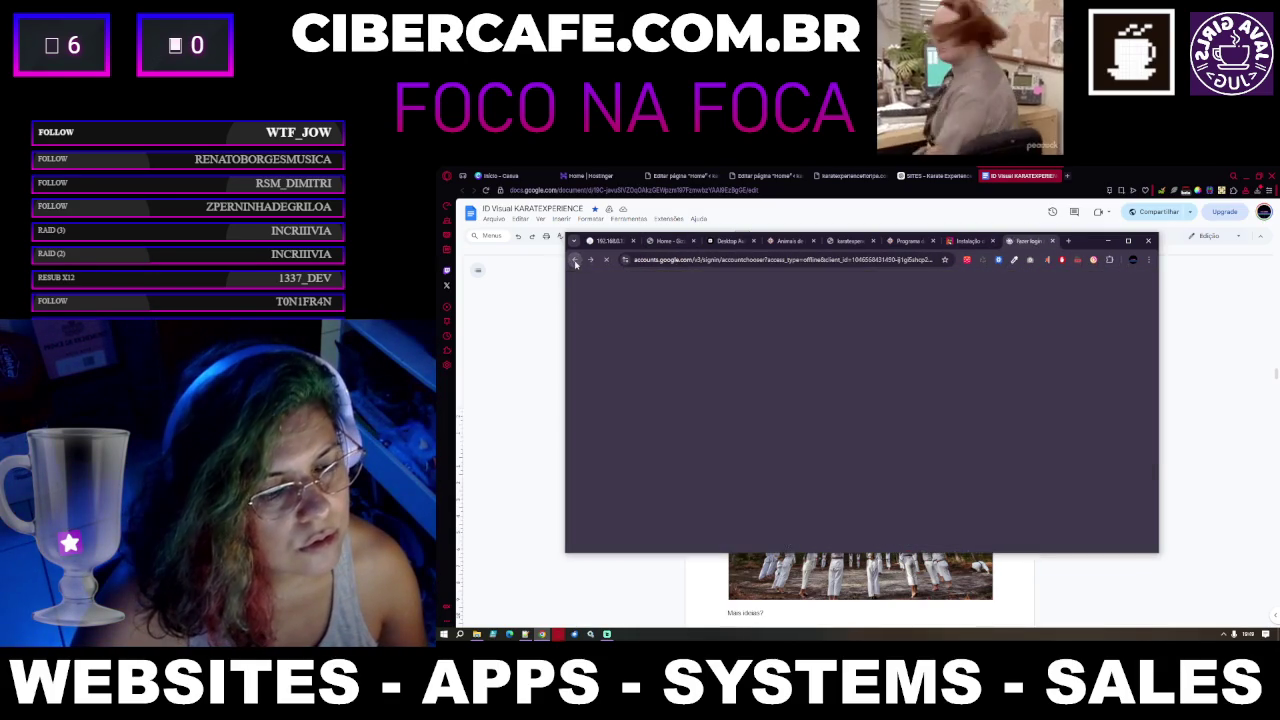
click(590, 261)
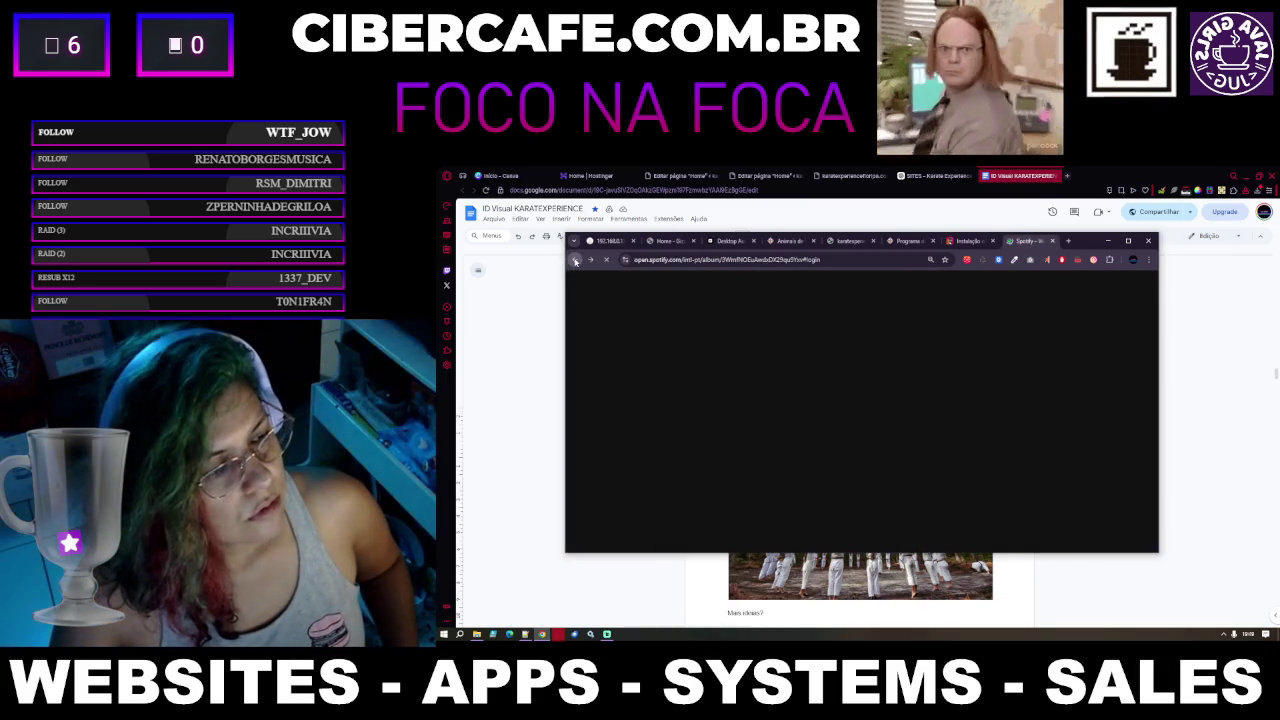
click(736, 260)
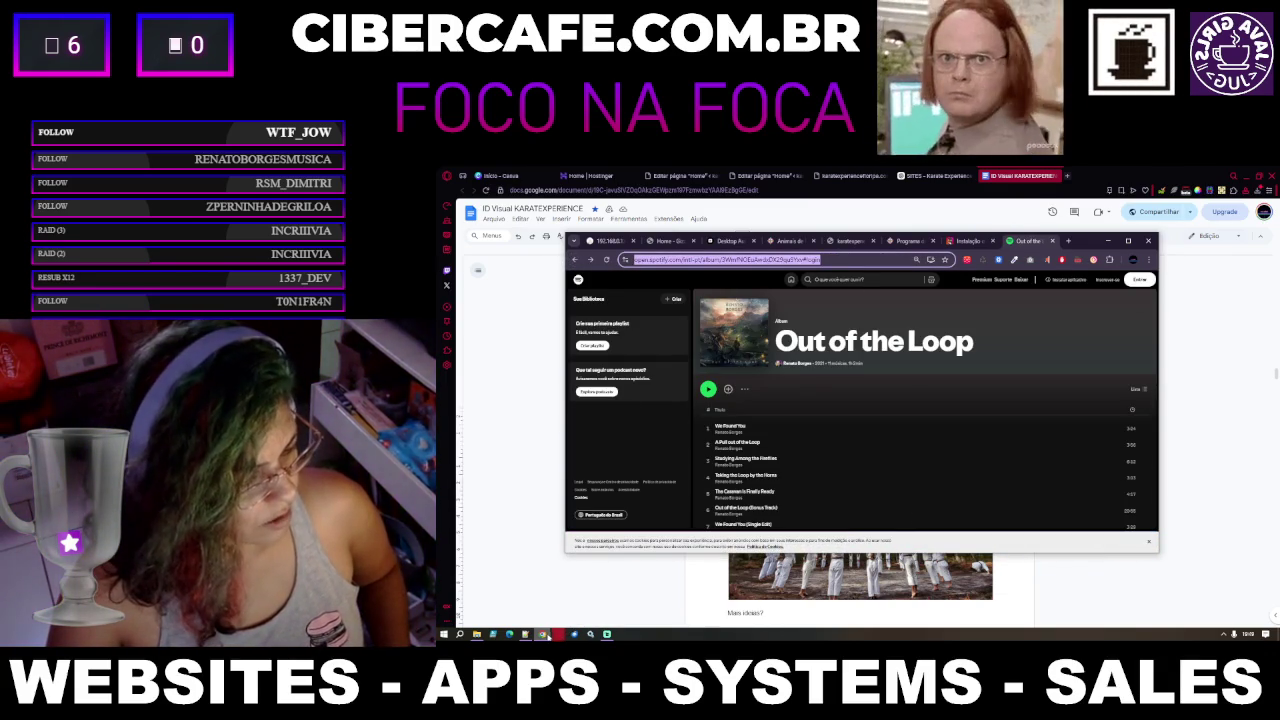
click(563, 634)
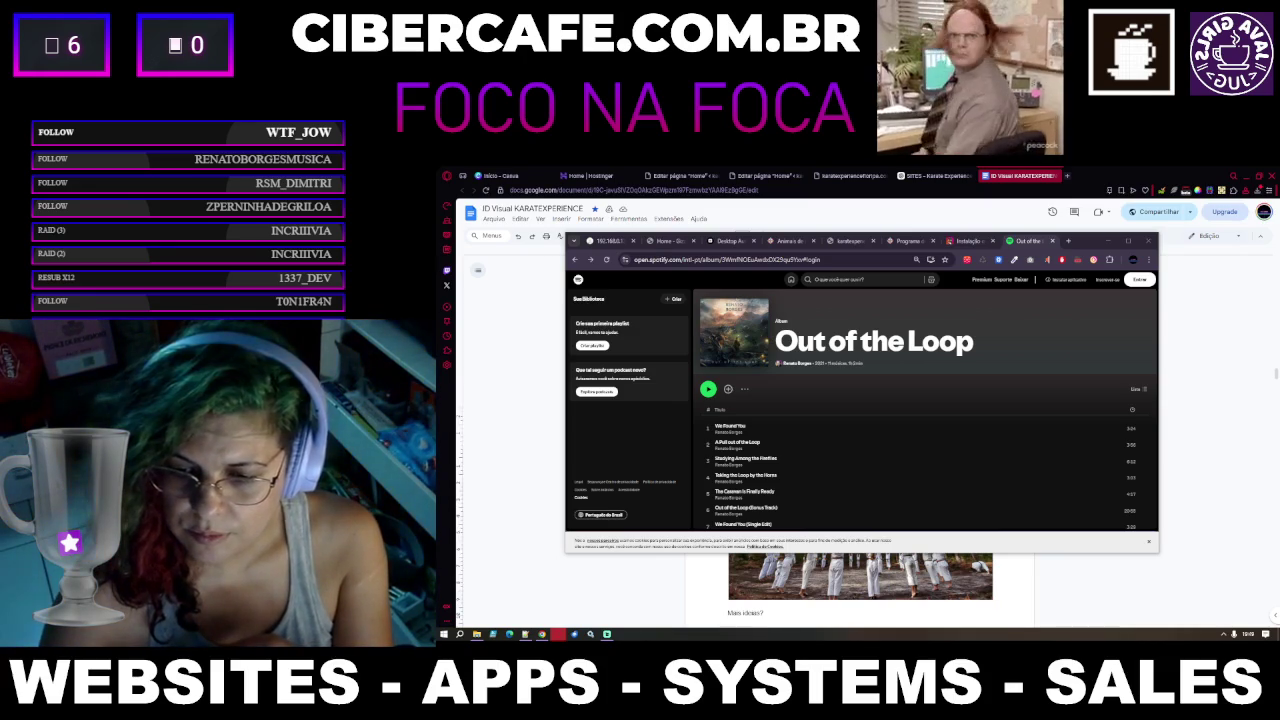
click(1052, 241)
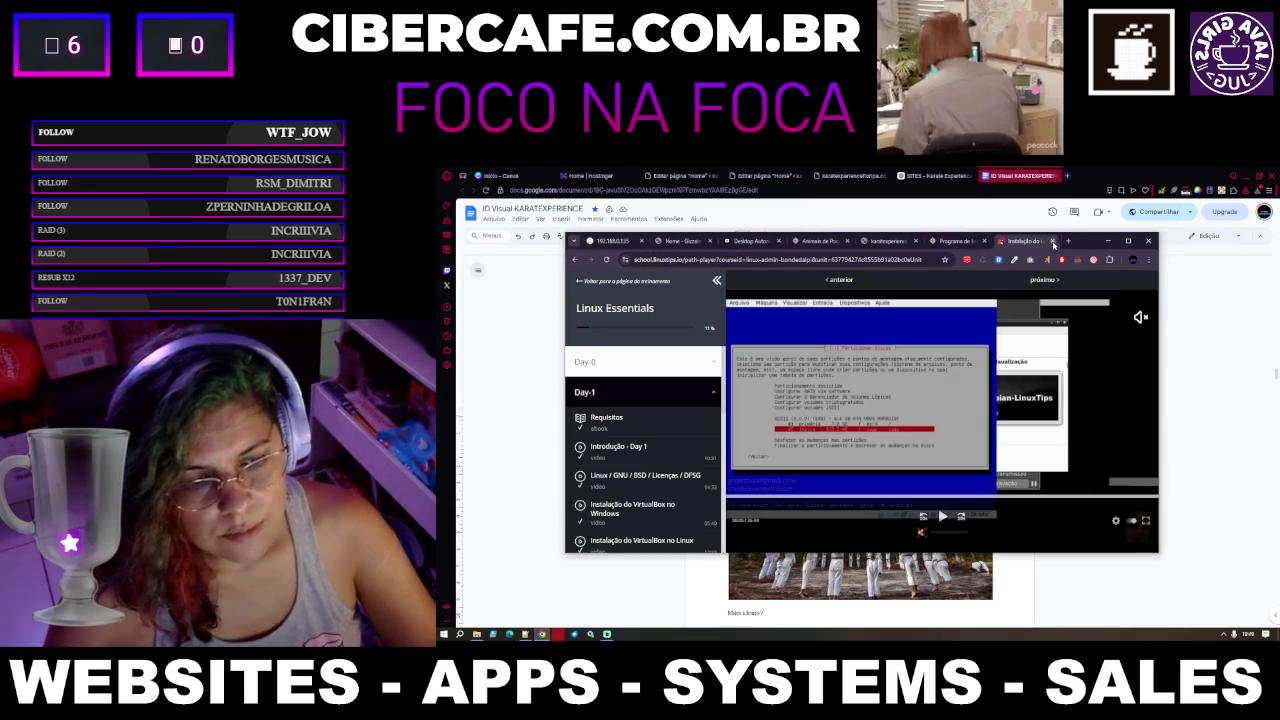
Minimize the course window so the Google Doc shows
click(1108, 242)
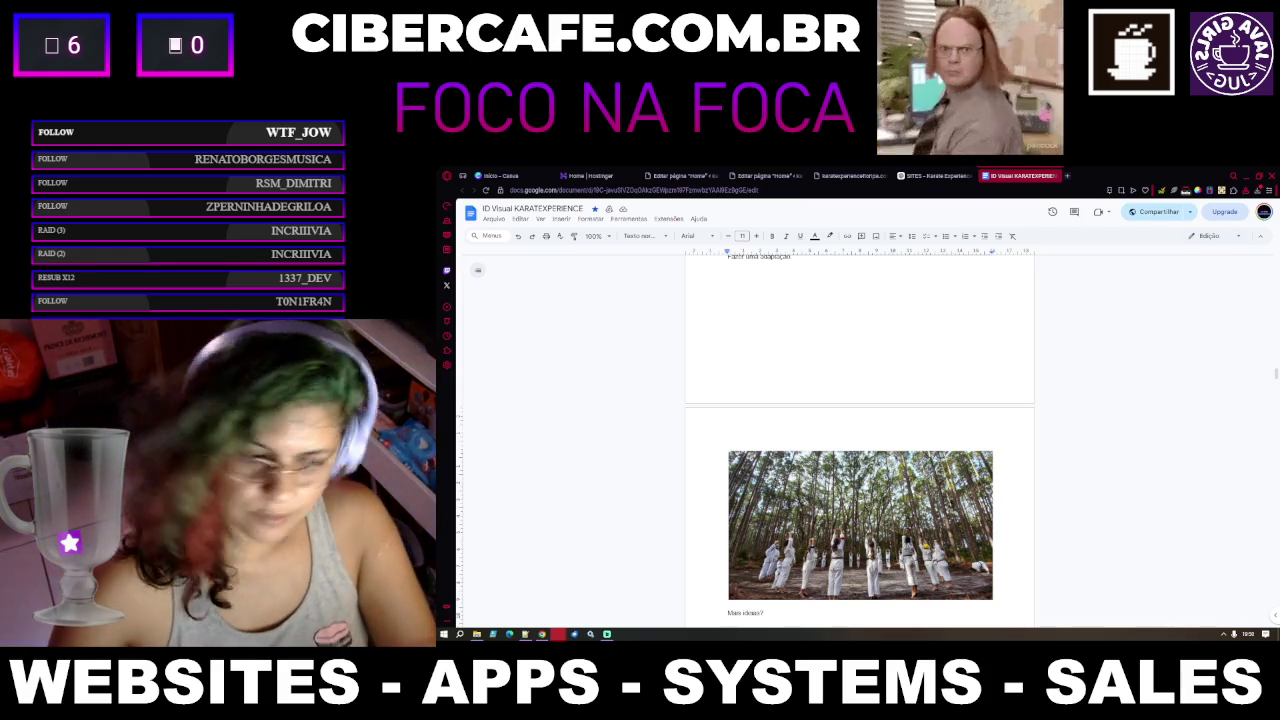
scroll(795, 390, up, 1)
scroll(795, 390, up, 2)
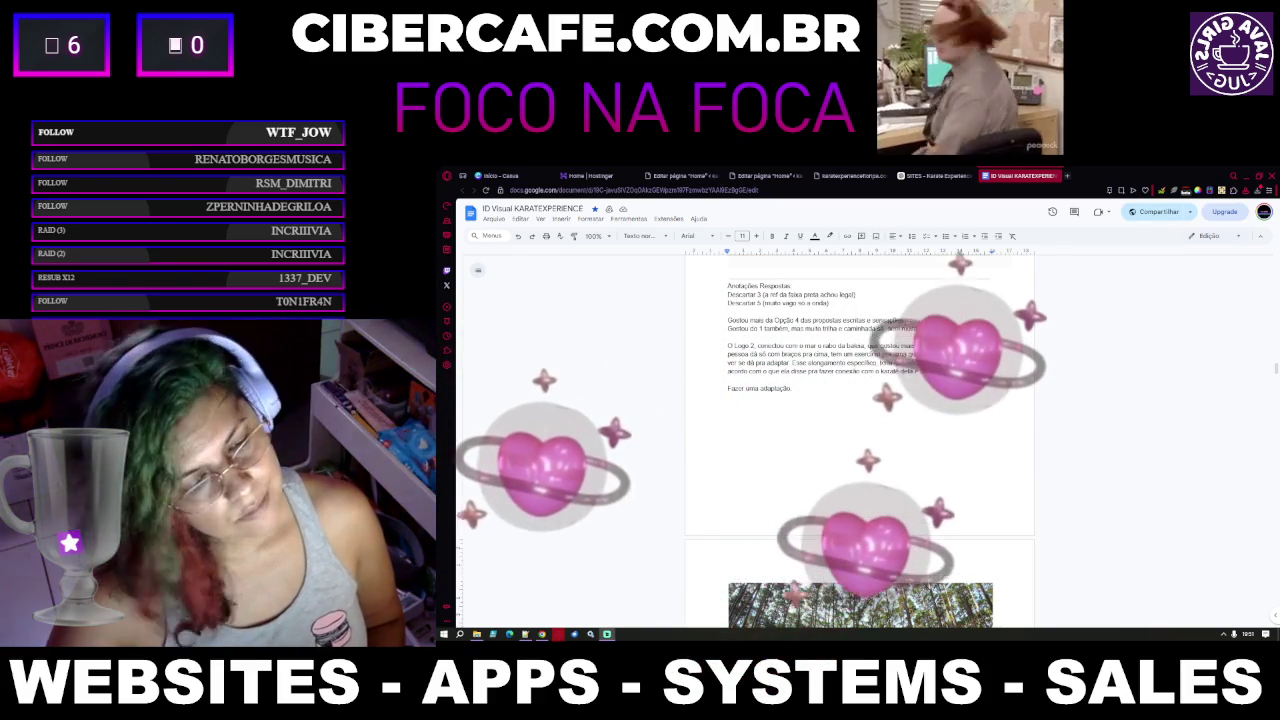
scroll(826, 448, up, 2)
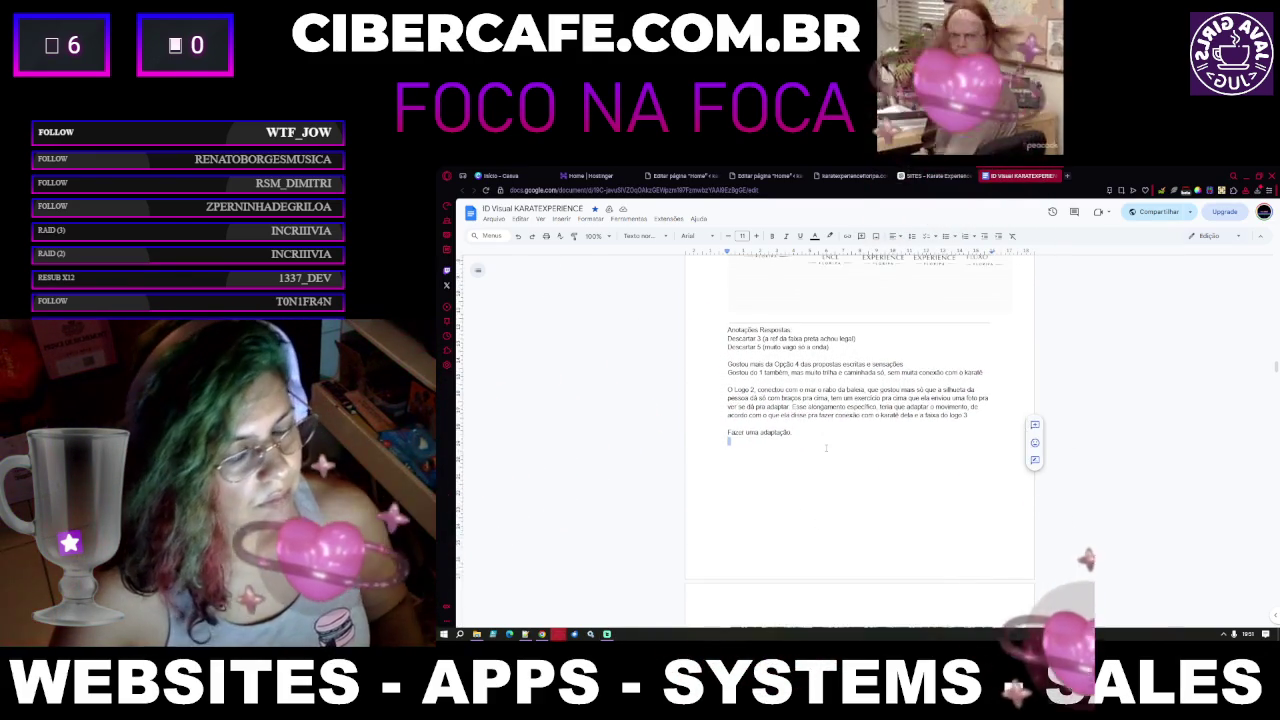
Zoom the Docs view to 110% so the pine-forest photo of the students appears larger
triple_click(826, 472)
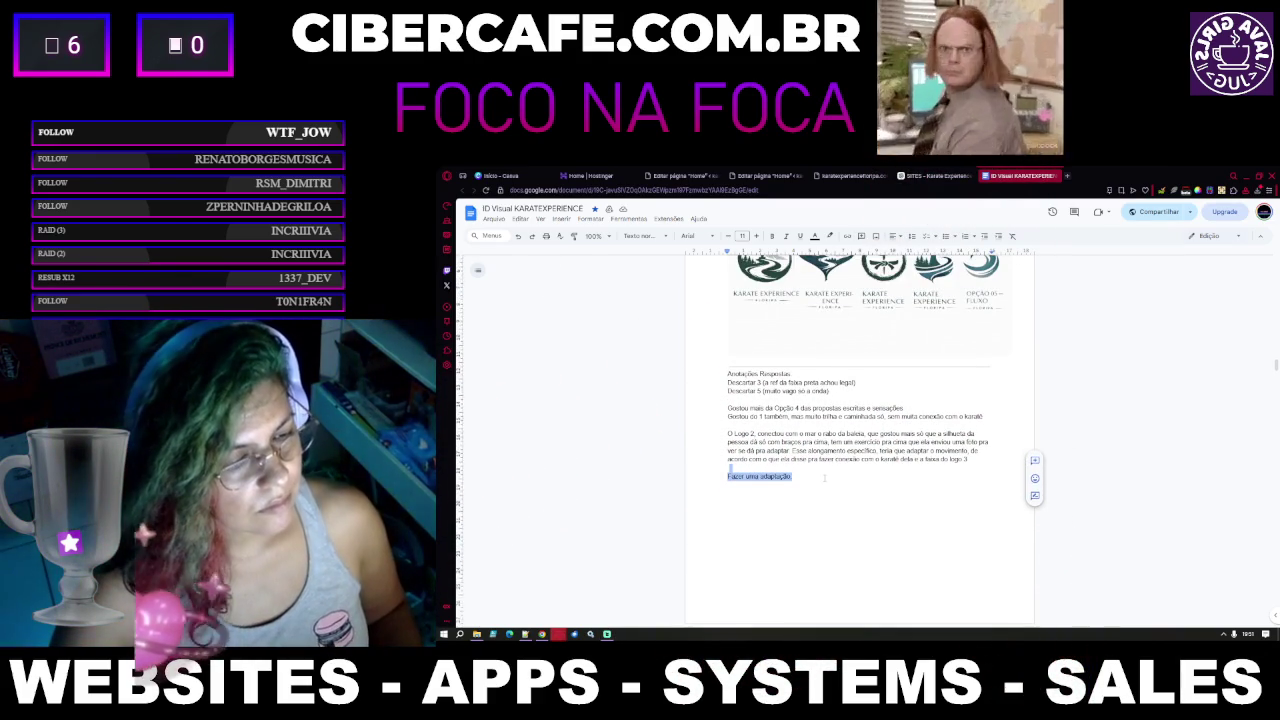
scroll(826, 472, down, 3)
scroll(826, 474, down, 3)
scroll(824, 478, down, 2)
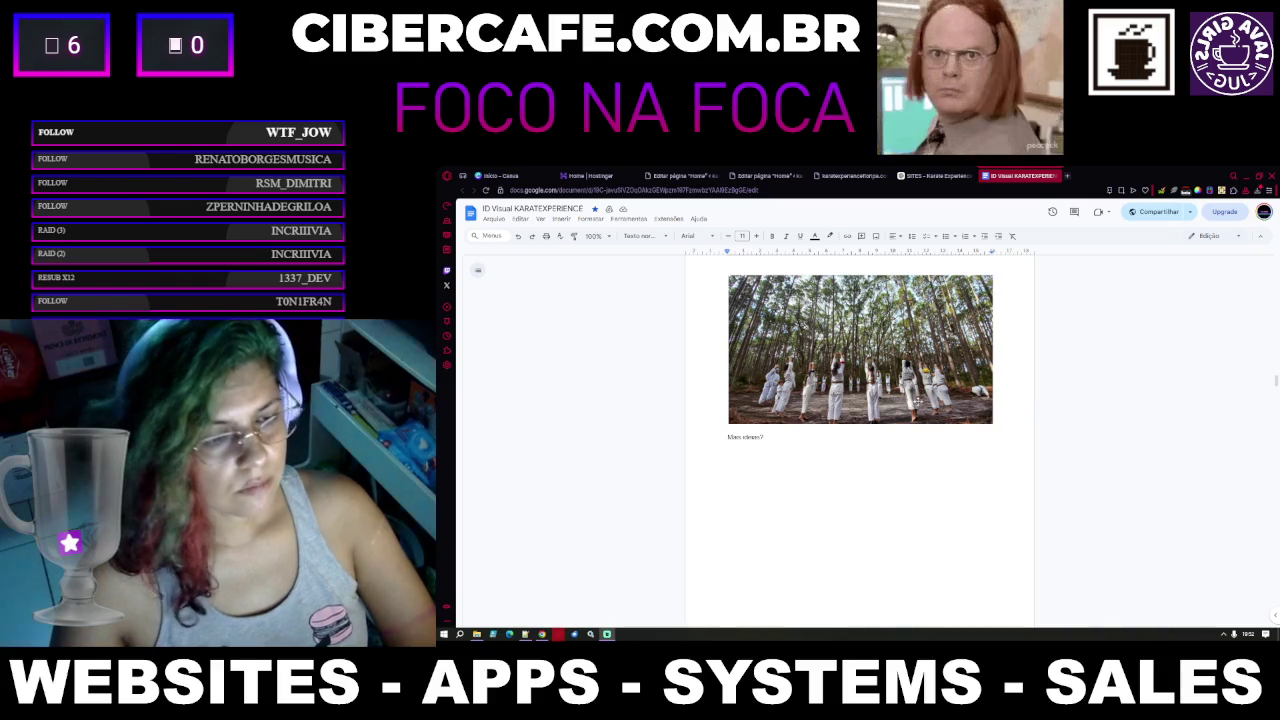
scroll(918, 400, up, 2)
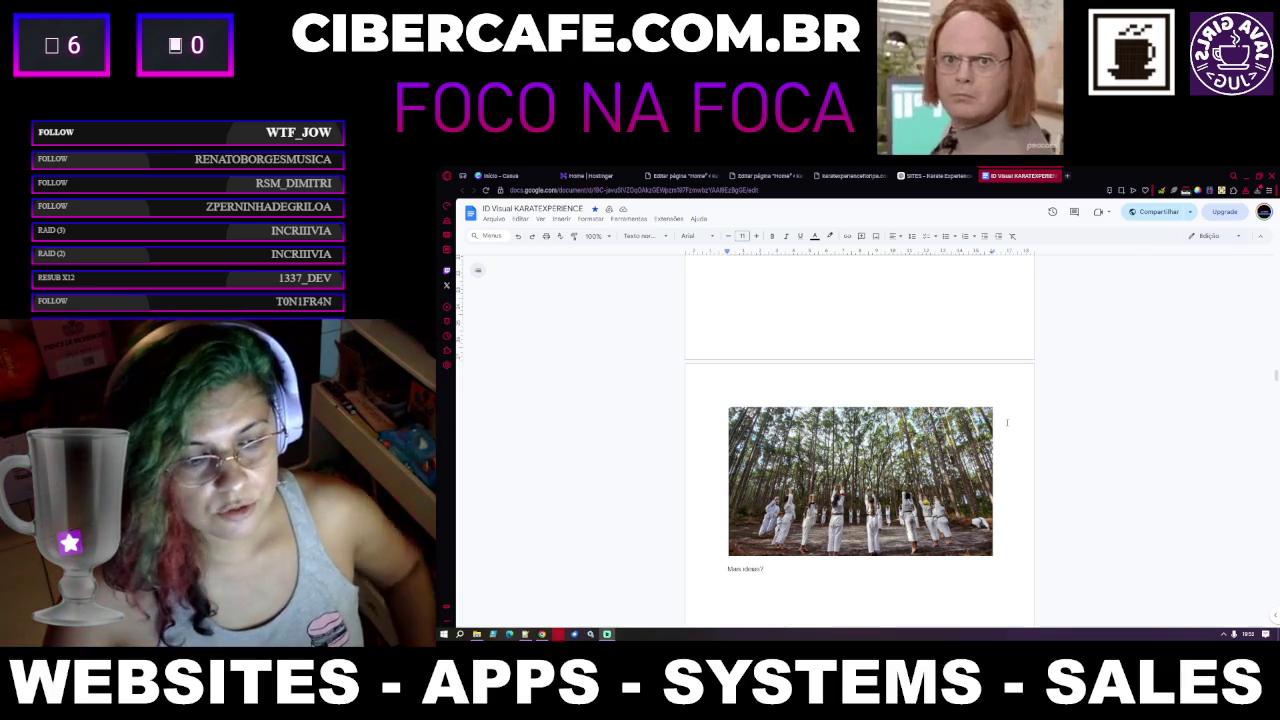
key(ctrl+plus)
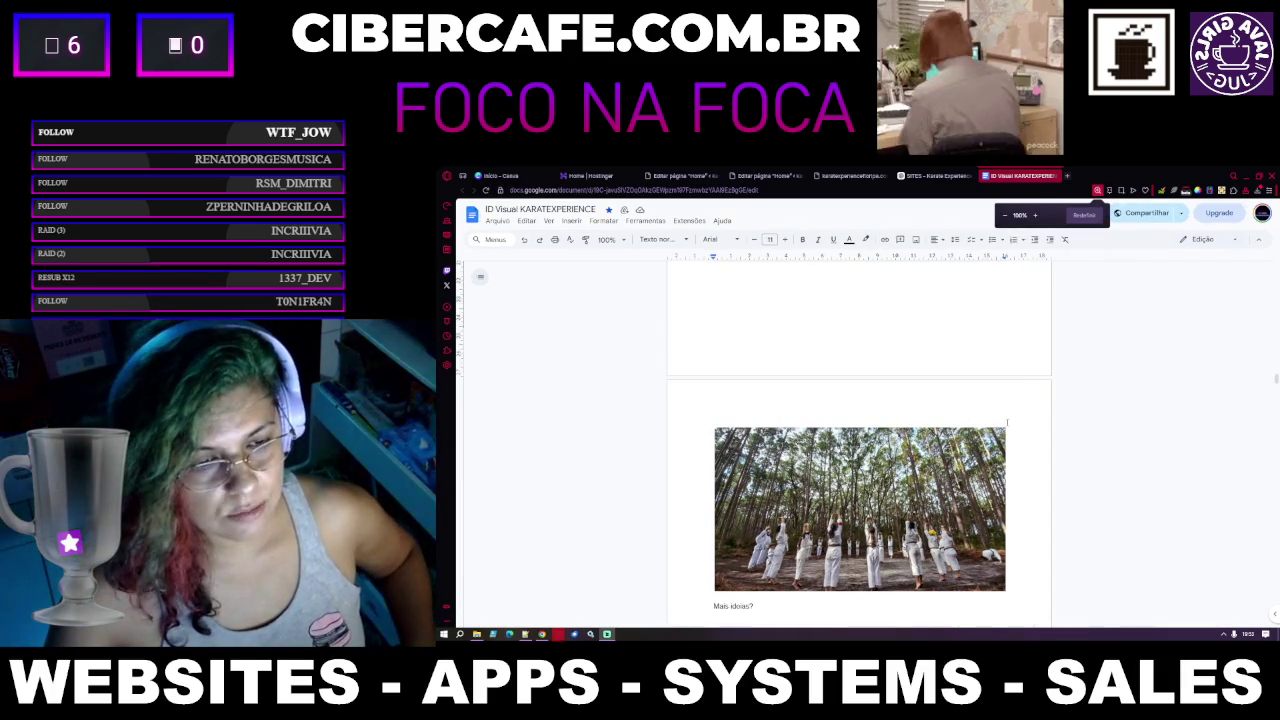
key(ctrl+minus)
key(ctrl+plus)
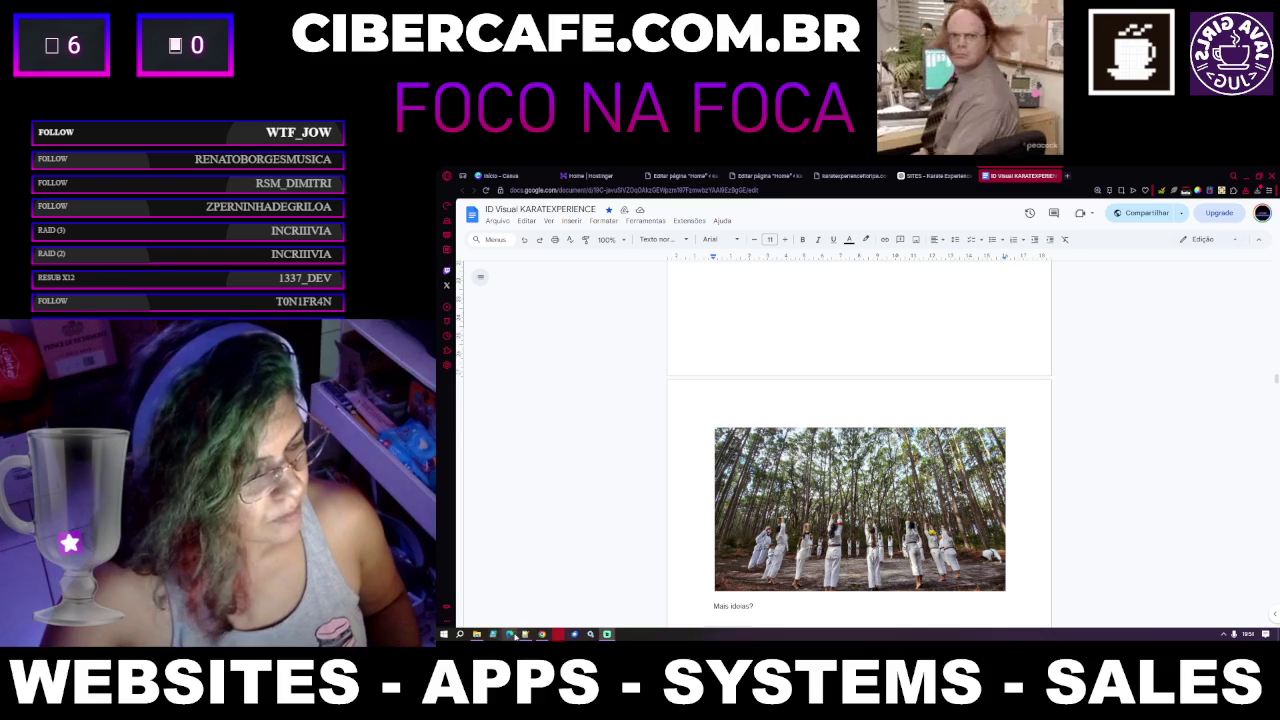
click(478, 634)
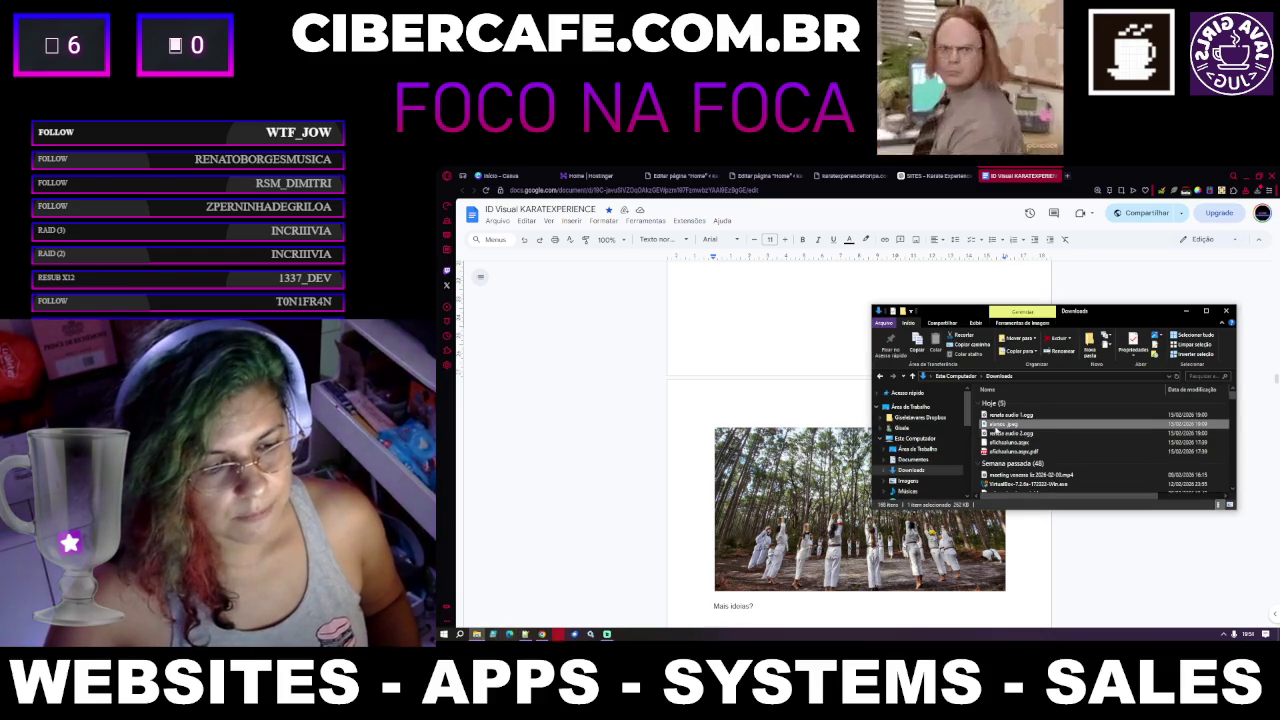
View alunos.jpeg maximized in Photos, zoomed to 133%, then close it
double_click(985, 425)
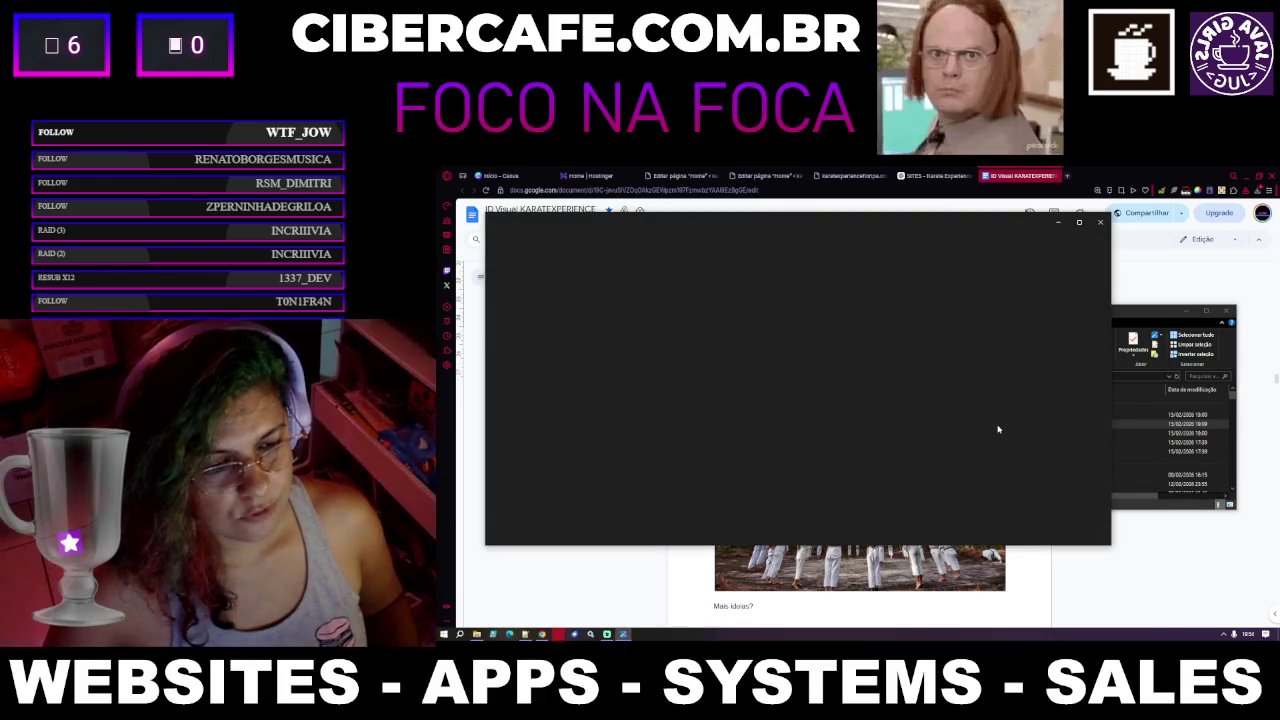
click(1081, 223)
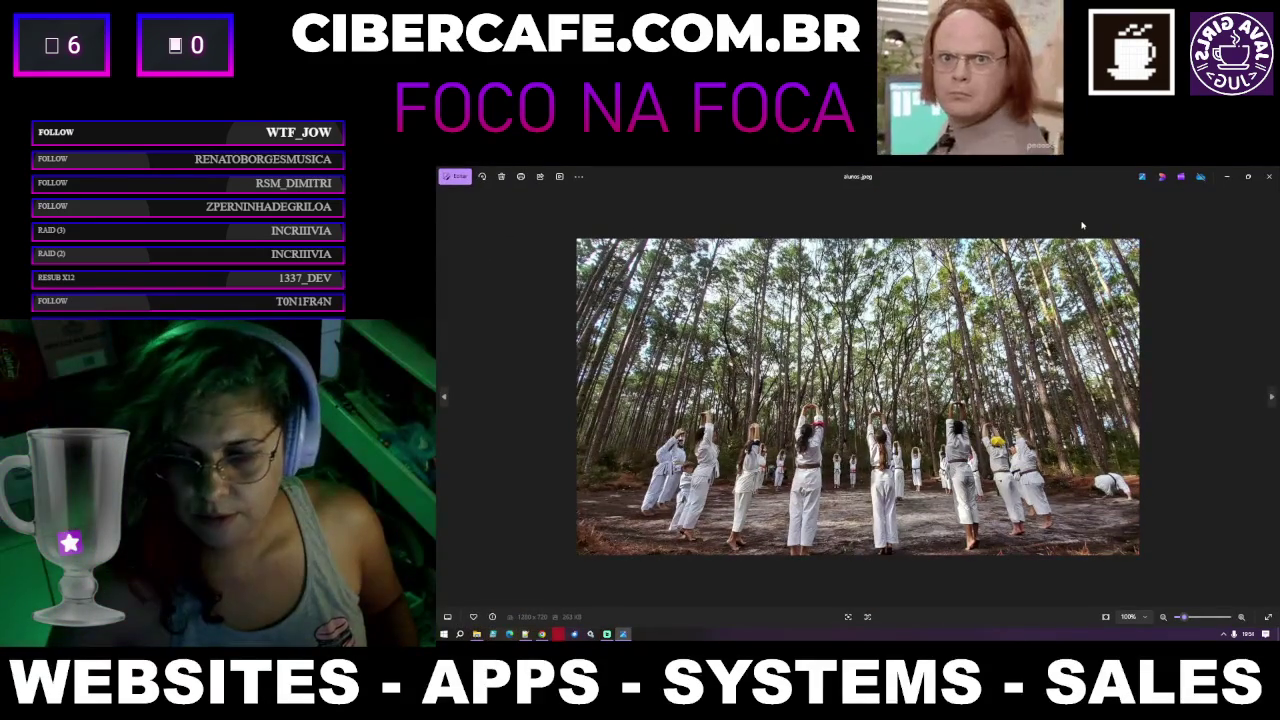
scroll(858, 397, up, 3)
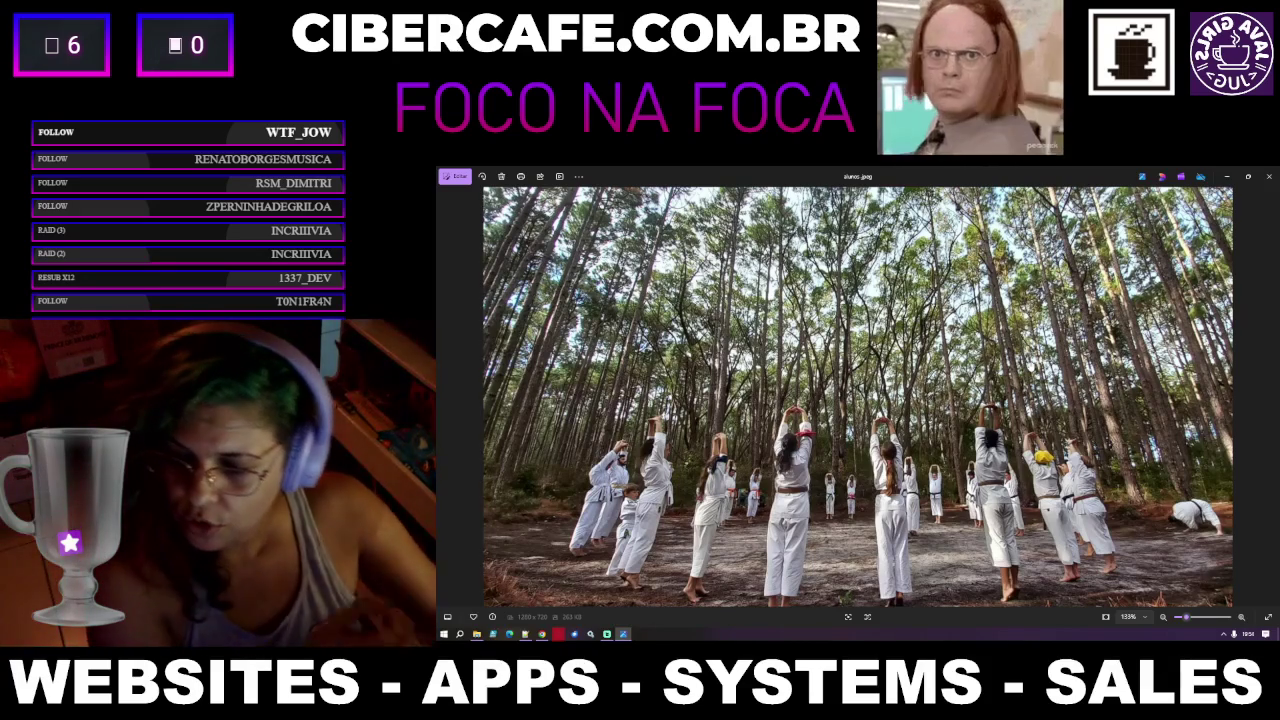
click(1269, 178)
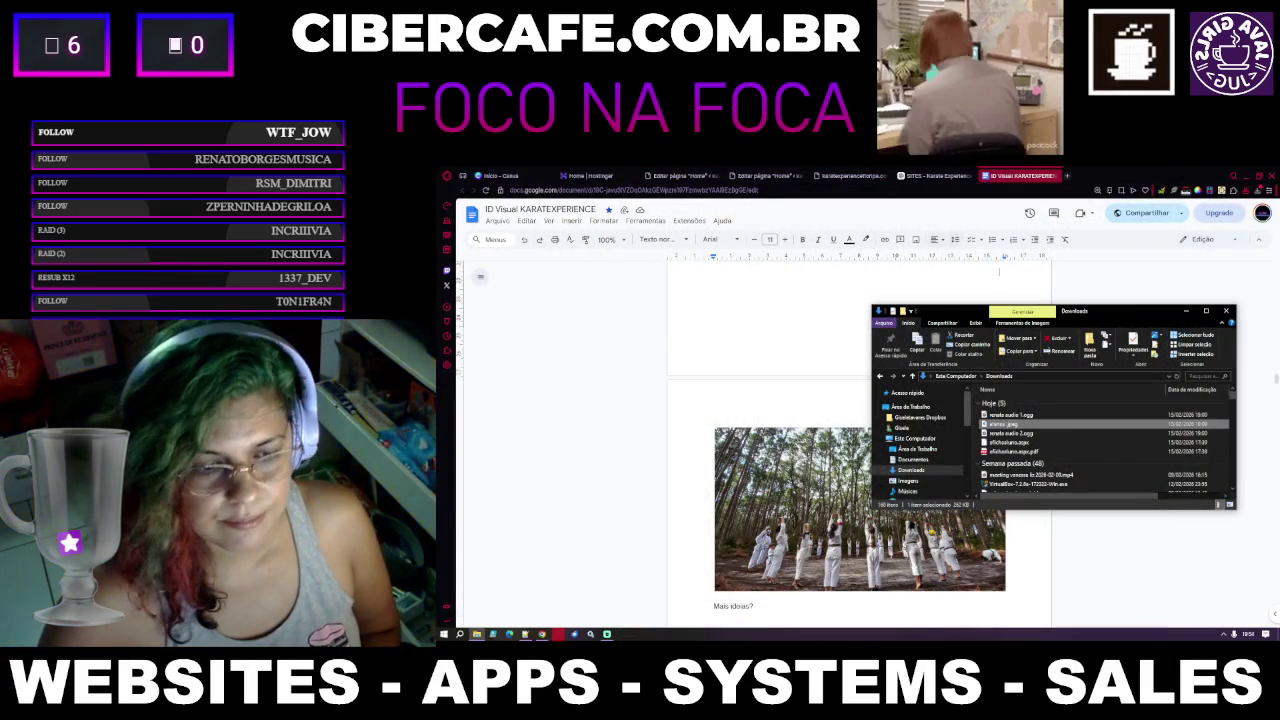
Move the Downloads window aside and review the client notes and logo options in the brief
drag(1114, 316, 805, 280)
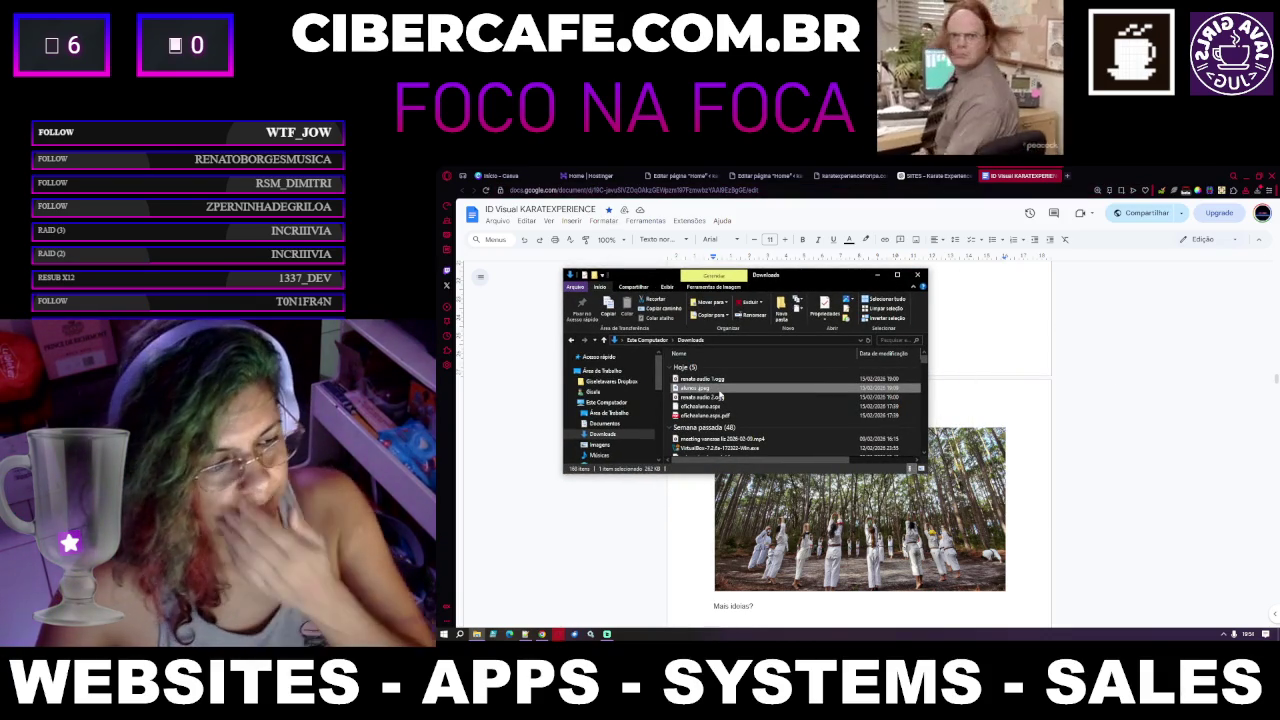
click(1007, 314)
scroll(1007, 314, up, 2)
scroll(1000, 340, up, 2)
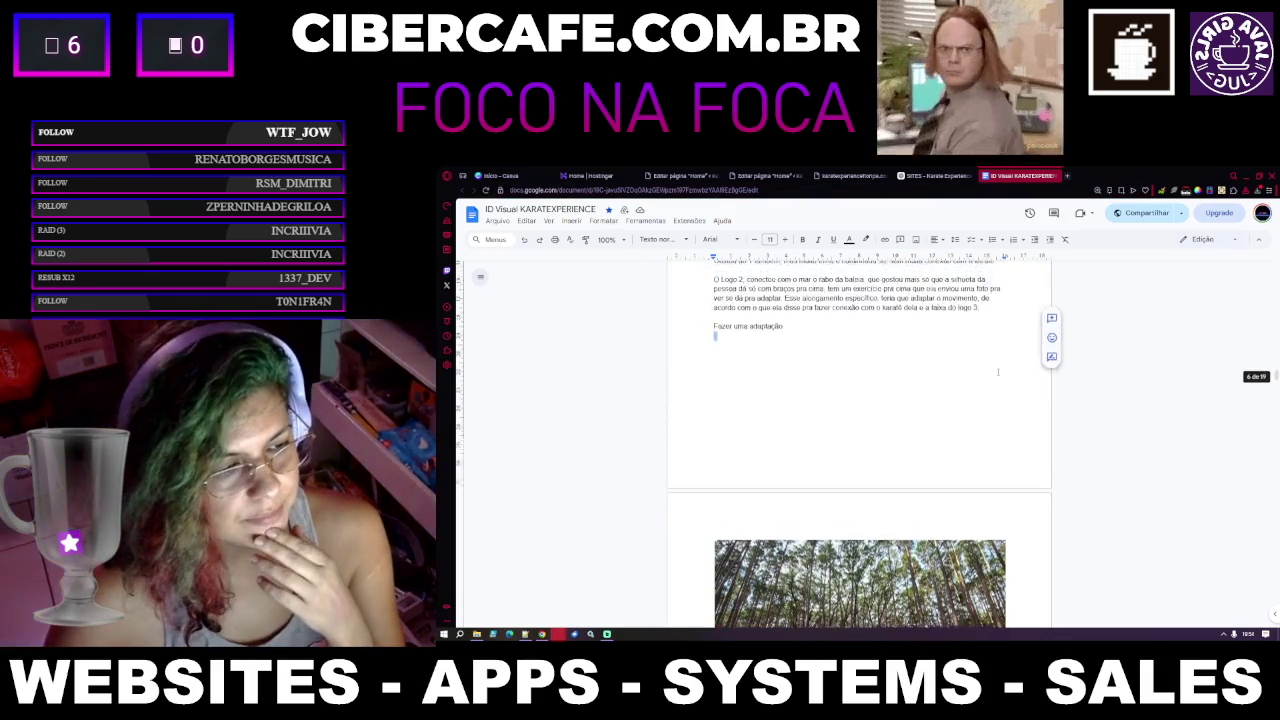
scroll(997, 372, up, 2)
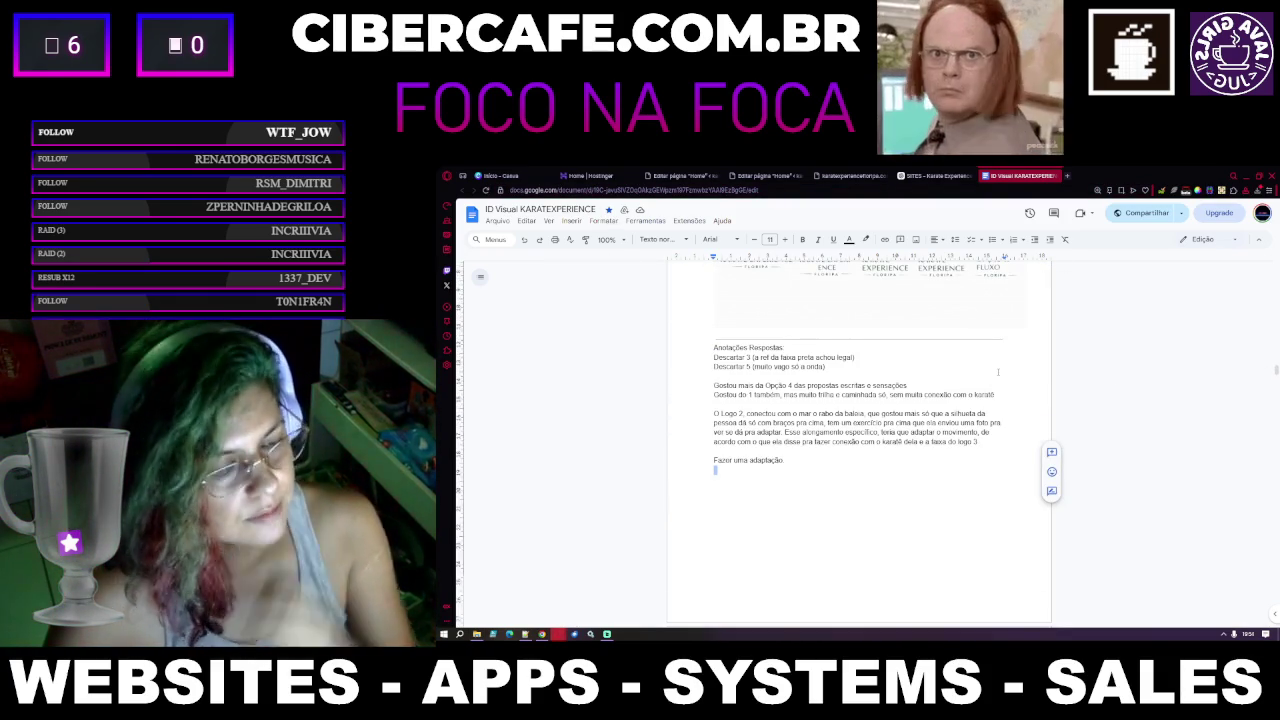
scroll(961, 410, up, 2)
scroll(961, 410, down, 1)
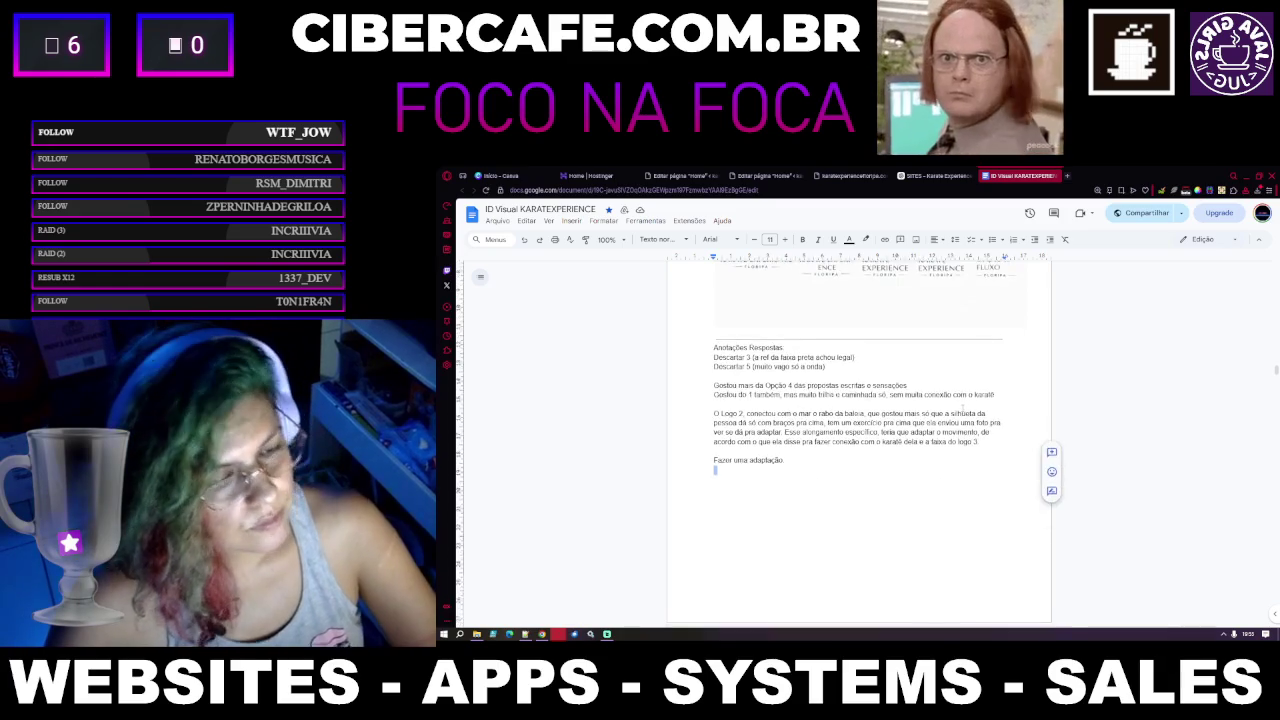
scroll(961, 407, up, 2)
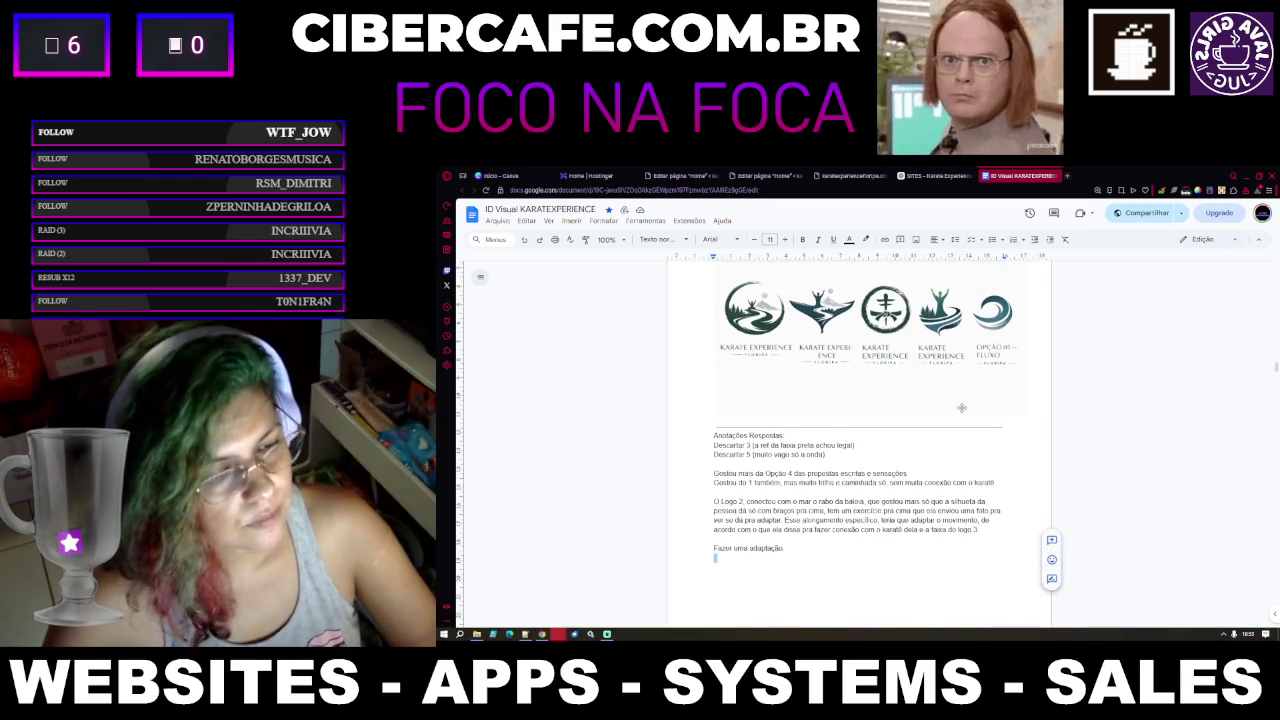
scroll(961, 407, up, 1)
scroll(961, 407, down, 1)
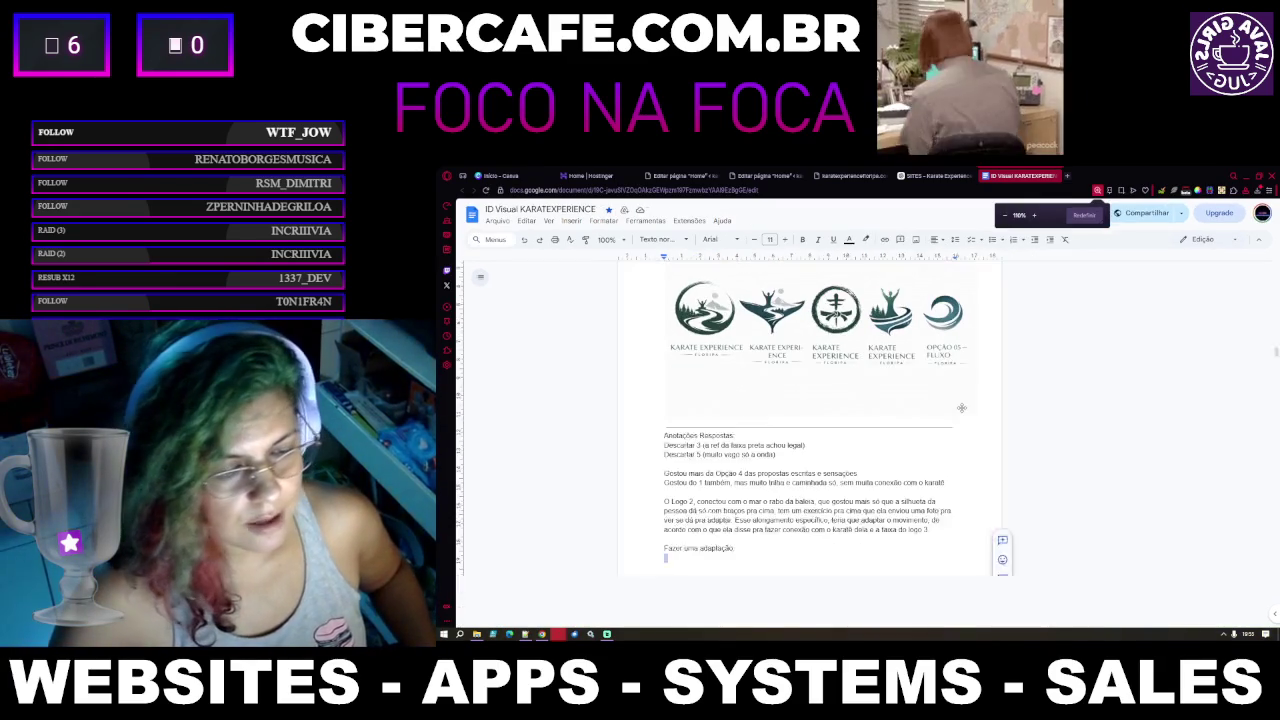
scroll(961, 407, down, 1)
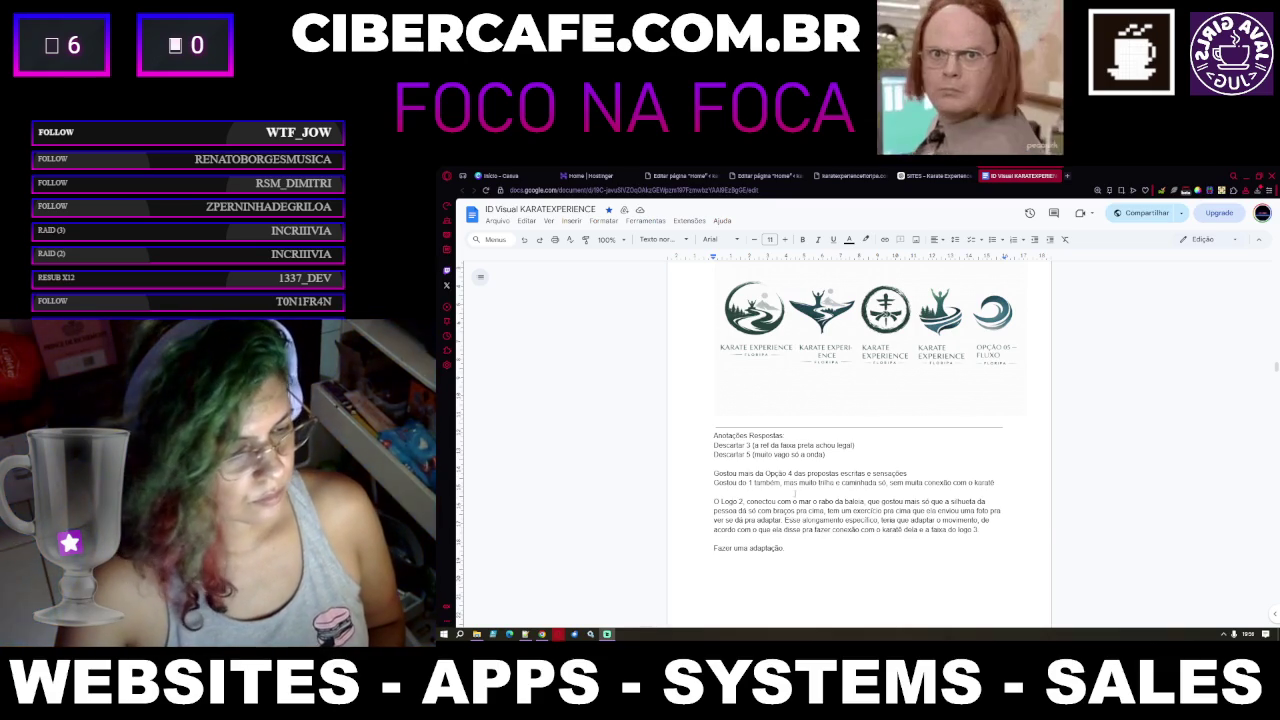
Place the cursor on the empty line below the notes, then go to the Karate Experience chat
click(715, 492)
scroll(790, 514, down, 1)
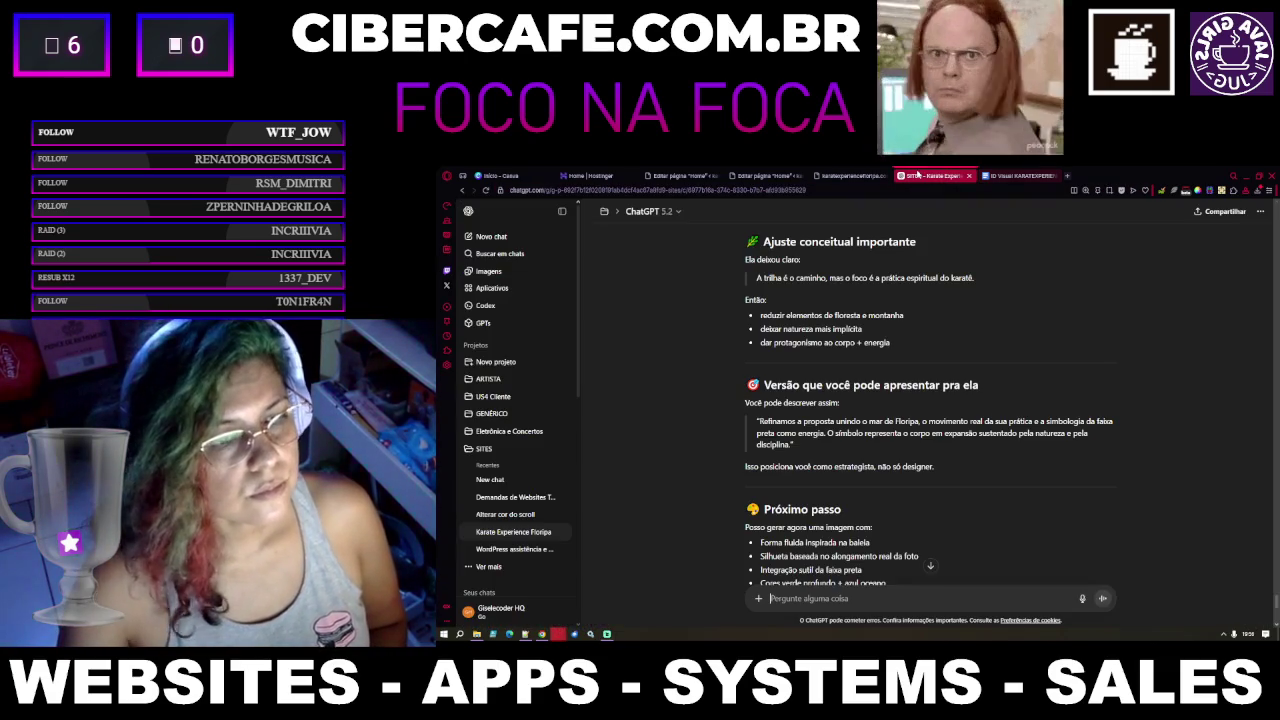
click(935, 175)
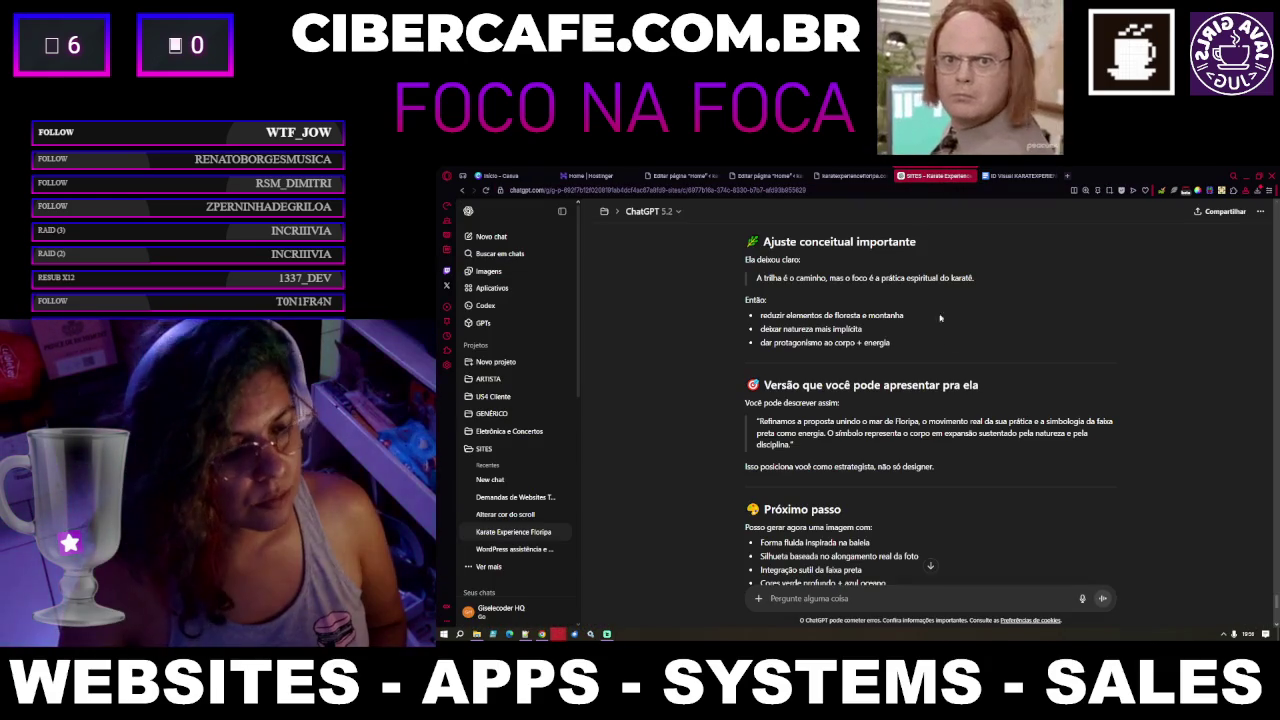
Scroll through ChatGPT's reply to review its three logo composition options
scroll(963, 446, down, 1)
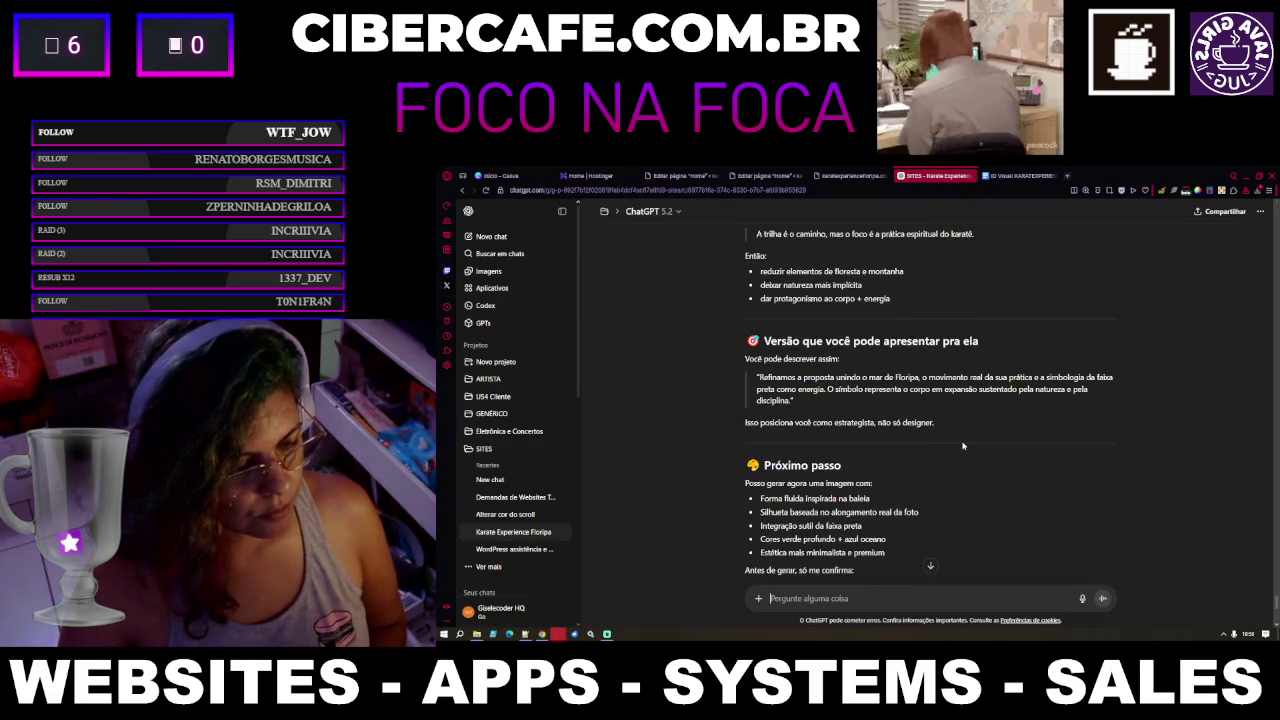
scroll(963, 446, down, 1)
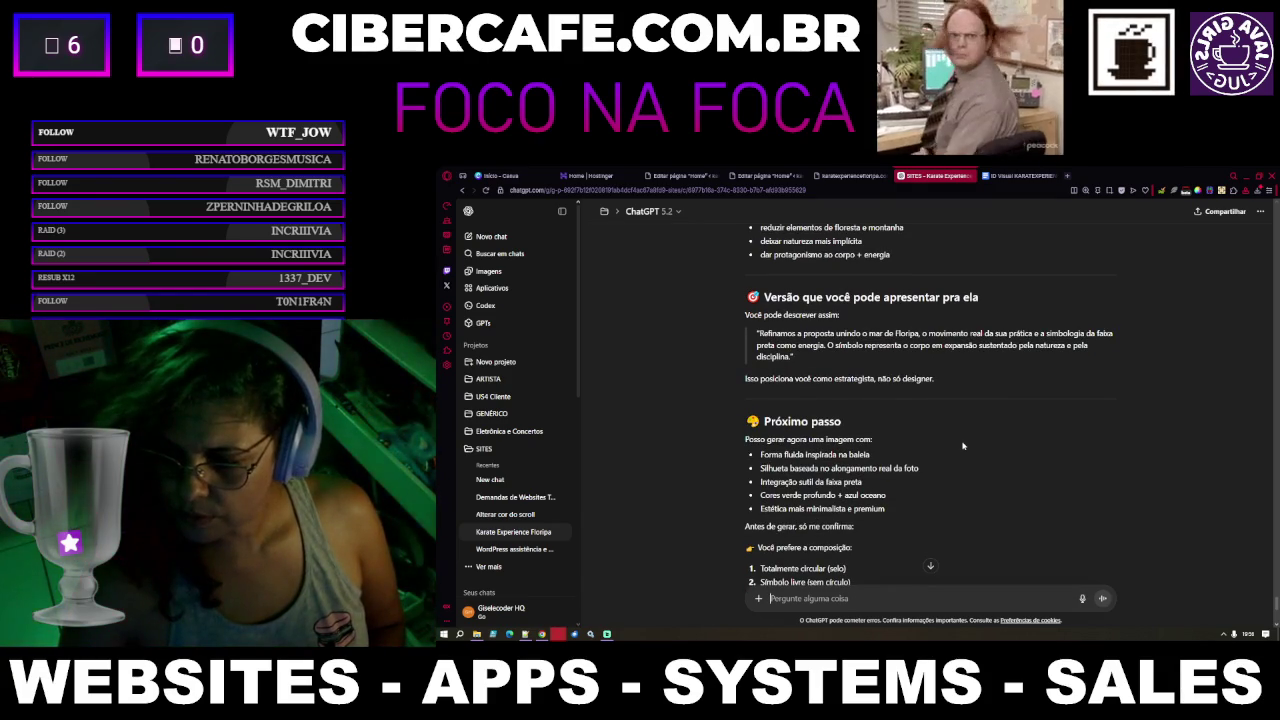
scroll(963, 446, down, 1)
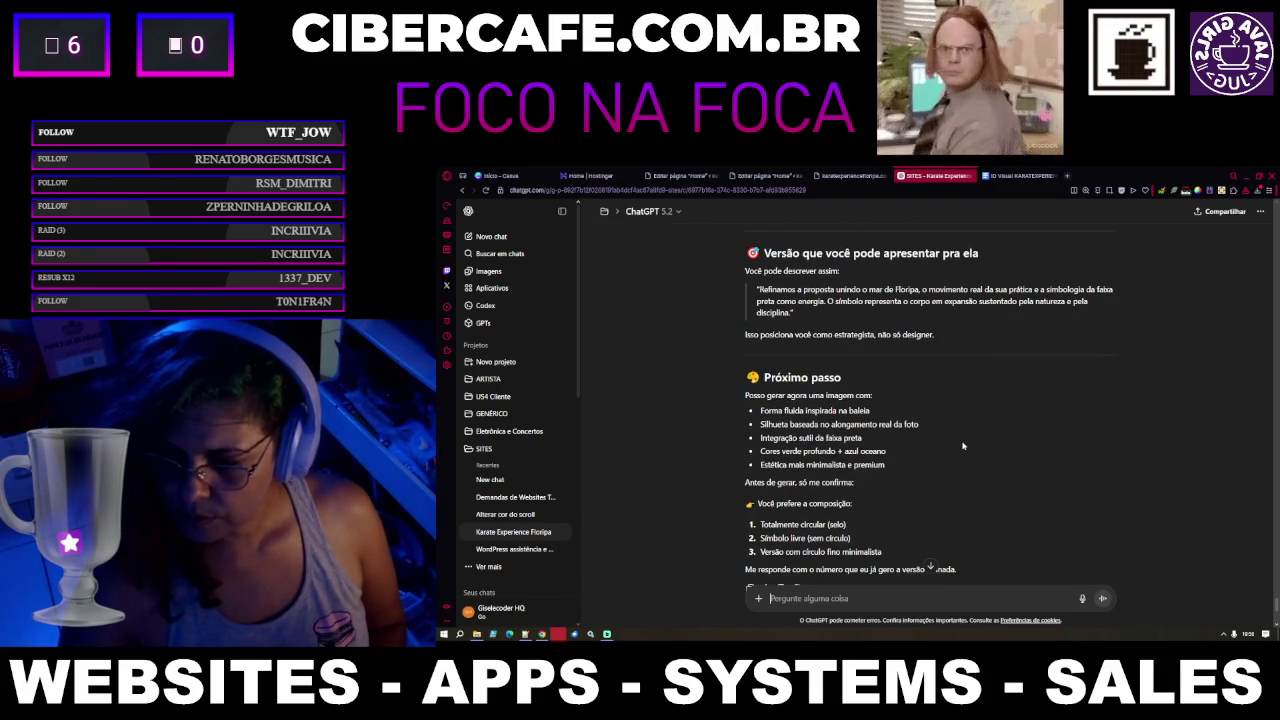
scroll(963, 446, up, 2)
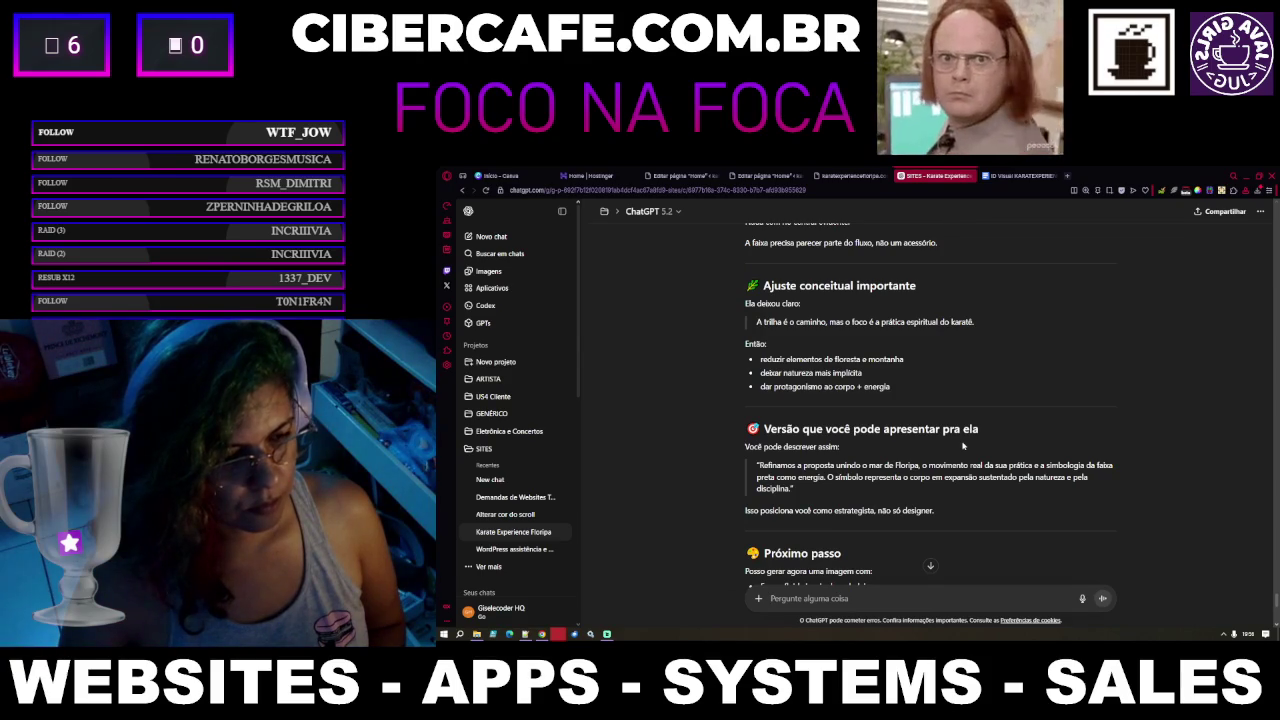
scroll(963, 446, down, 2)
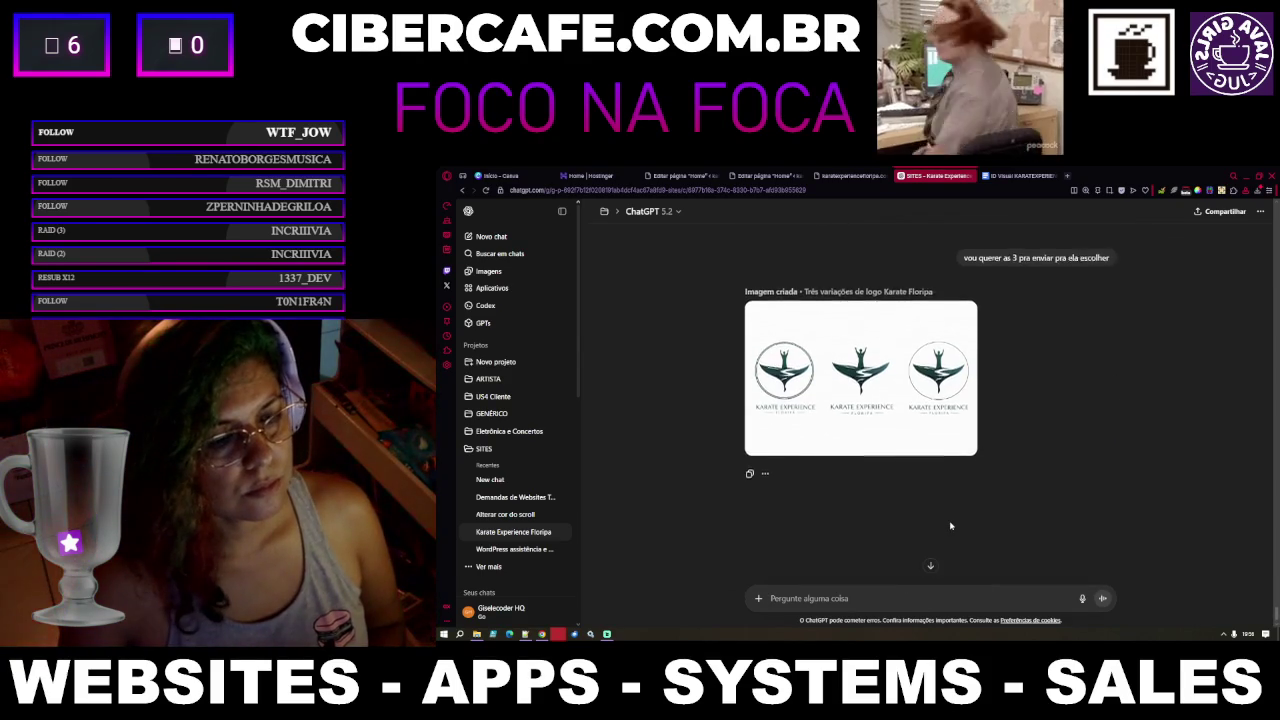
scroll(951, 526, up, 1)
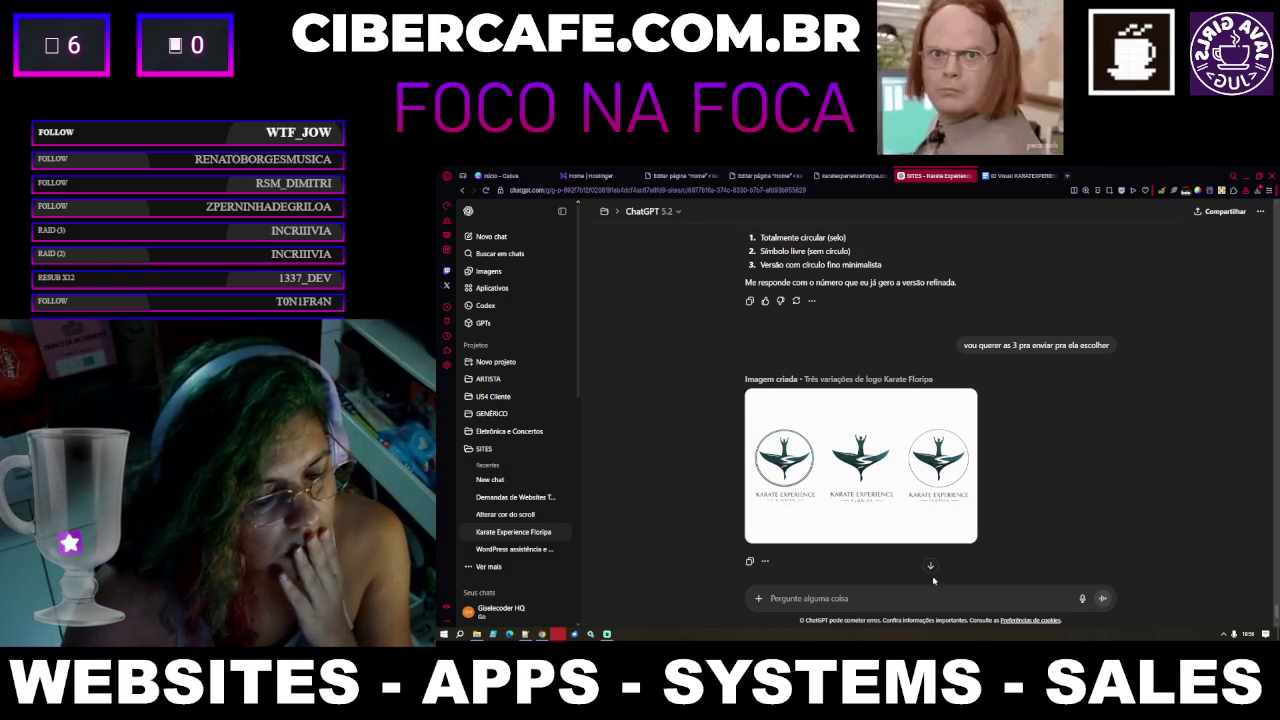
Attach the photo of the students in the forest class to the message
click(758, 598)
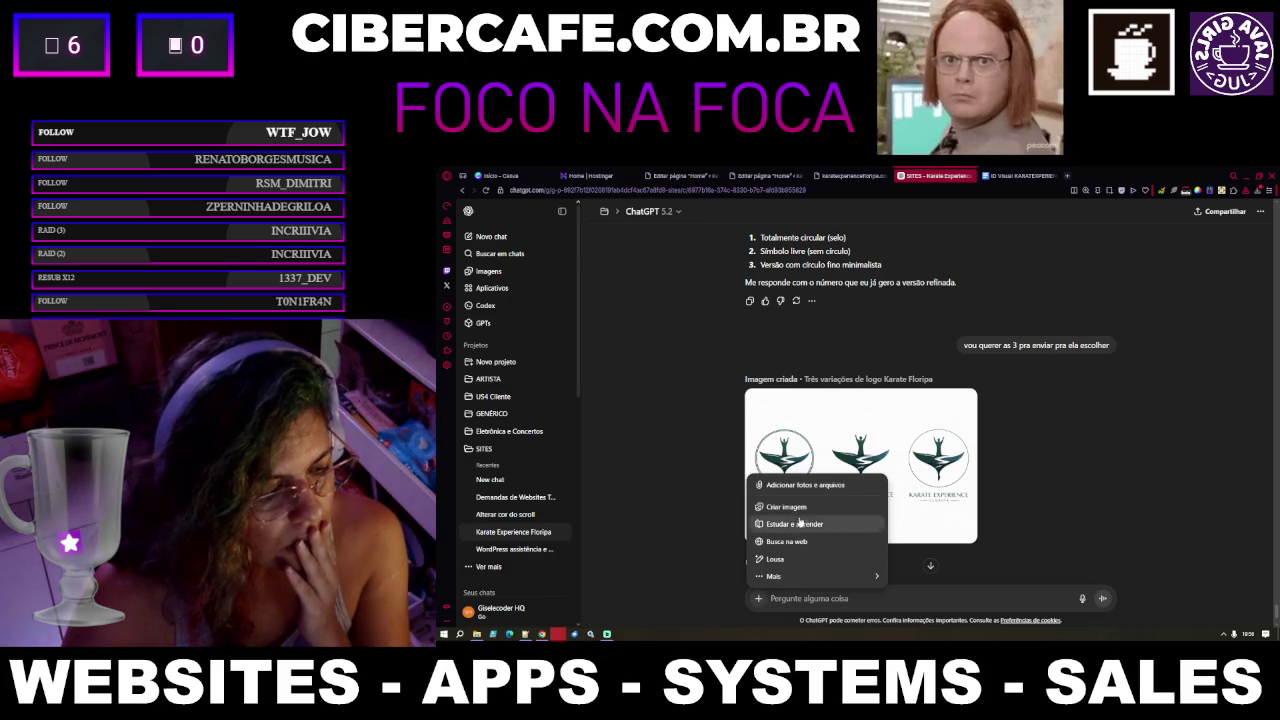
click(805, 486)
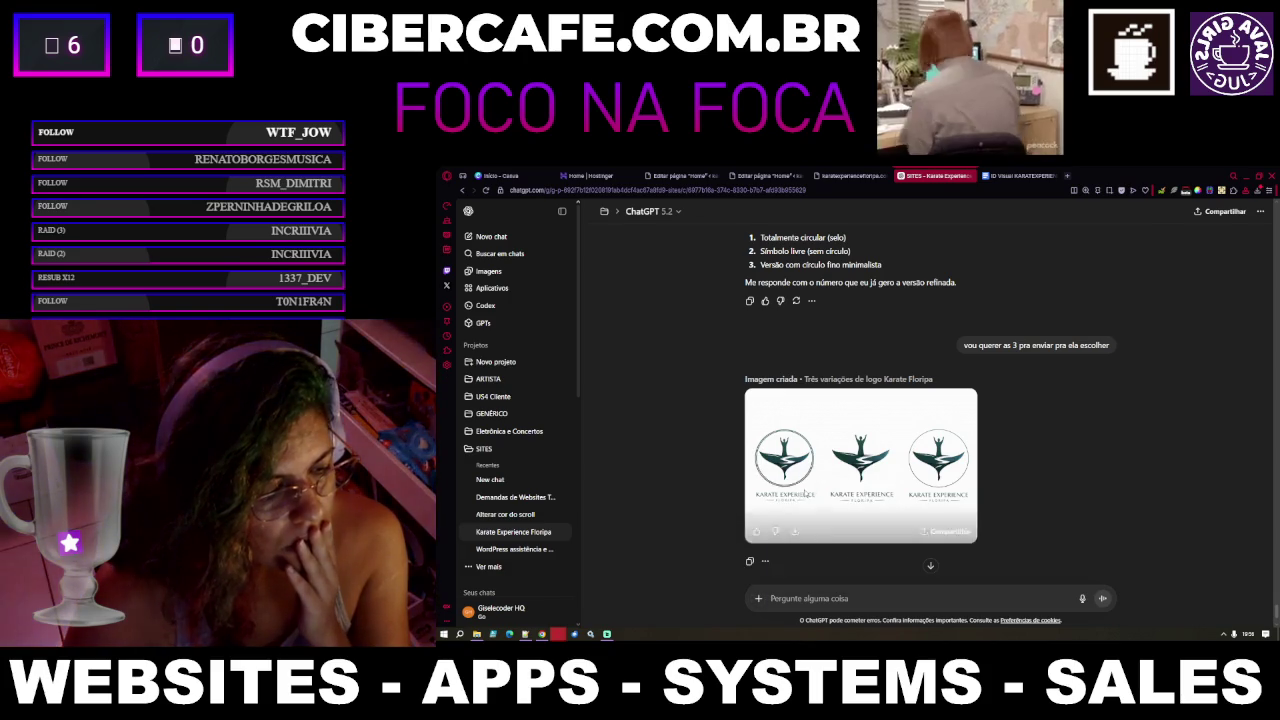
click(912, 597)
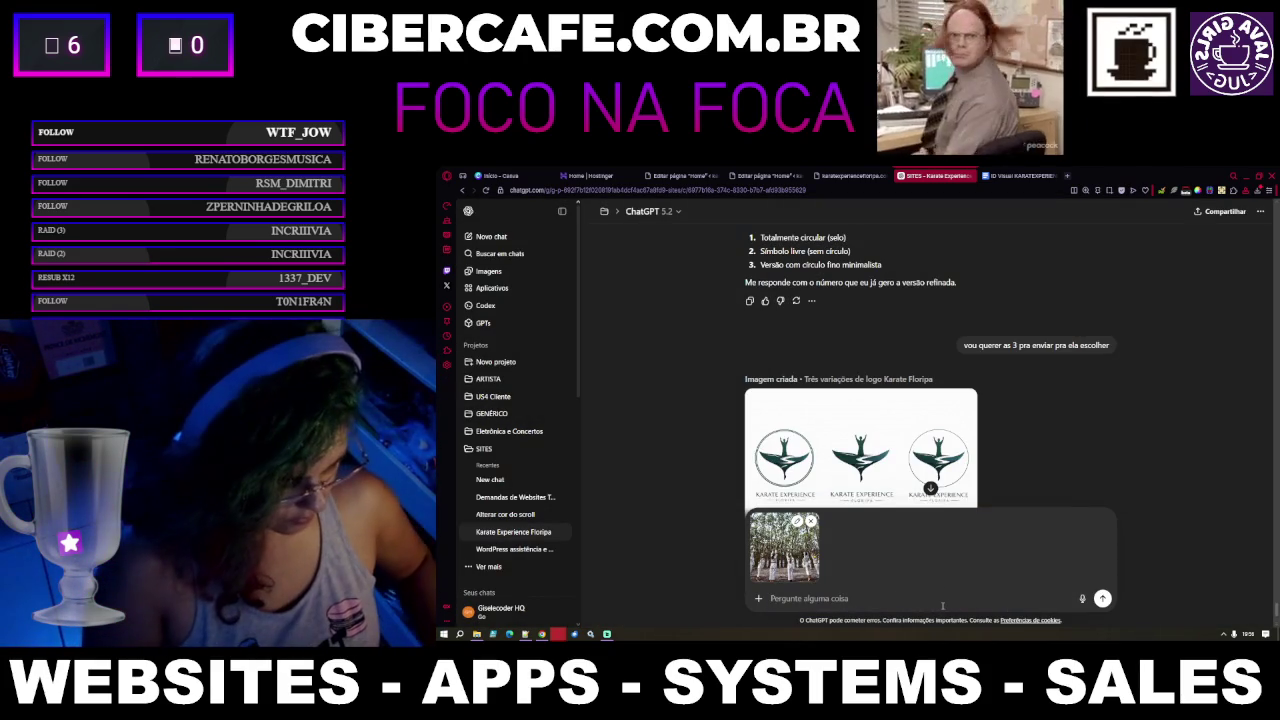
Ask whether the logo's hands can be adapted to match the student's gesture in the forest class photo
text(Então, a parte das)
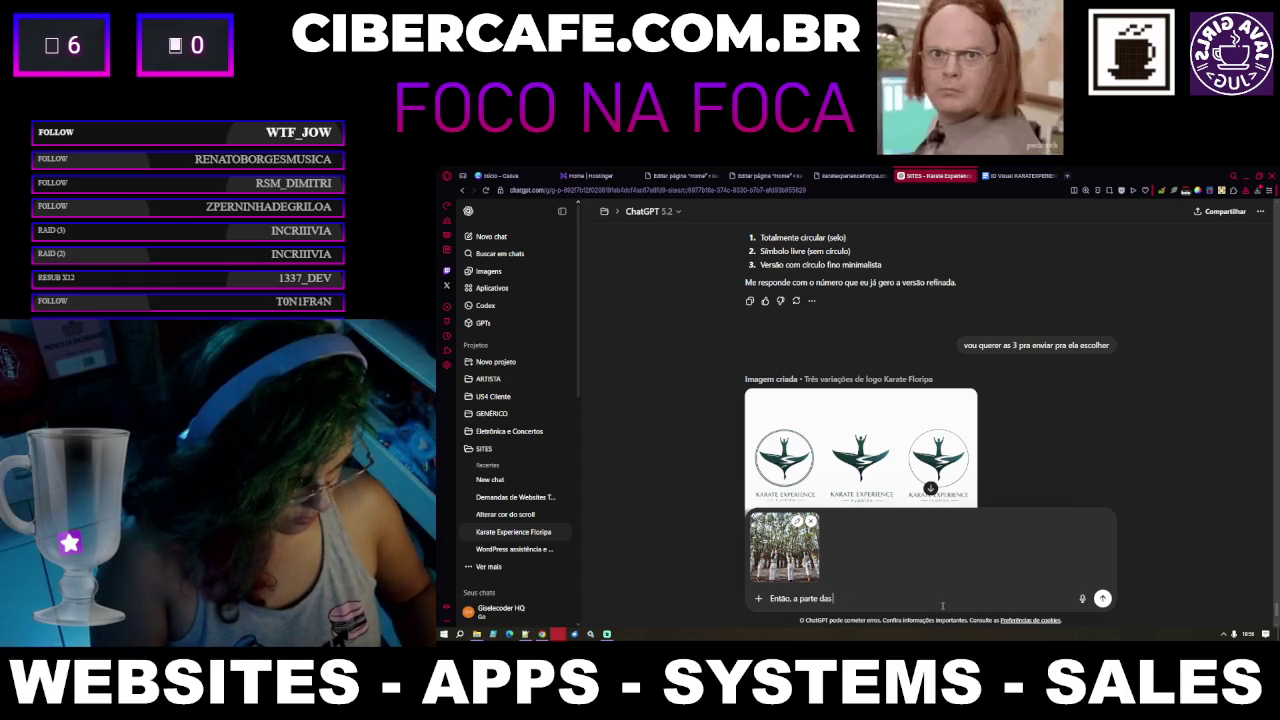
text( mãos, tem co)
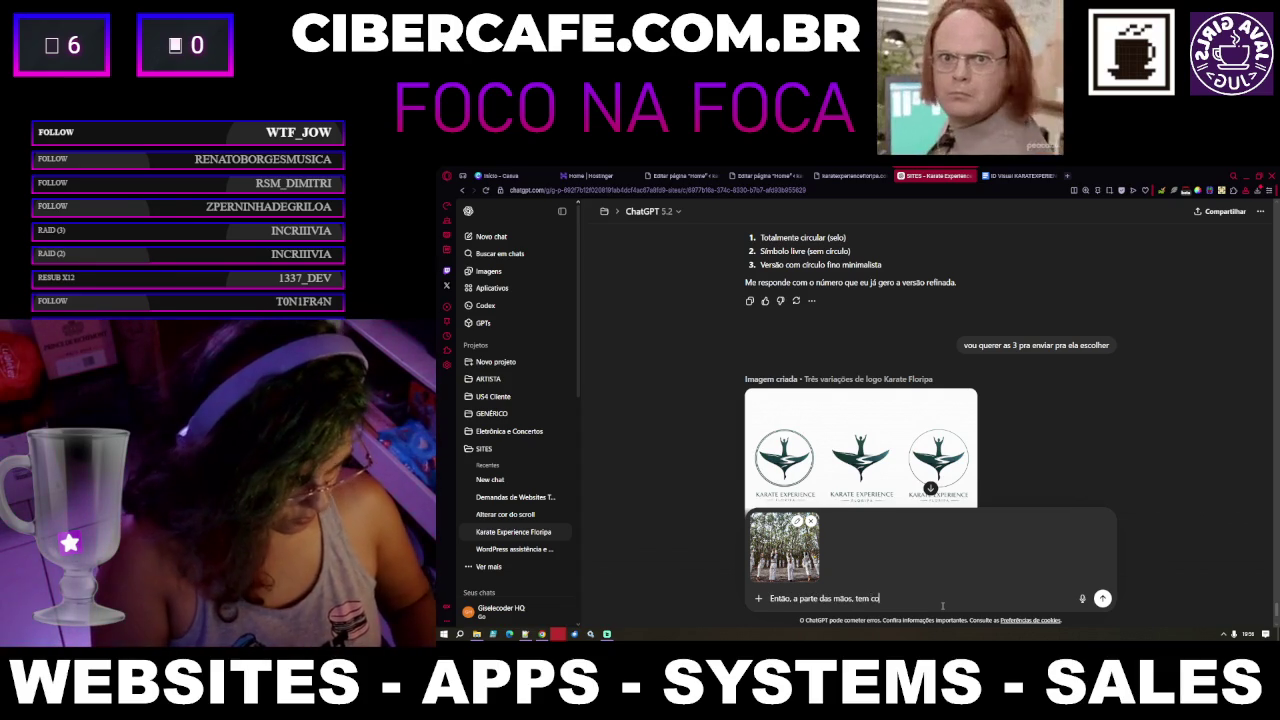
text(mo adaptar p)
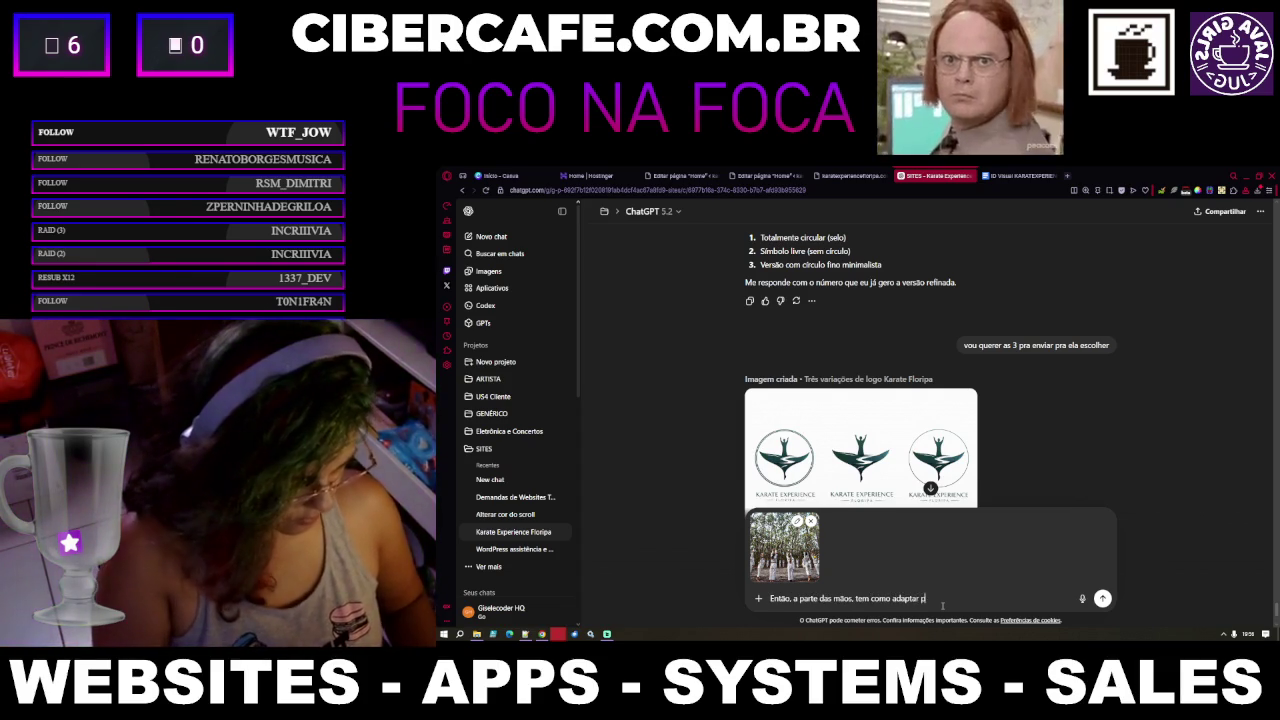
text(ra ser algo parecido com o)
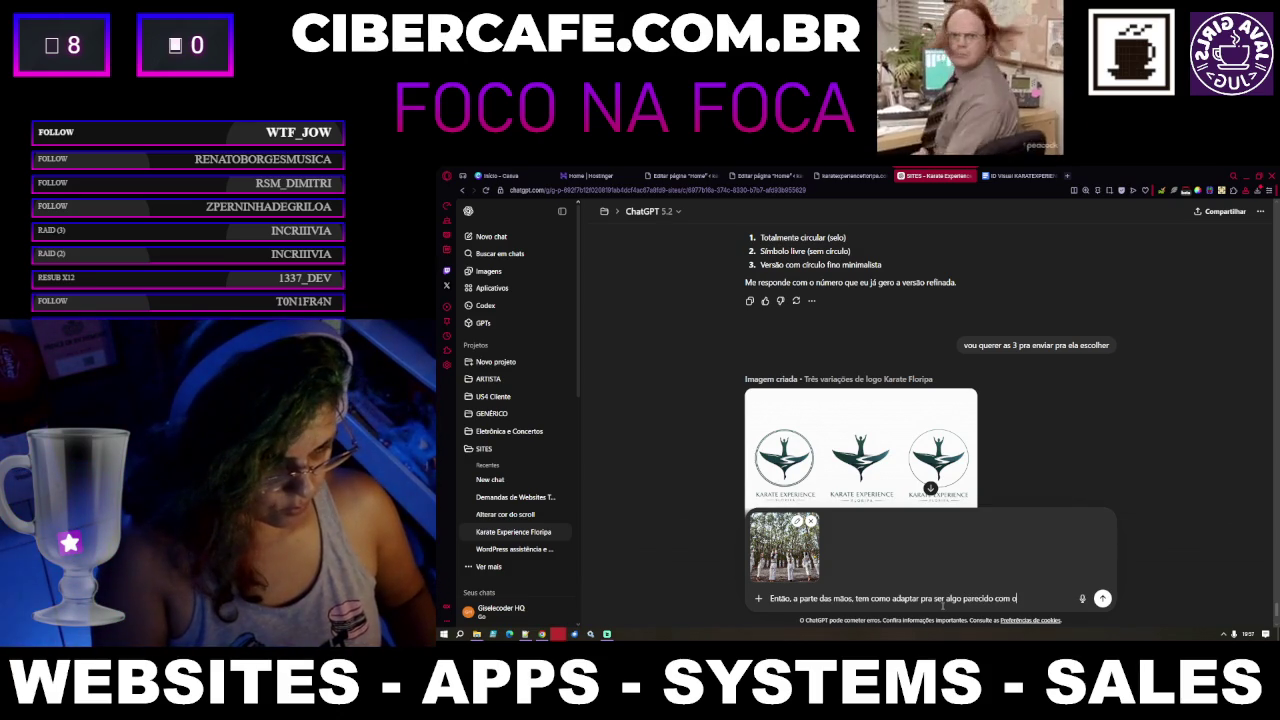
text(da)
key(BackSpace)
text(dess)
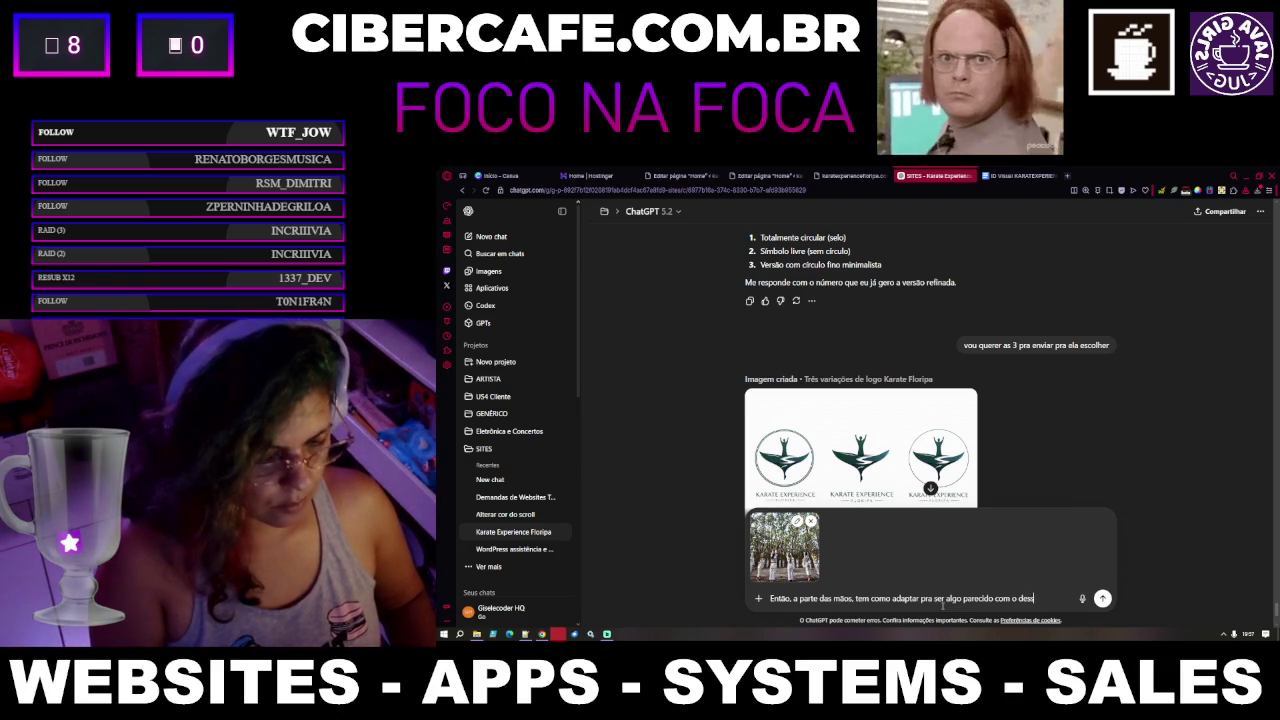
text(asa foto de)
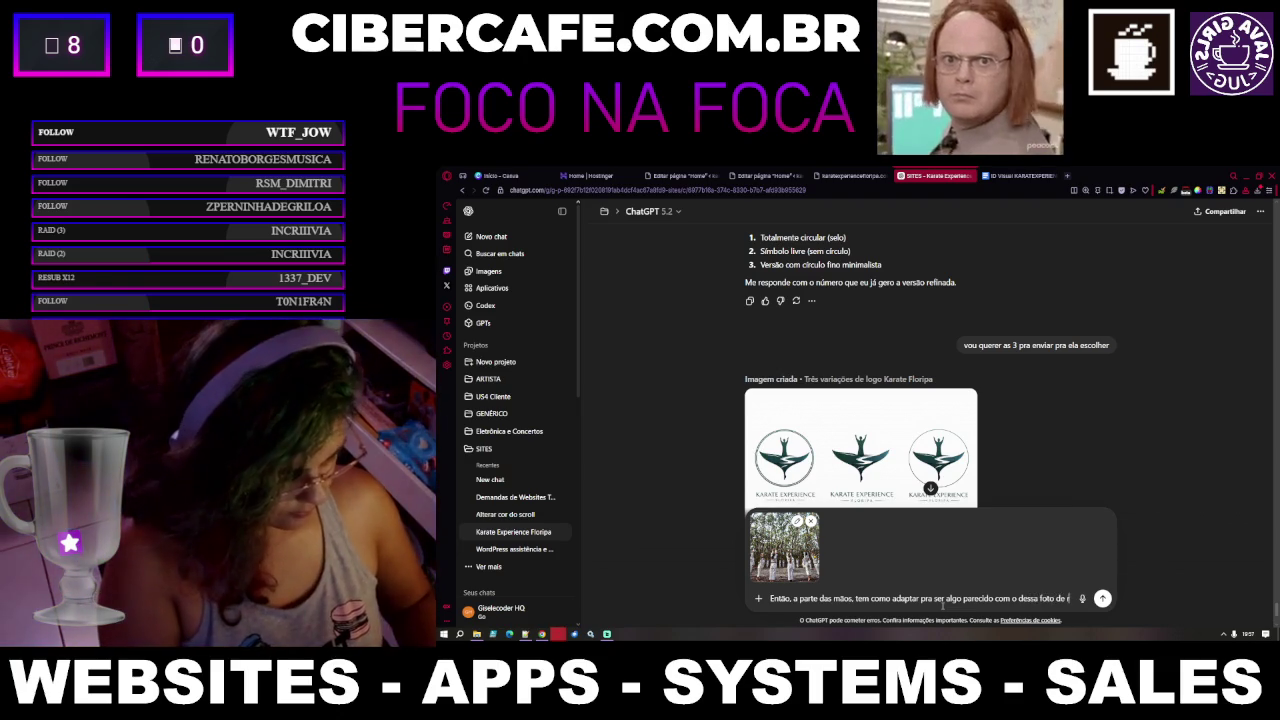
text( referência do)
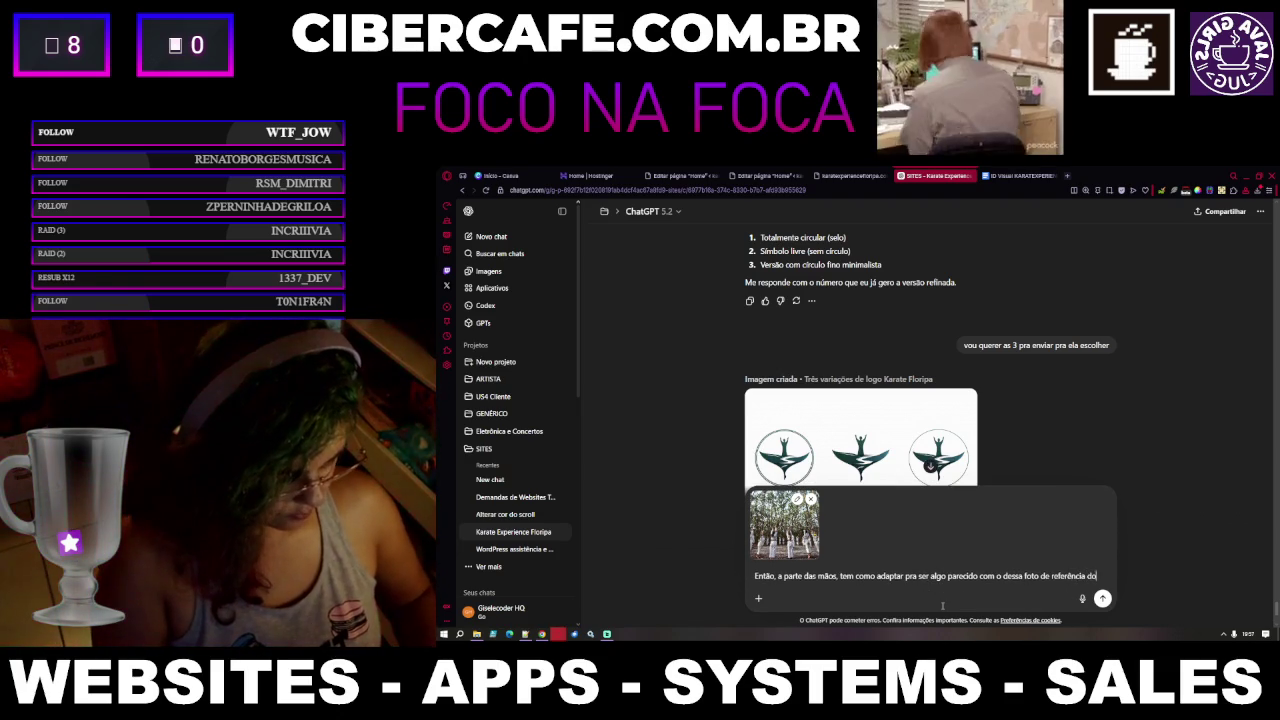
text(s alunos dela)
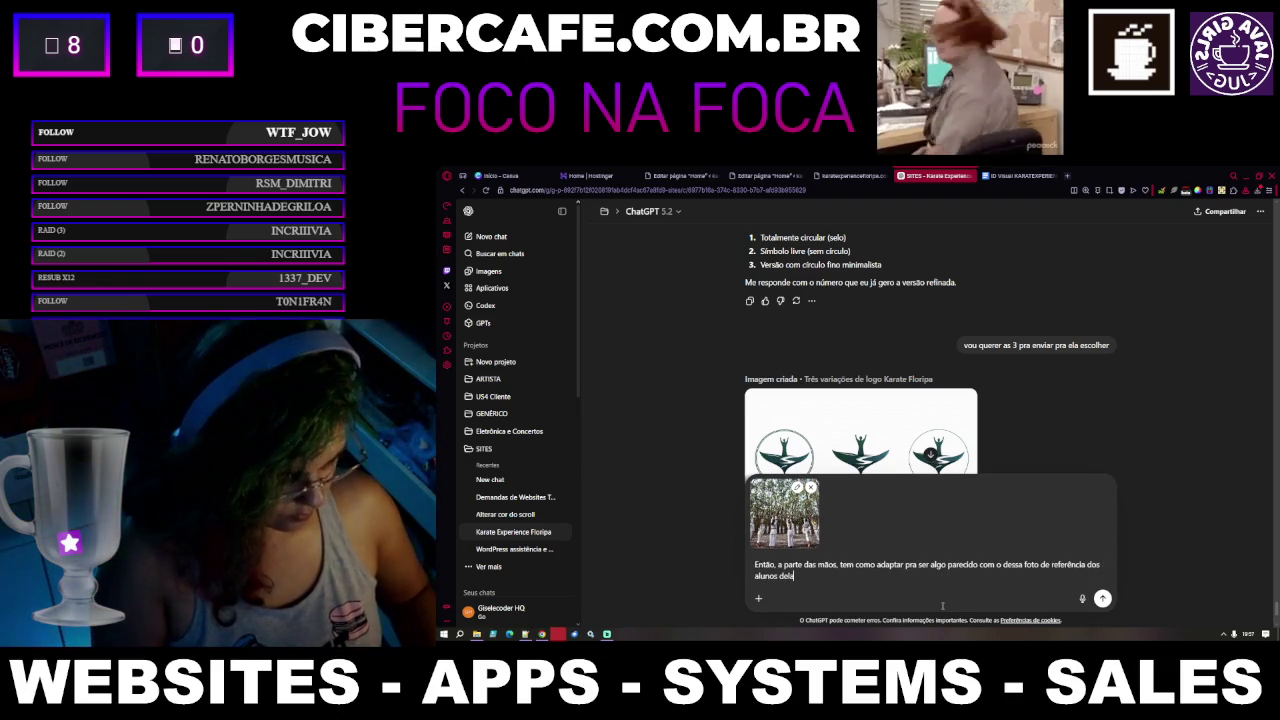
text( numa aula)
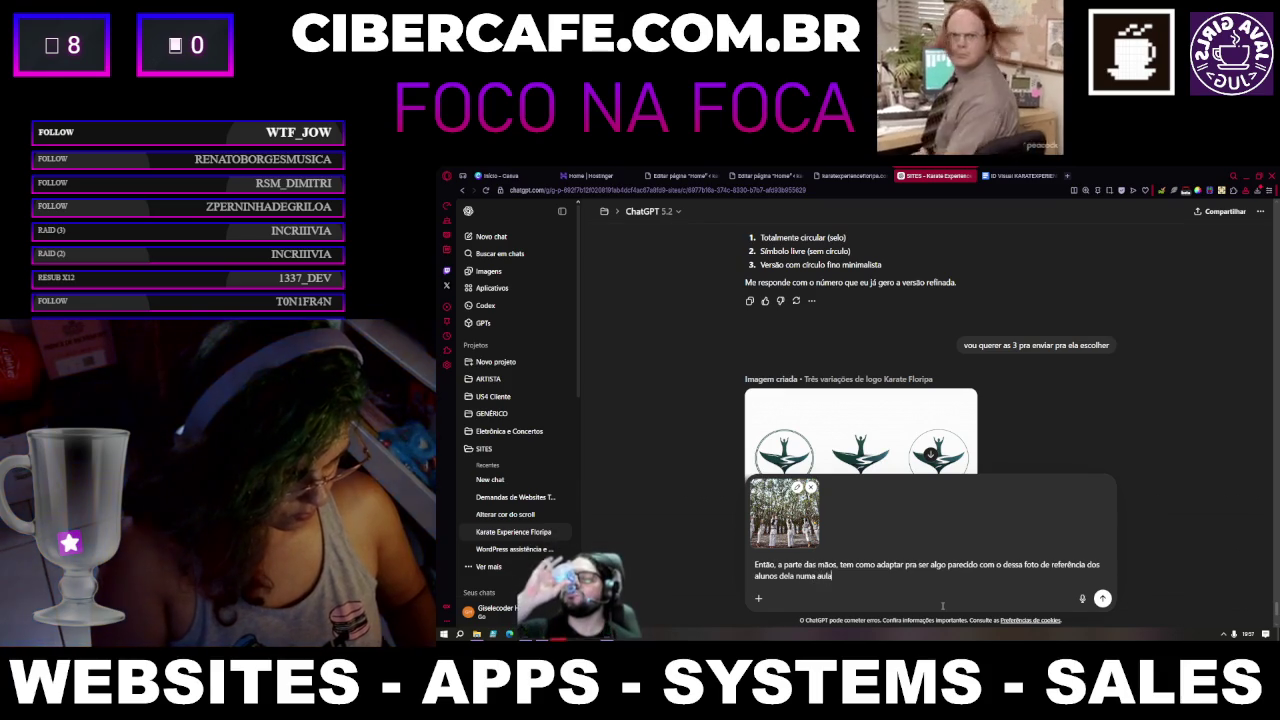
text( na floresta)
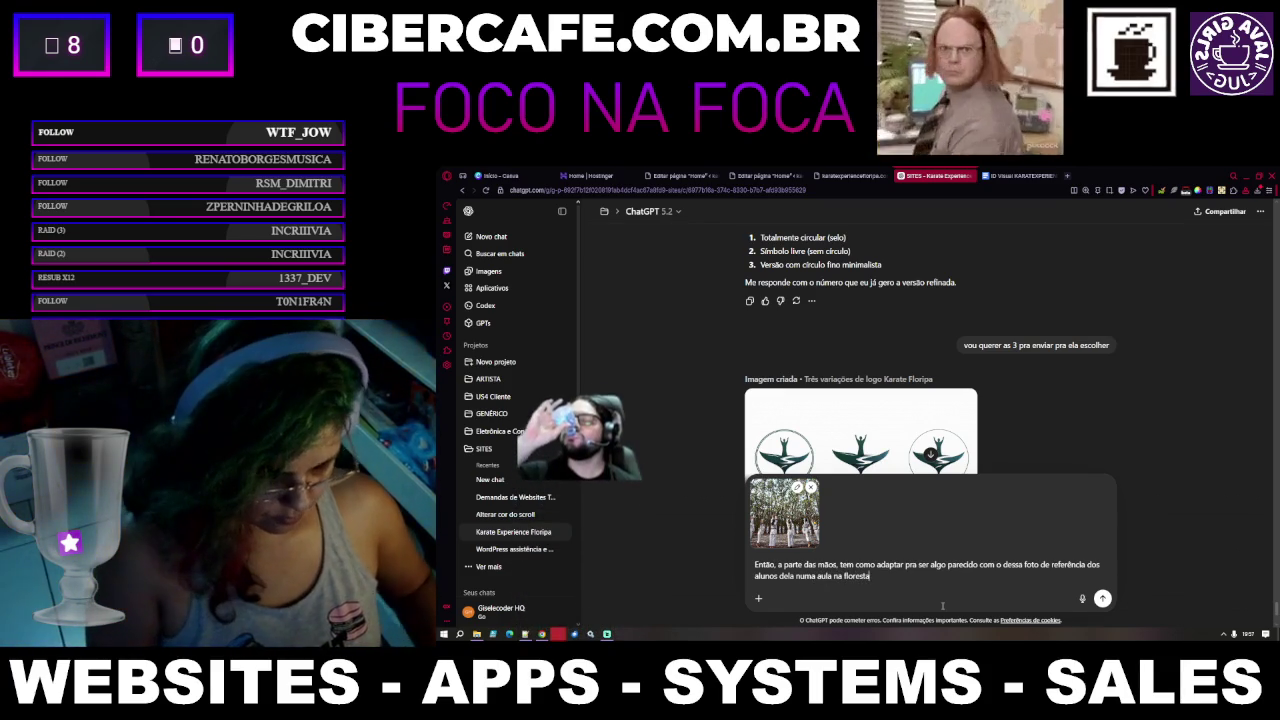
text(?)
key(Return)
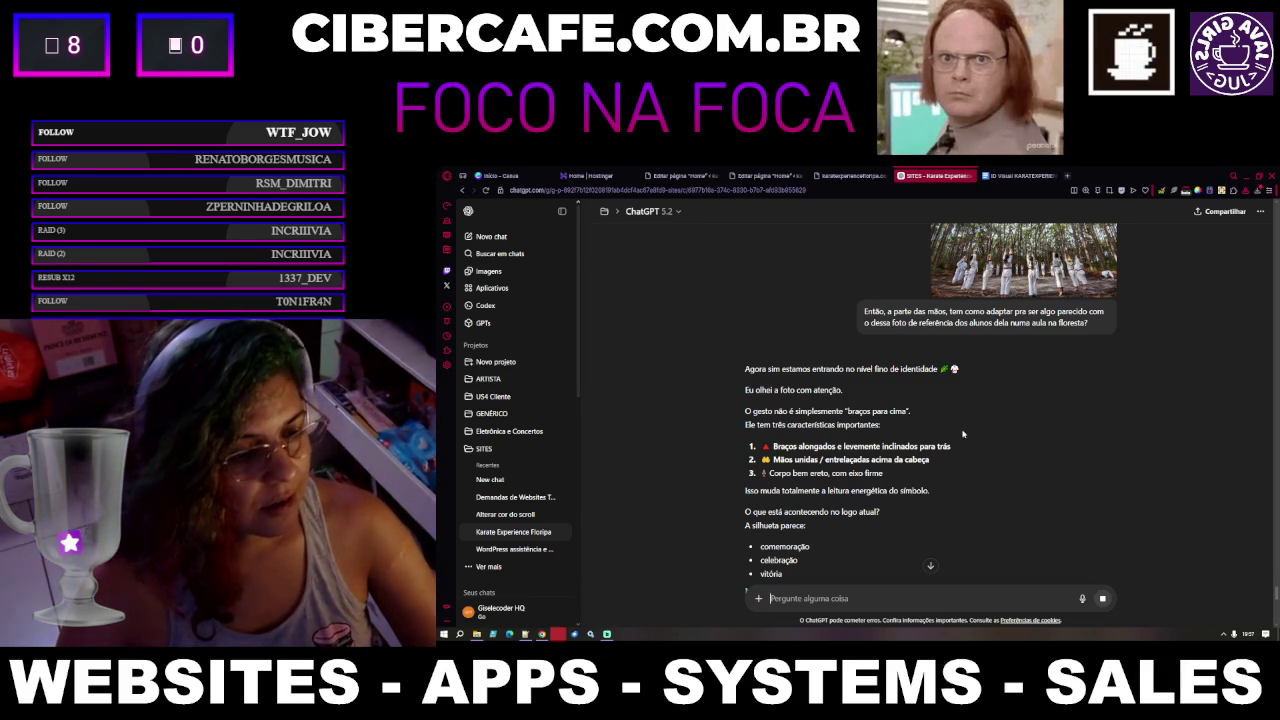
Answer with option 1 from the reply: the more detailed silhouette faithful to the students' gesture
scroll(963, 433, down, 3)
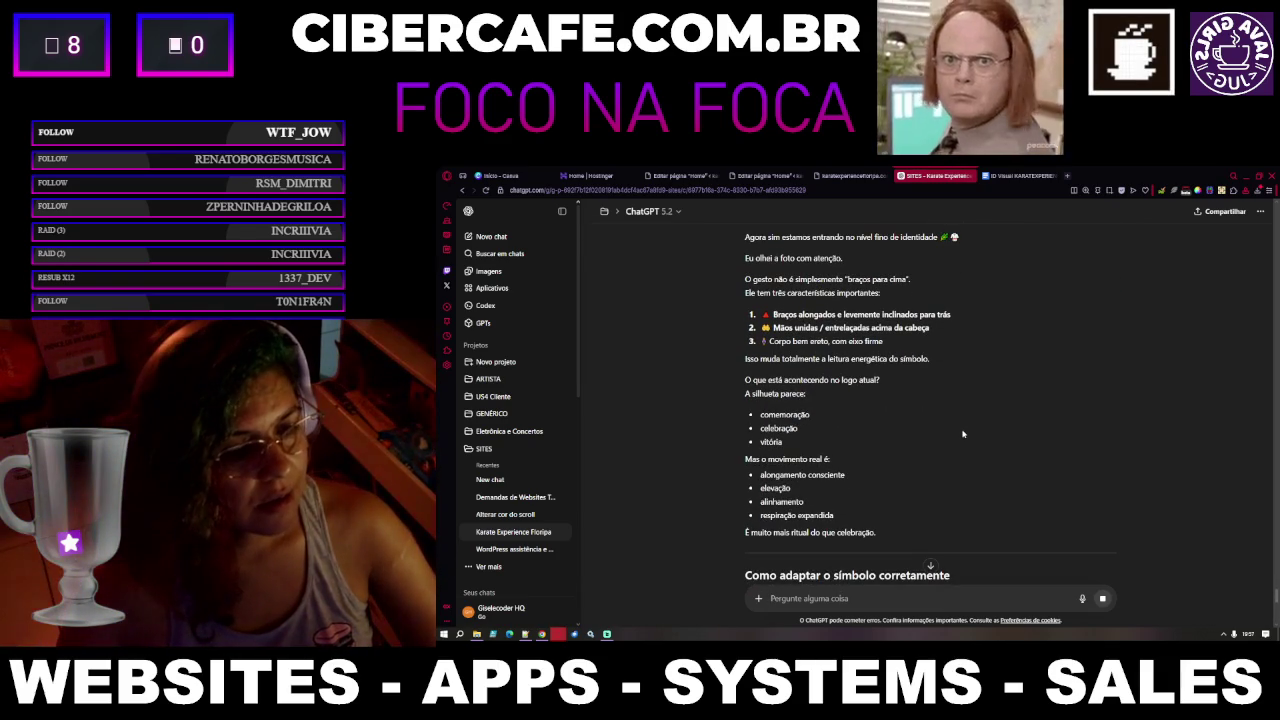
scroll(963, 433, down, 4)
scroll(963, 433, down, 2)
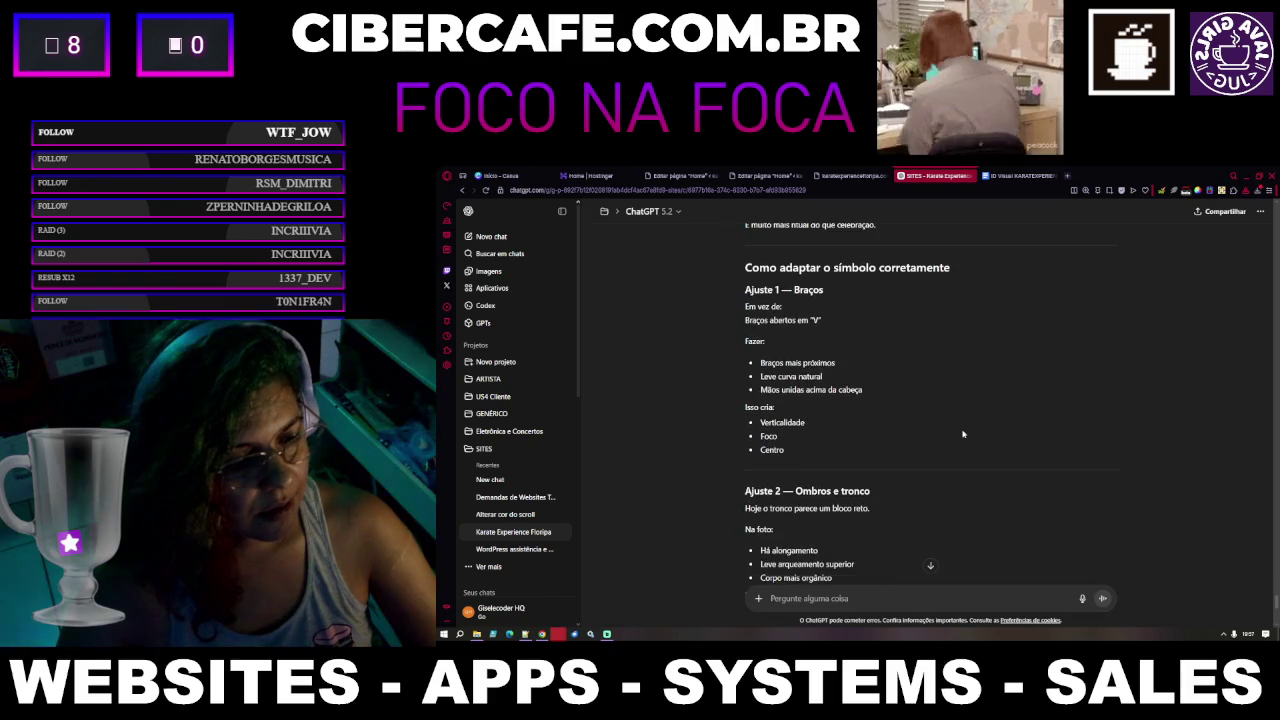
scroll(963, 433, down, 3)
scroll(963, 433, down, 1)
scroll(963, 433, down, 2)
scroll(963, 433, down, 1)
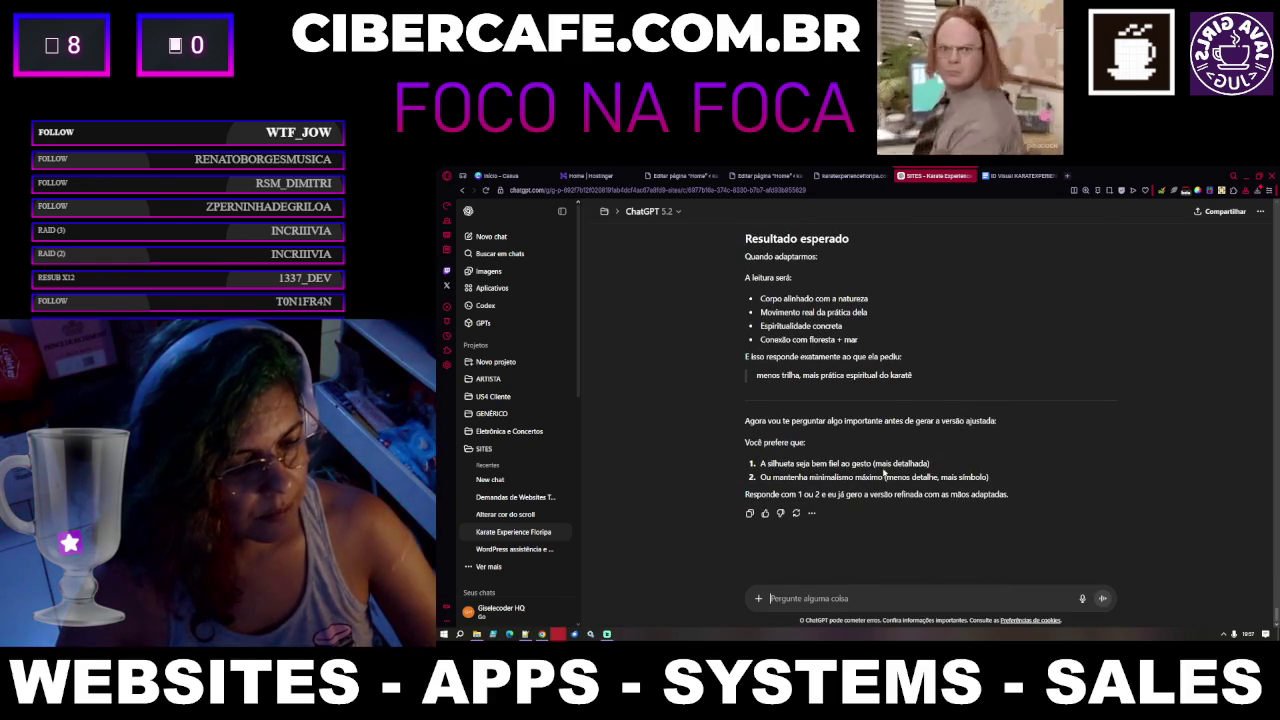
drag(940, 465, 755, 465)
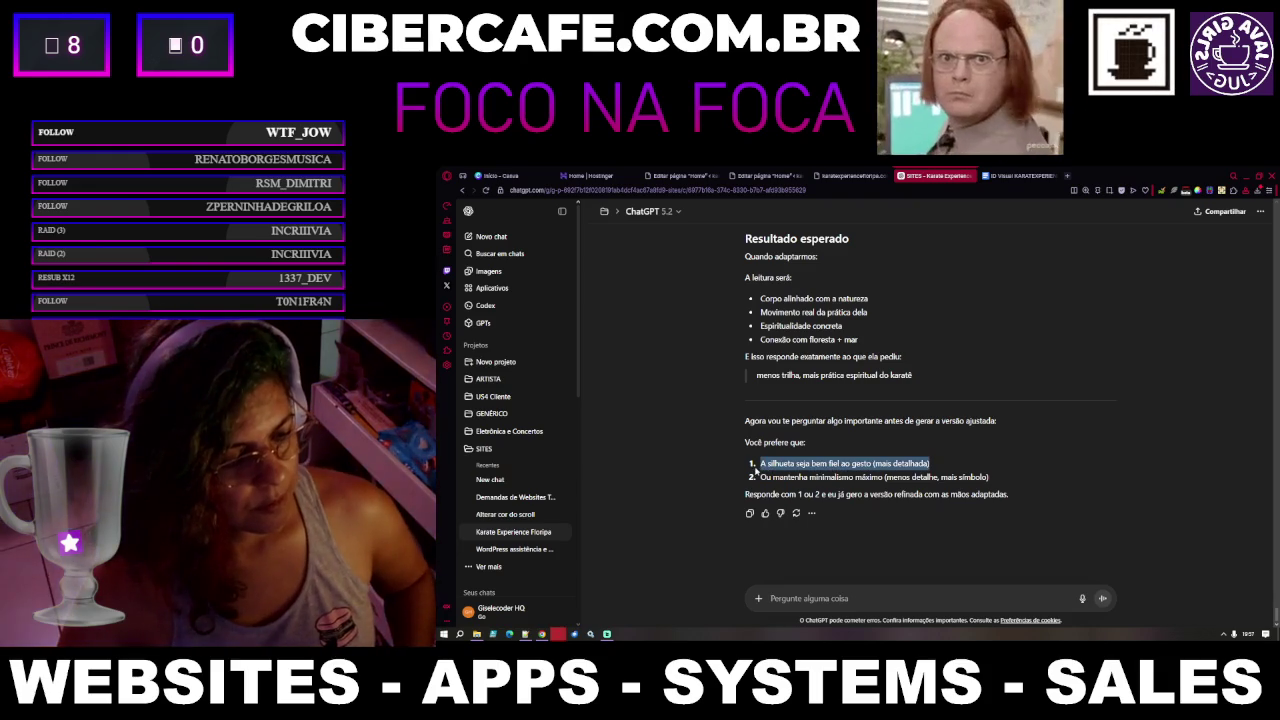
key(ctrl+c)
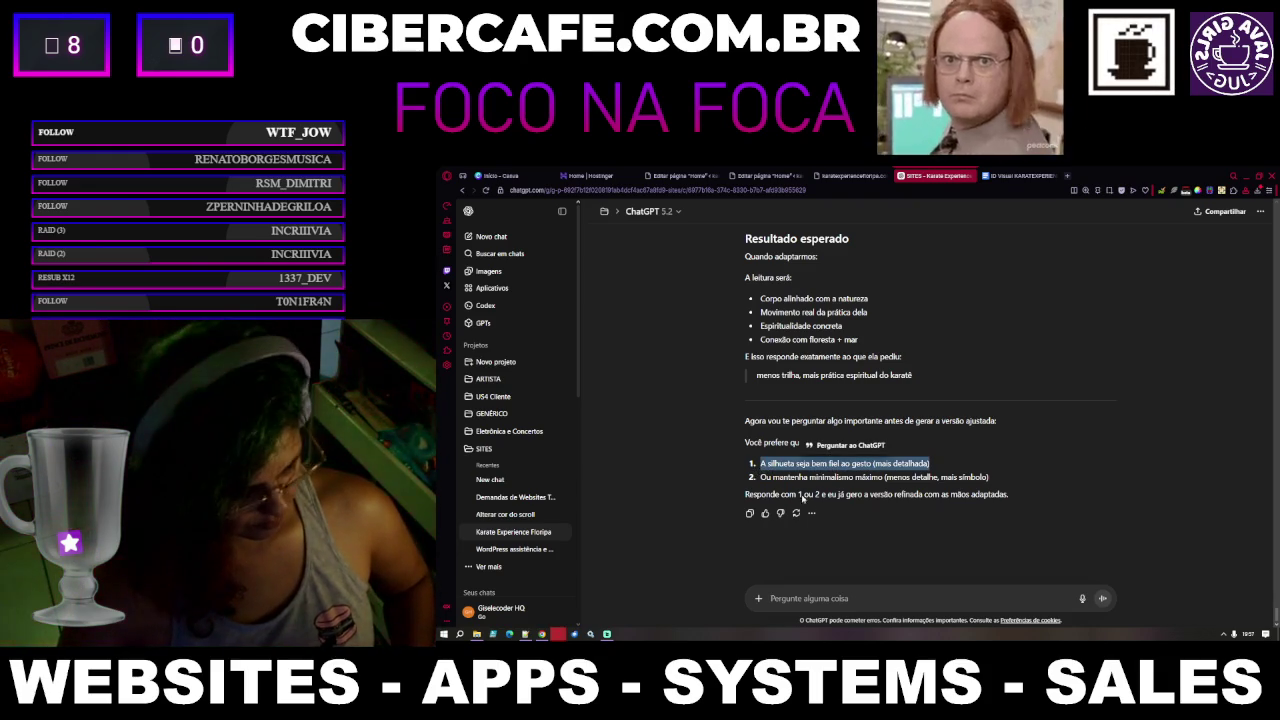
click(836, 600)
key(ctrl+v)
key(Return)
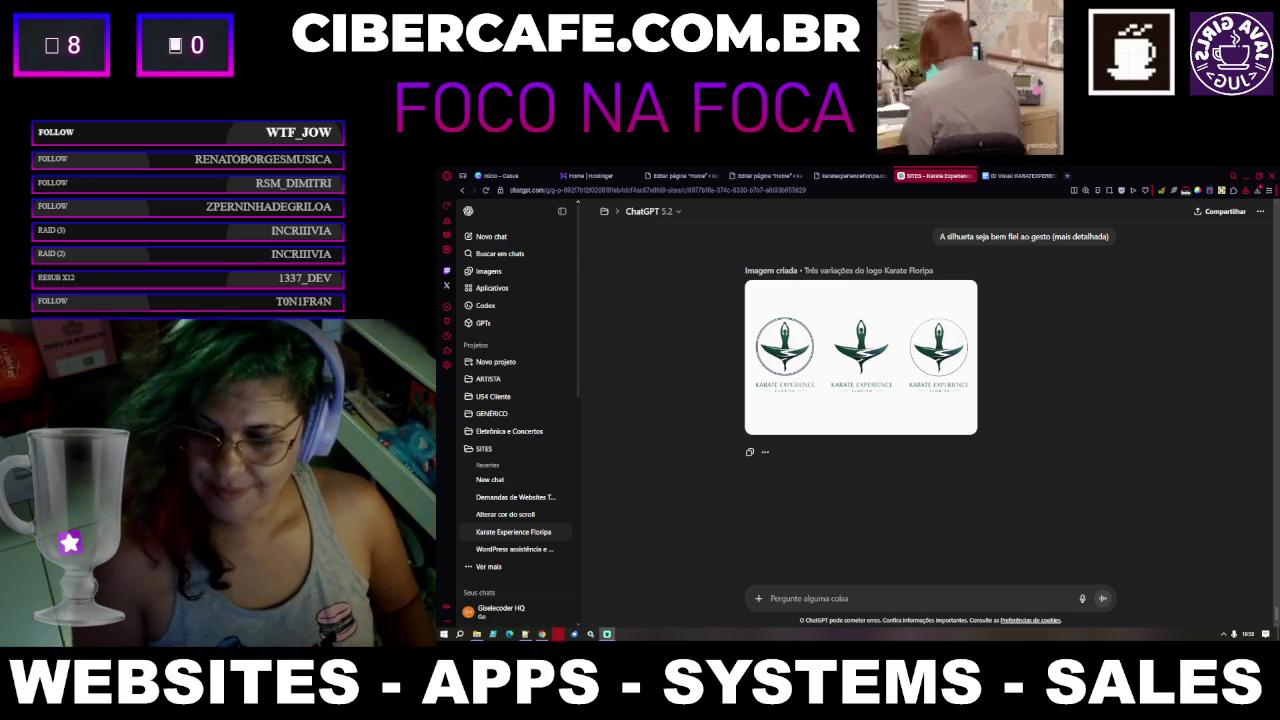
scroll(1107, 470, up, 1)
scroll(1107, 470, up, 1)
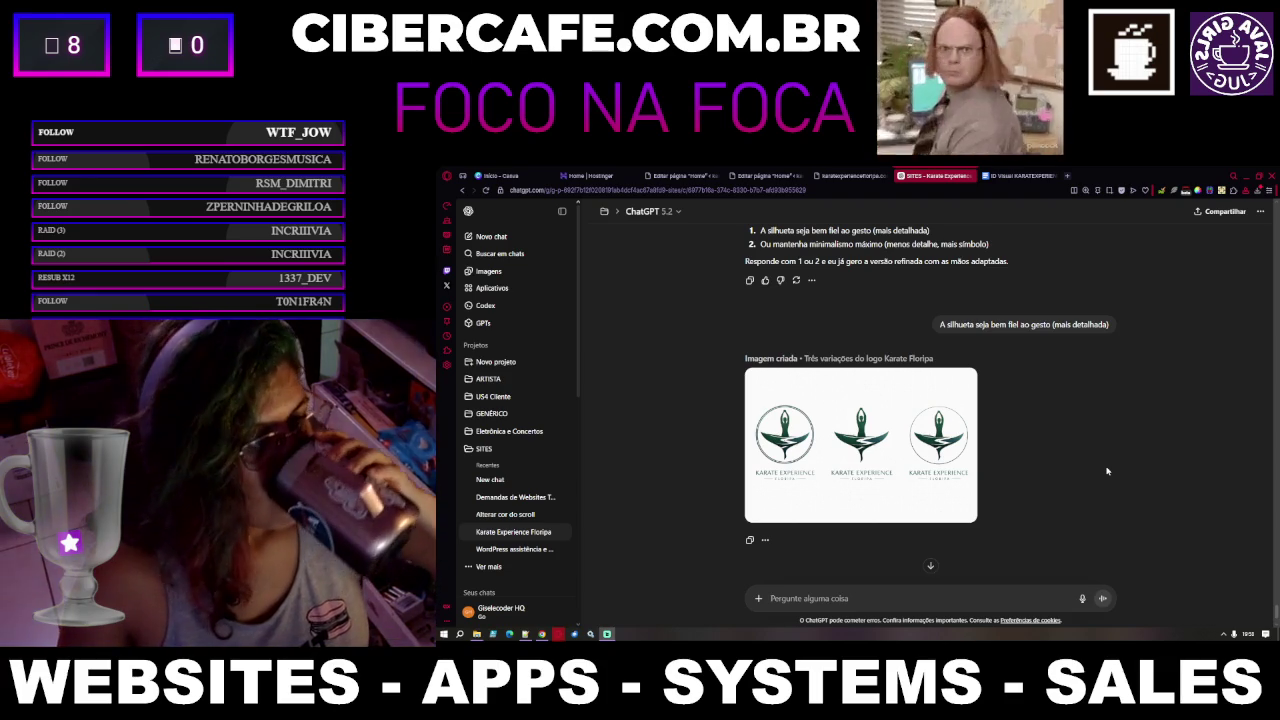
scroll(1107, 470, up, 2)
scroll(1107, 470, down, 10)
scroll(1105, 472, up, 5)
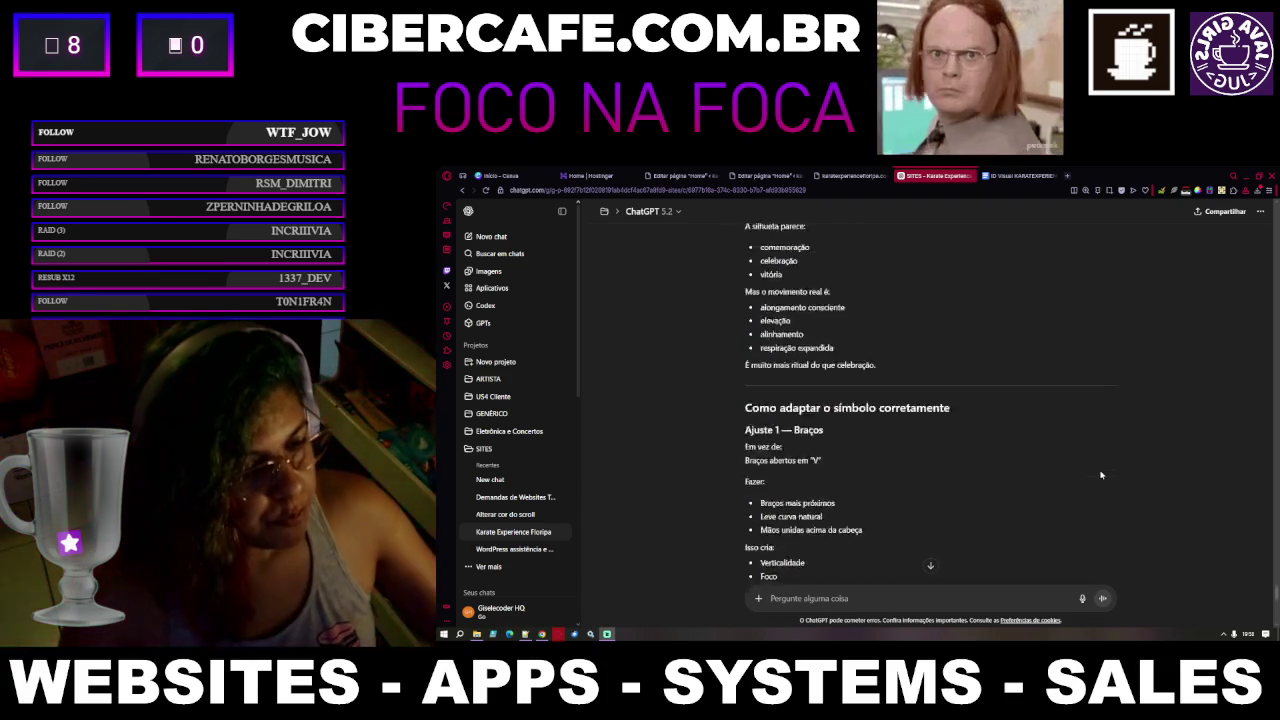
scroll(1102, 474, up, 4)
scroll(1101, 475, up, 12)
scroll(1101, 475, down, 5)
scroll(1101, 475, down, 6)
scroll(1101, 475, up, 3)
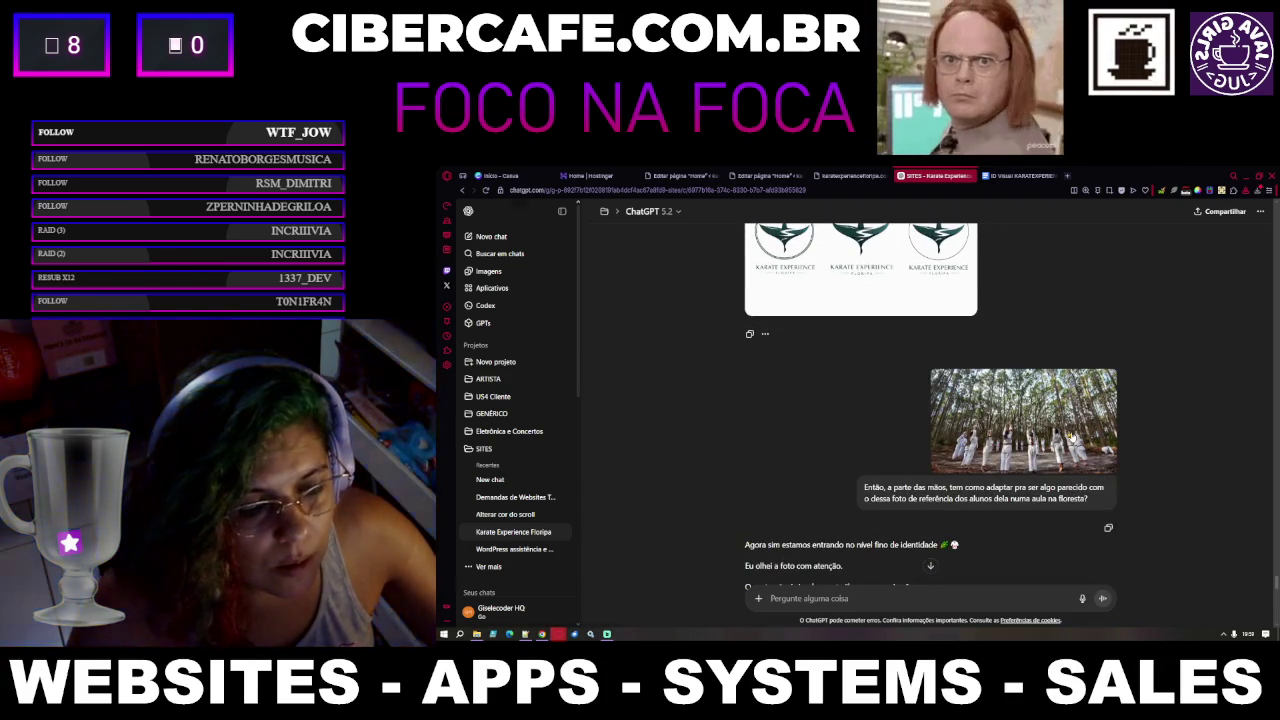
click(1095, 455)
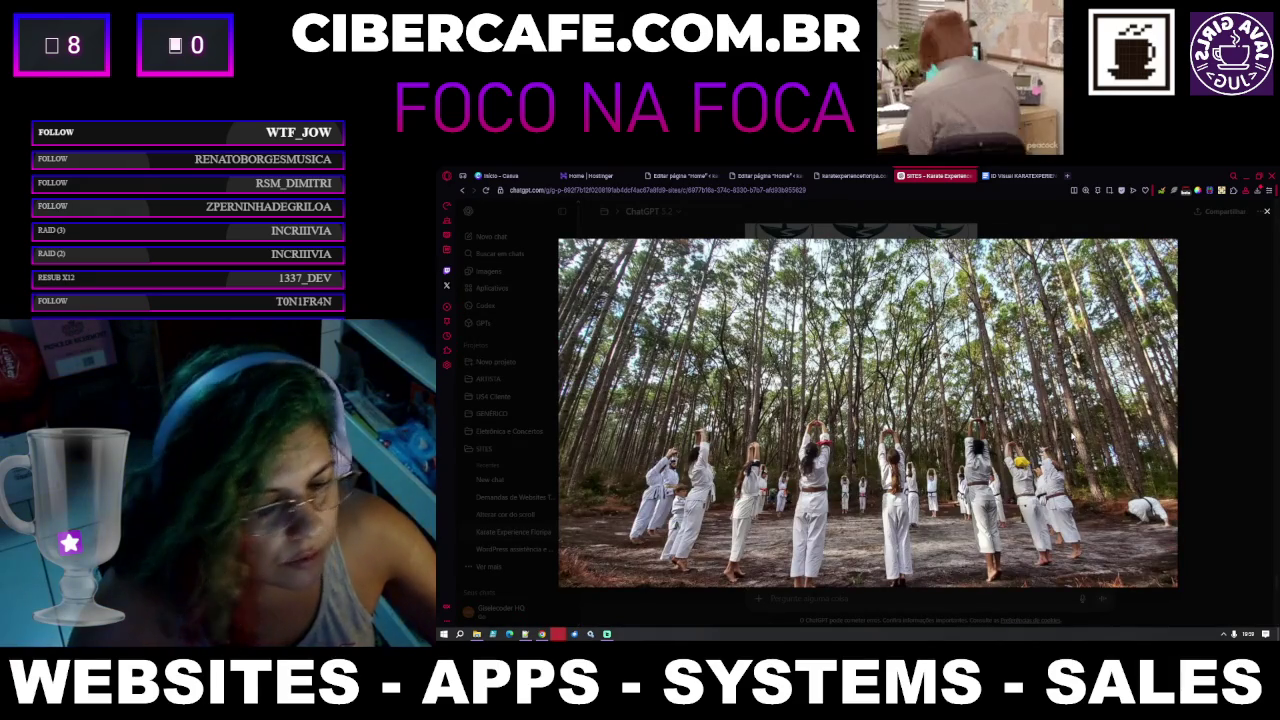
key(Escape)
scroll(1047, 472, down, 3)
scroll(1047, 472, down, 5)
scroll(1047, 472, down, 5)
scroll(1047, 472, down, 1)
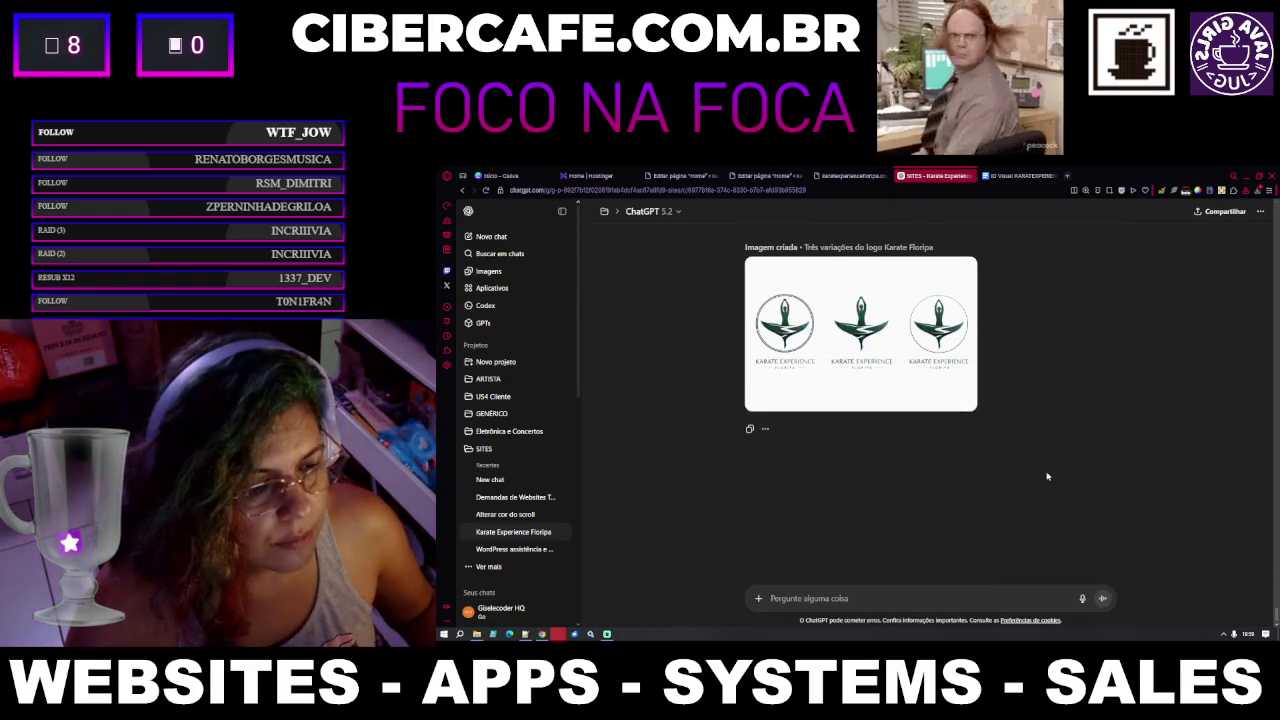
scroll(1000, 520, up, 1)
click(979, 596)
text(adorei)
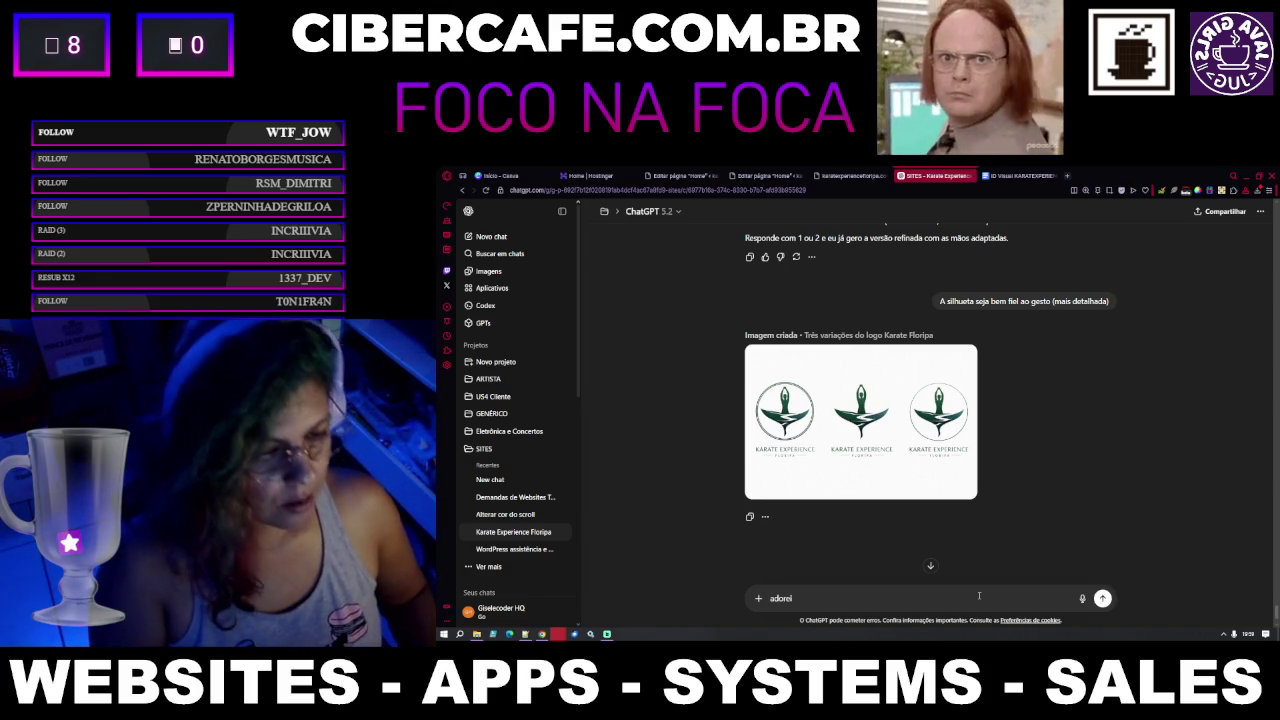
Ask whether minimalist trees like the photo's can be added behind the logo figure
text( tem como botar arvores como da fo)
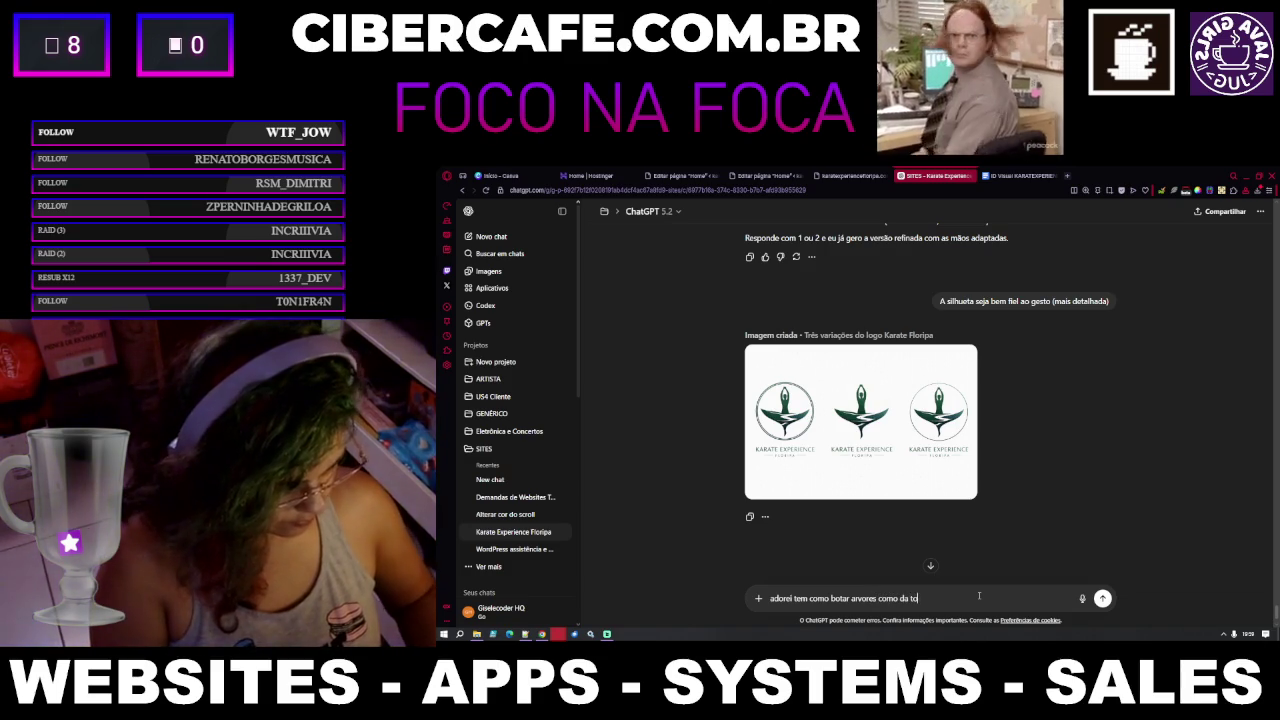
text(to)
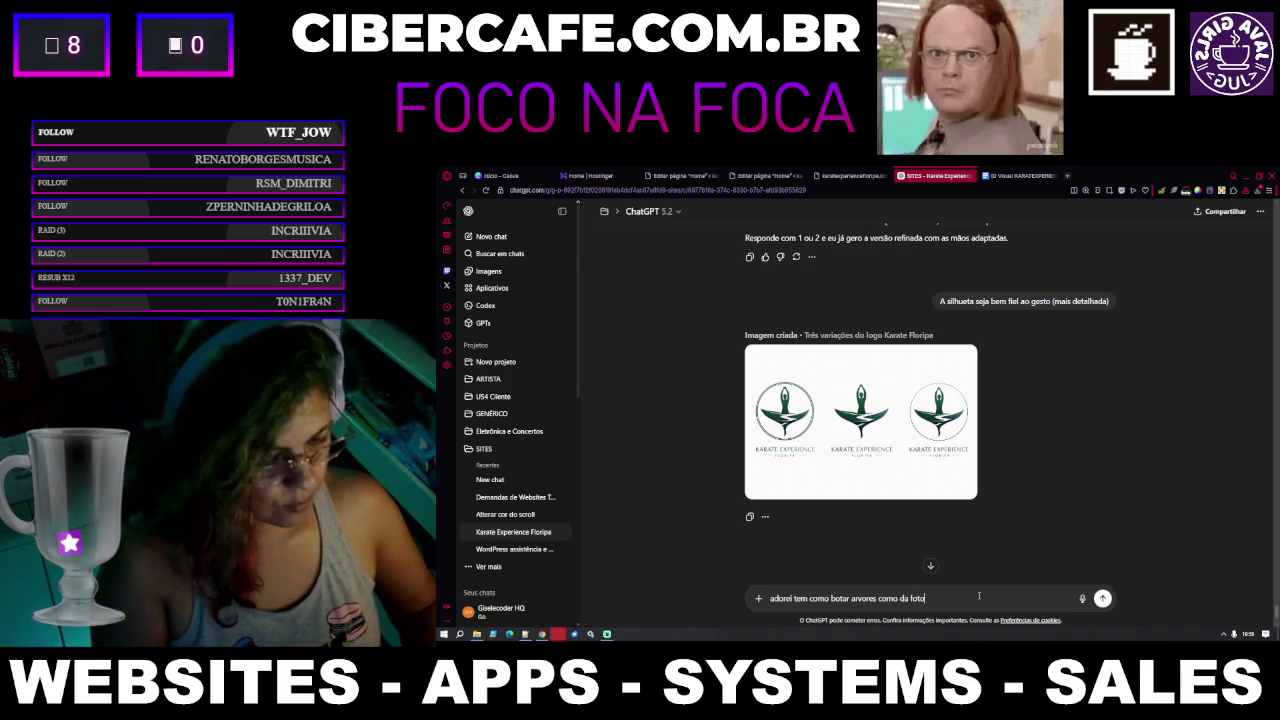
text(s minimalista)
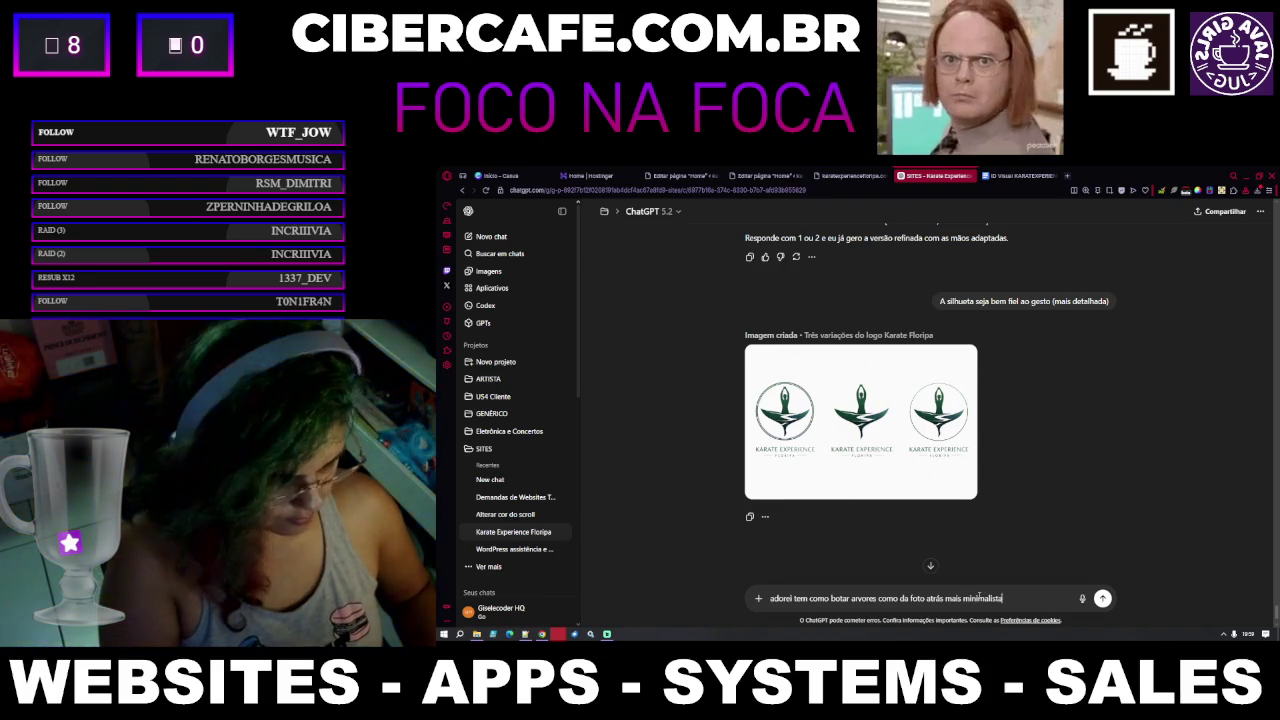
text(?)
key(Return)
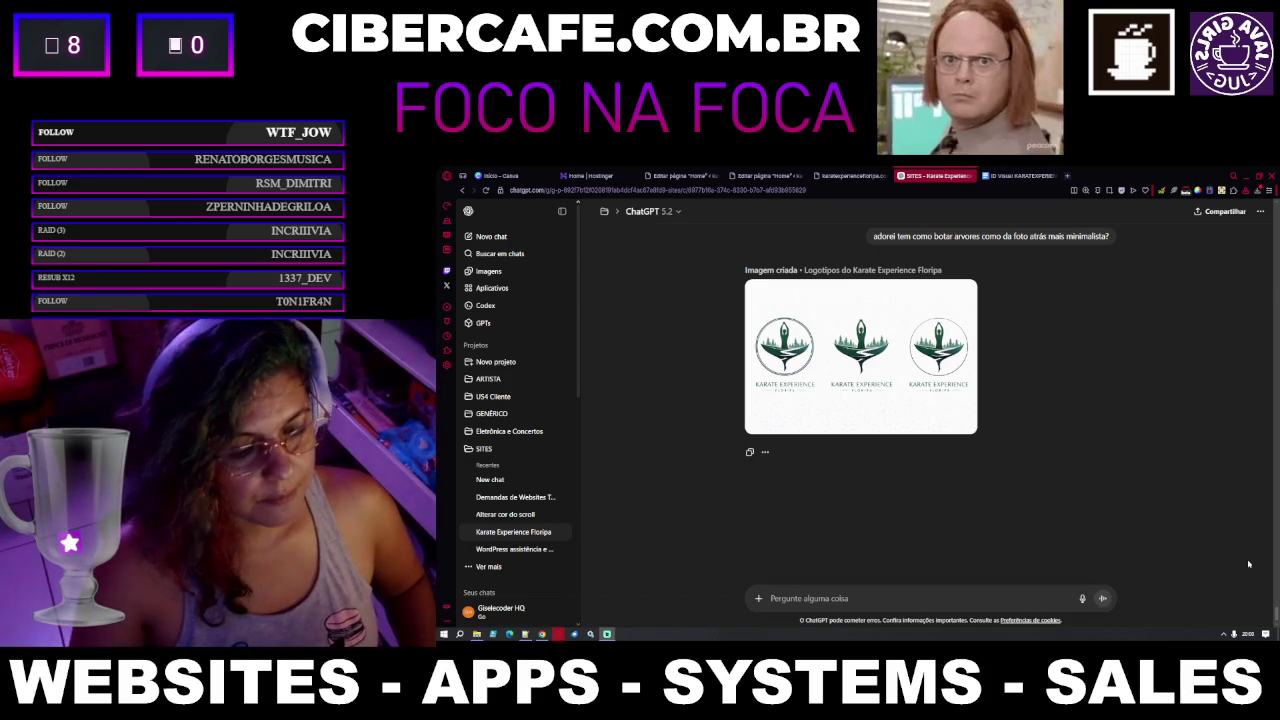
Start drafting a reply saying you love the tree-backed logos and only the reference is still missing
text(amei, agora só falta a fo)
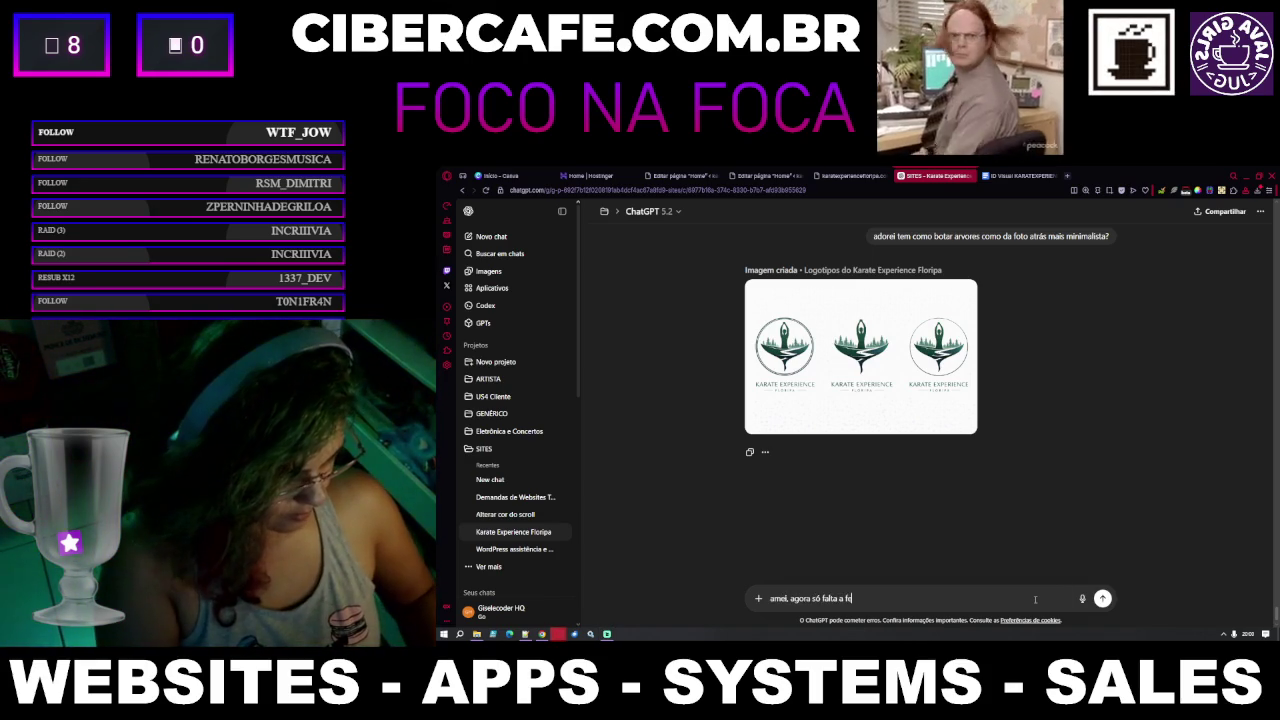
text(rencia da faixa preta, será que tem como unir a esse logo?)
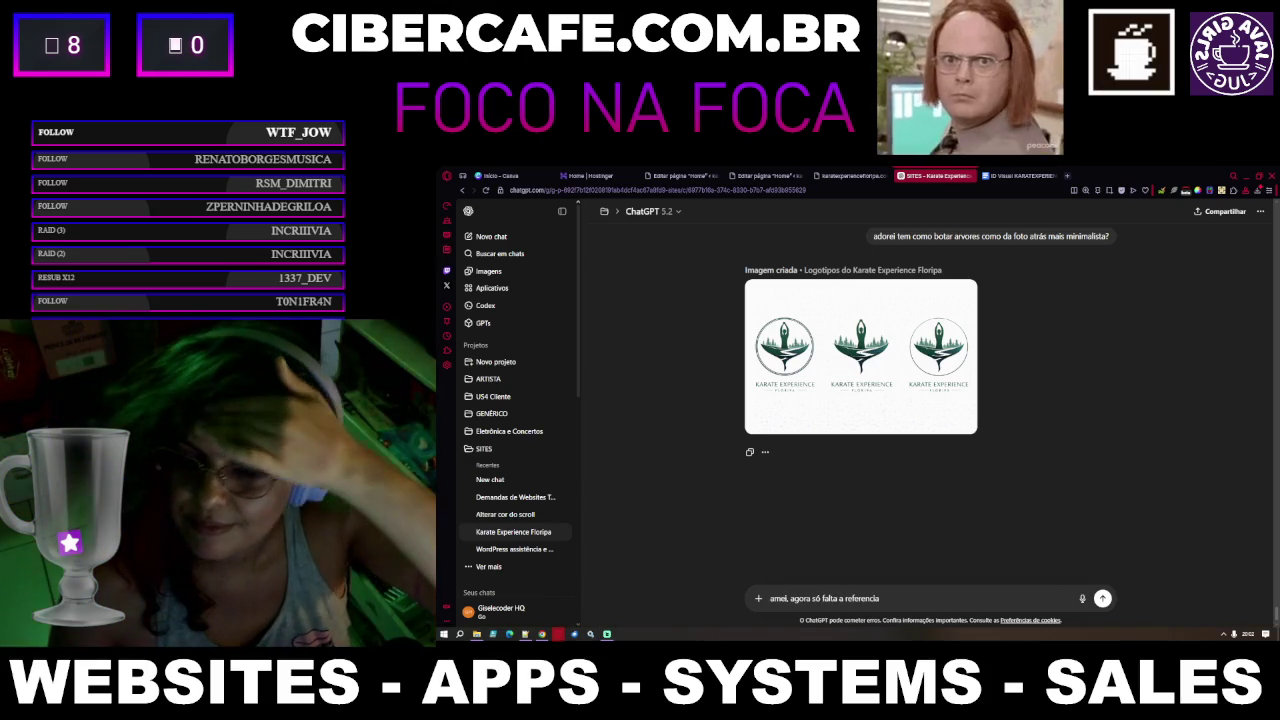
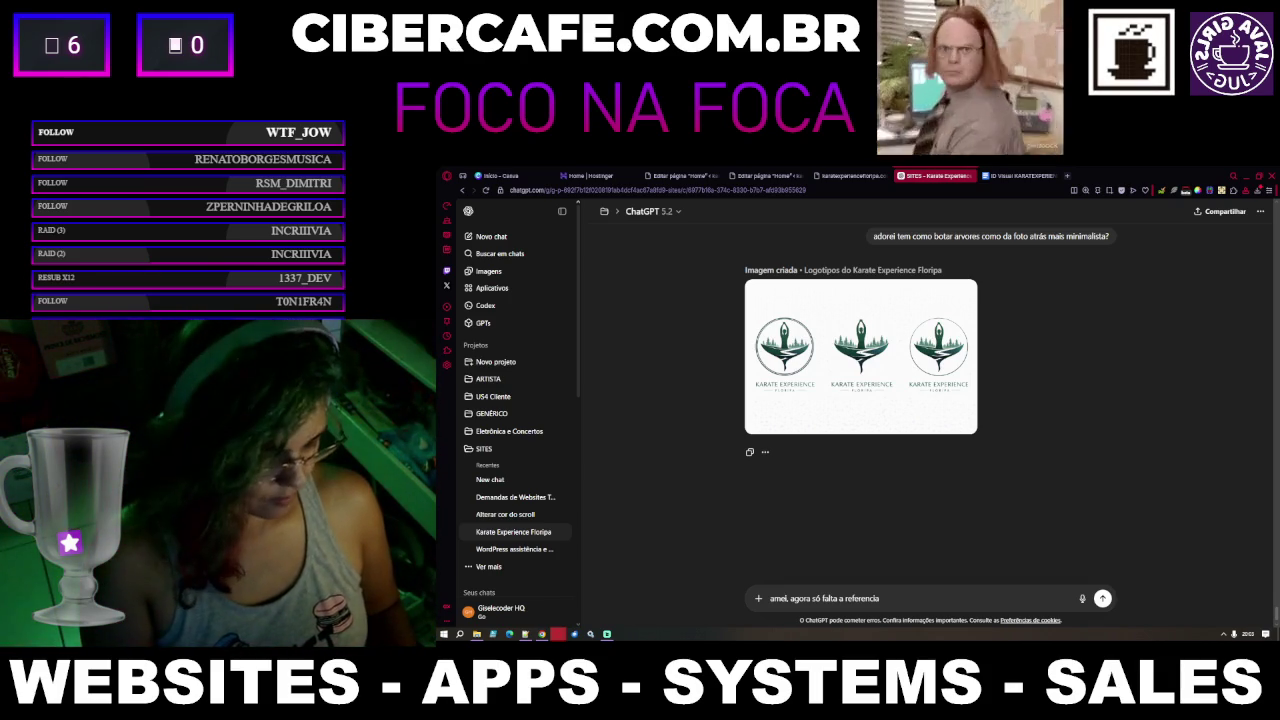
Ask ChatGPT whether the black belt reference can be merged into the Karate Experience Floripa logo
text( da)
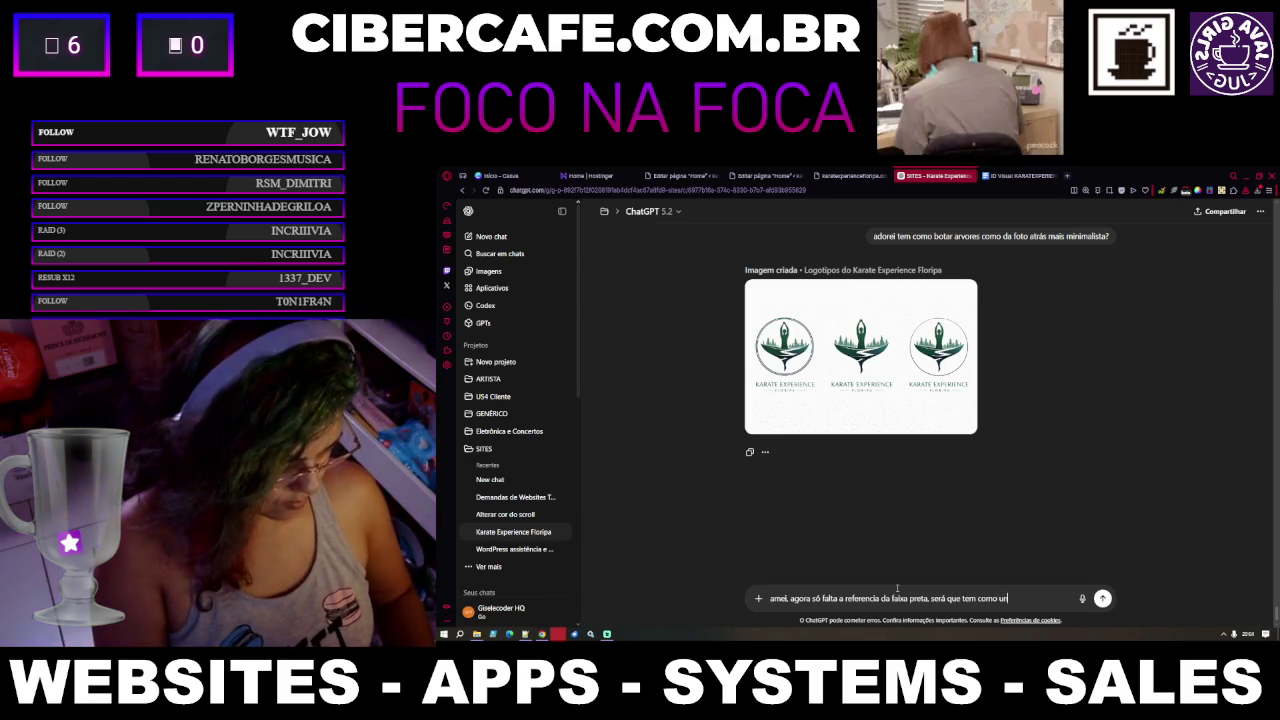
text(esse lo)
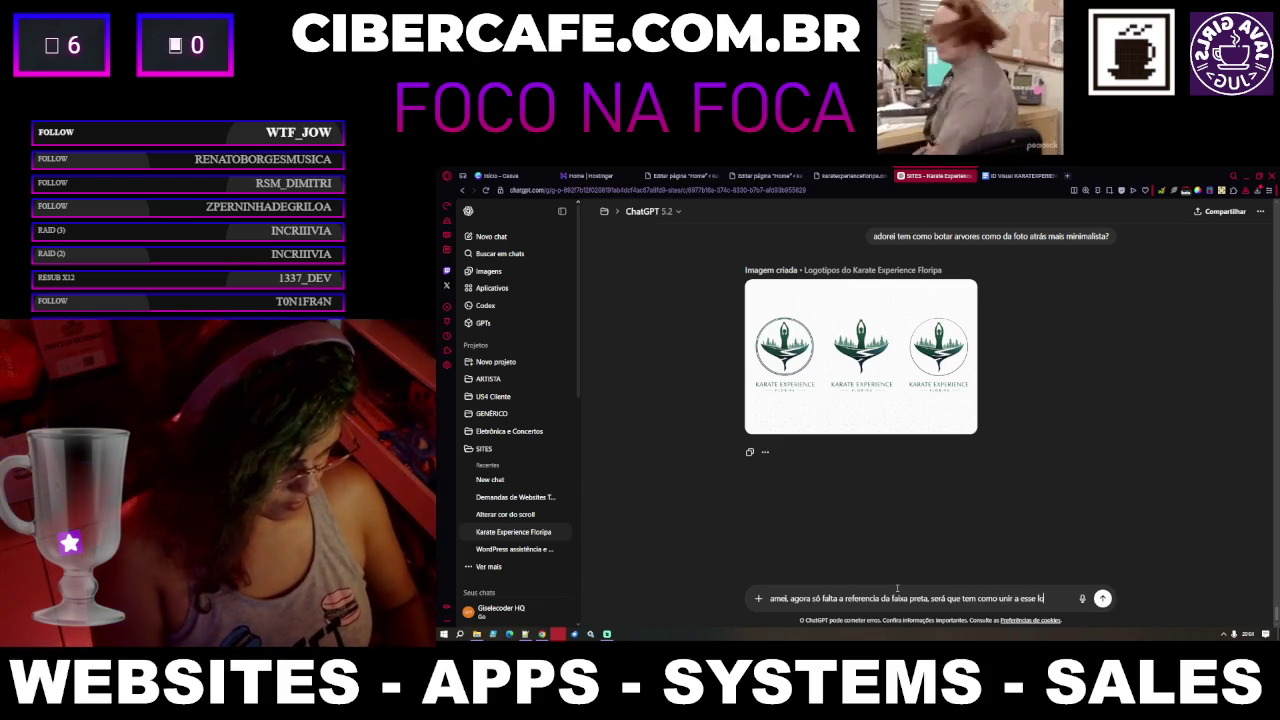
text(go?)
key(Return)
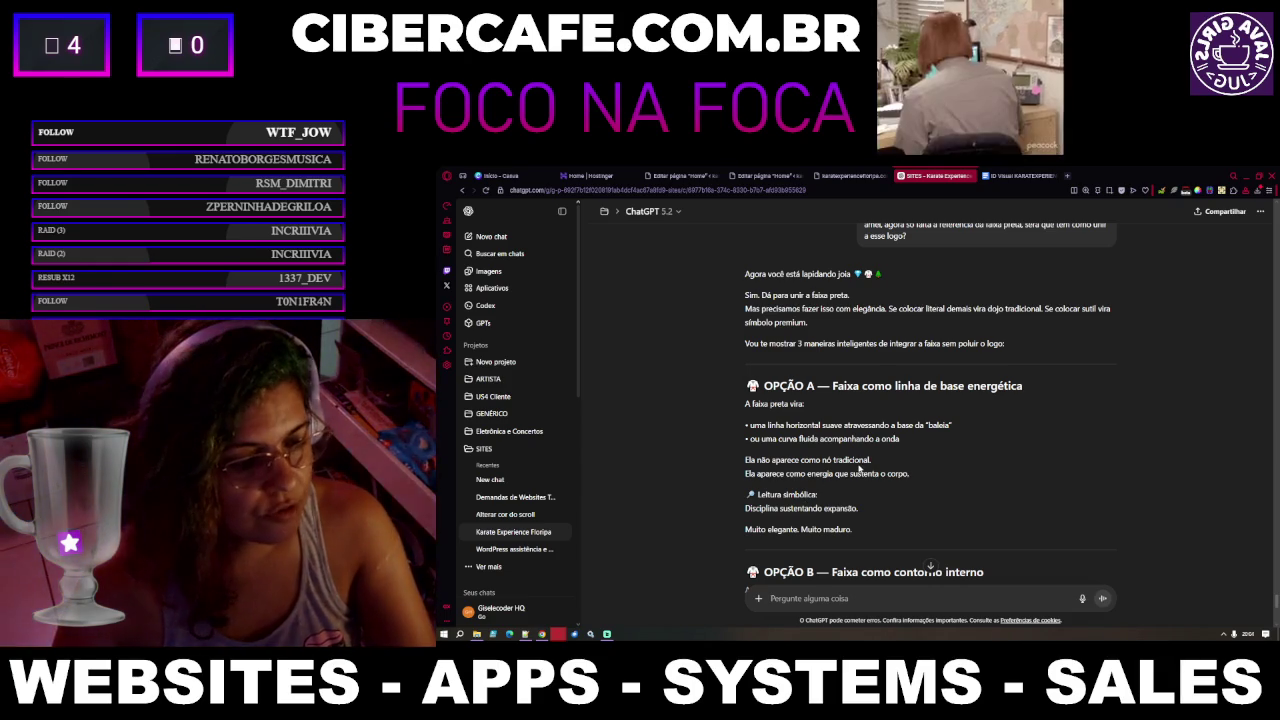
Pick the 'Seja sutil e elegante' option from the reply and paste it into a new message
scroll(859, 461, down, 1)
scroll(859, 467, up, 1)
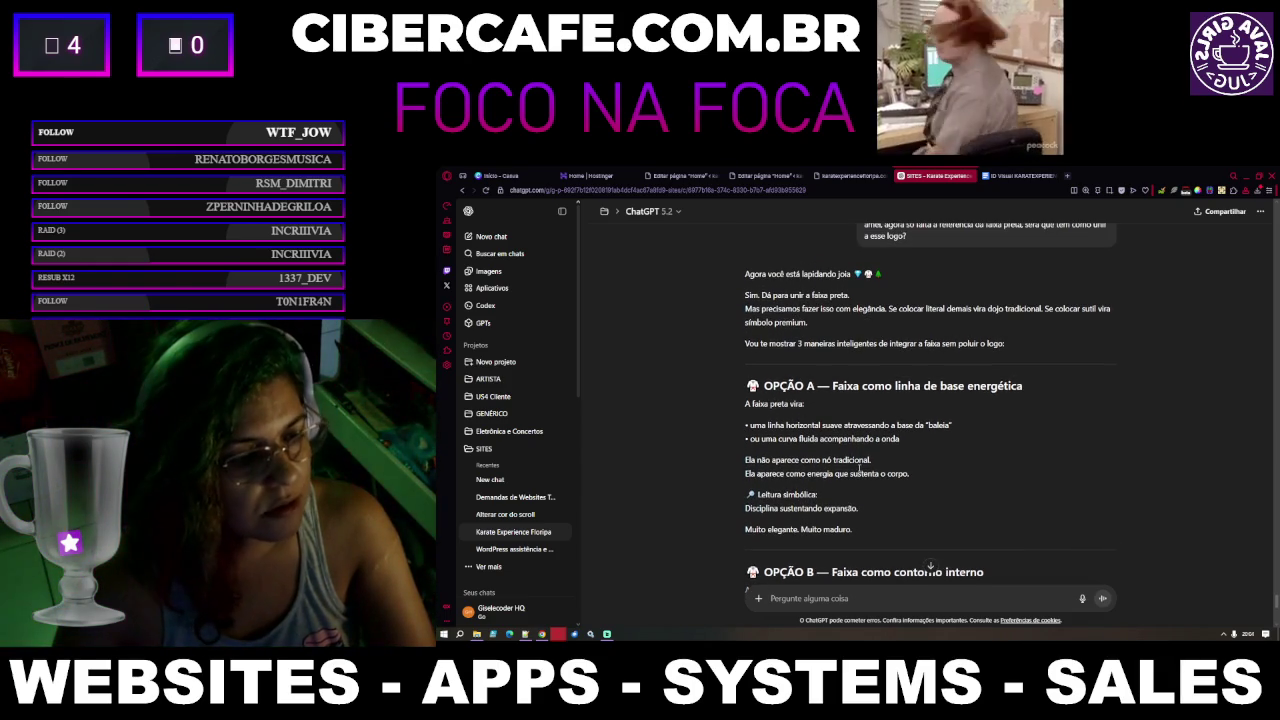
scroll(859, 467, down, 3)
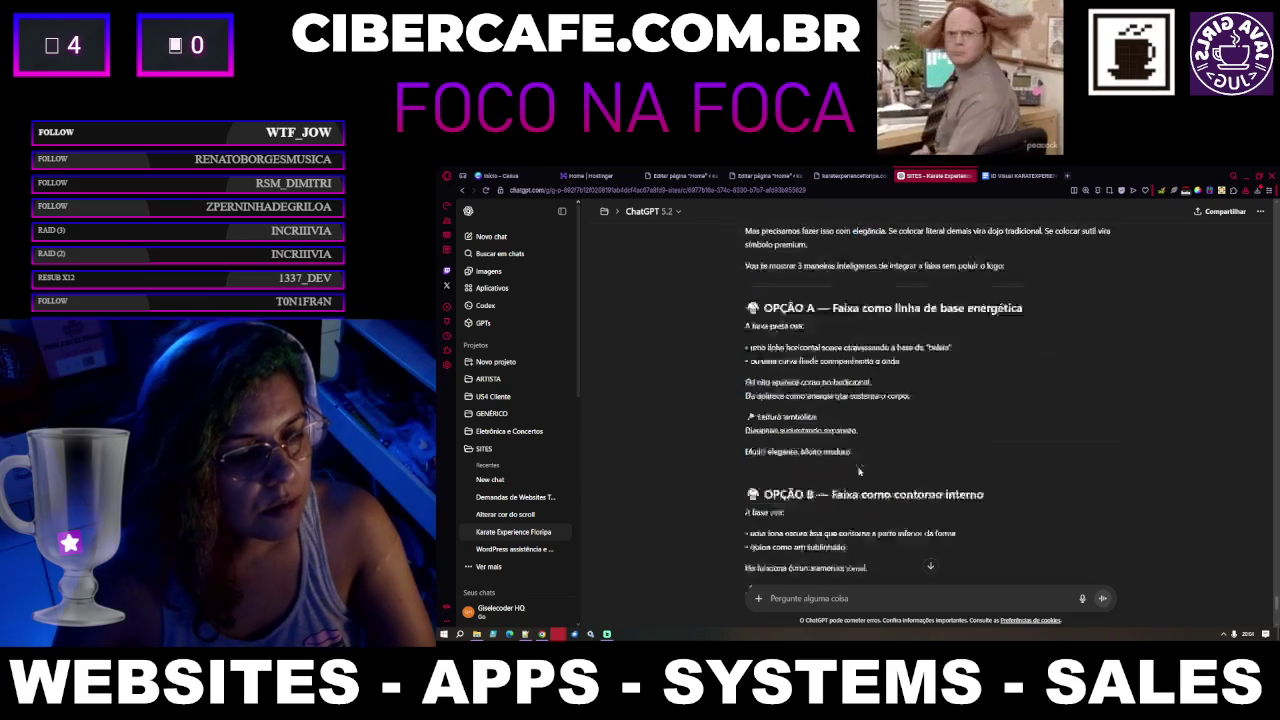
scroll(859, 471, down, 1)
scroll(859, 471, down, 4)
scroll(859, 471, down, 3)
scroll(859, 471, down, 3)
scroll(859, 471, down, 2)
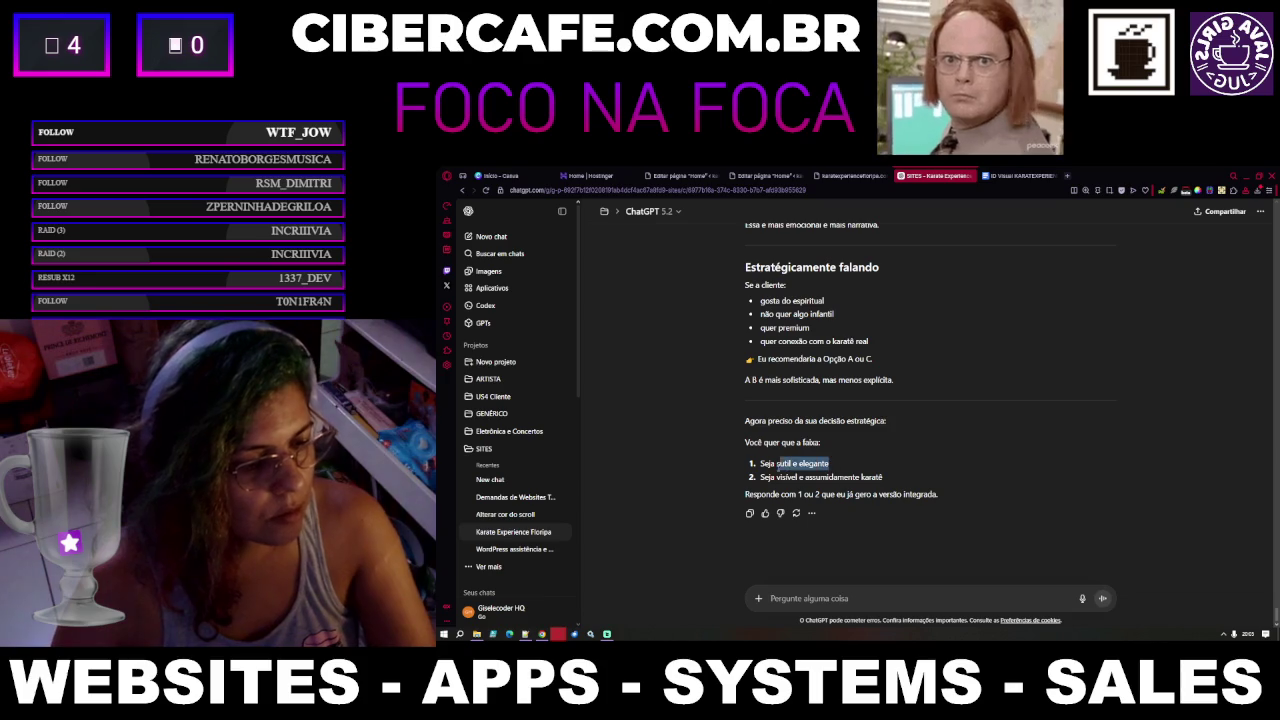
drag(781, 467, 759, 464)
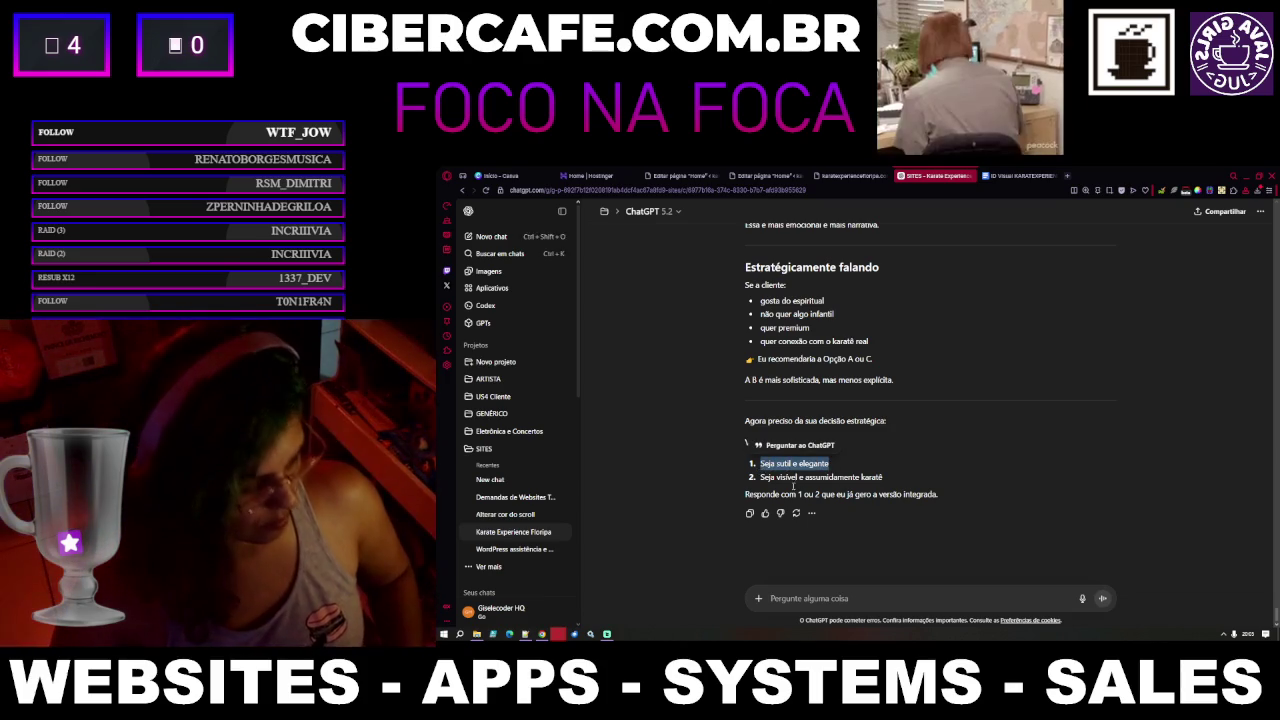
text(Seja sutil e elegante)
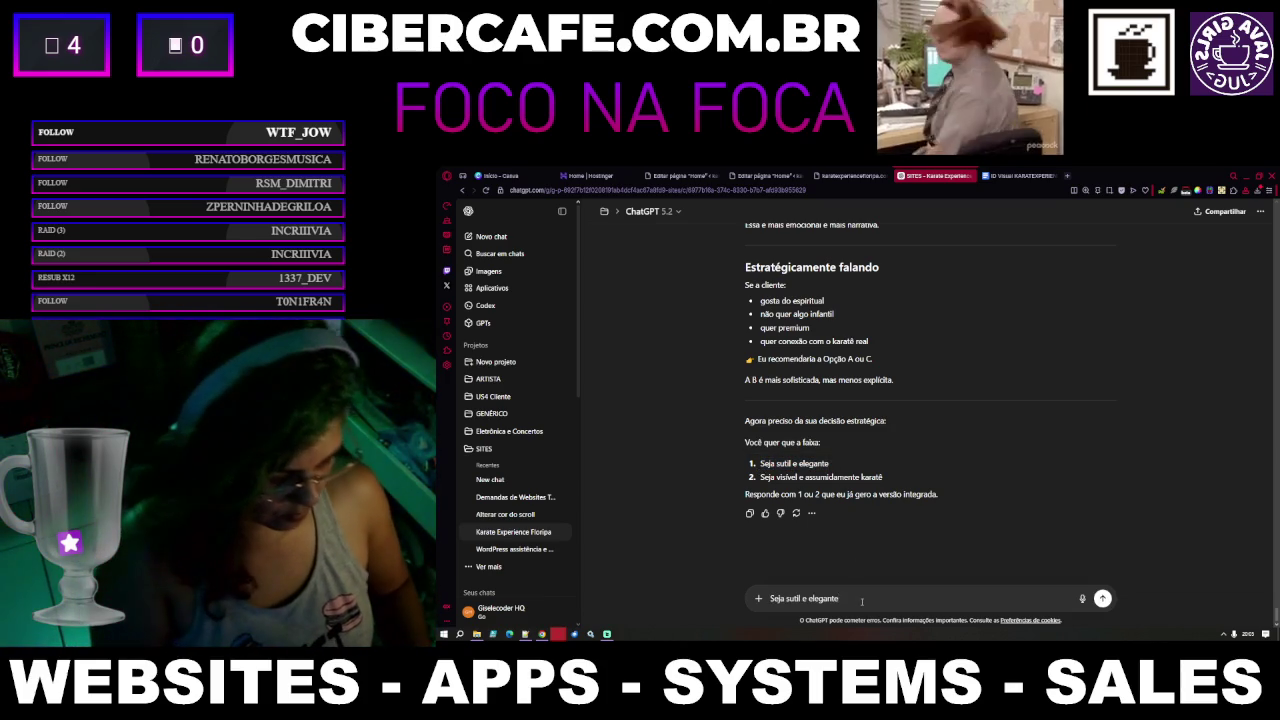
Add that the silhouette and whale tail already stand out, and send the request
text(pc)
text(á)
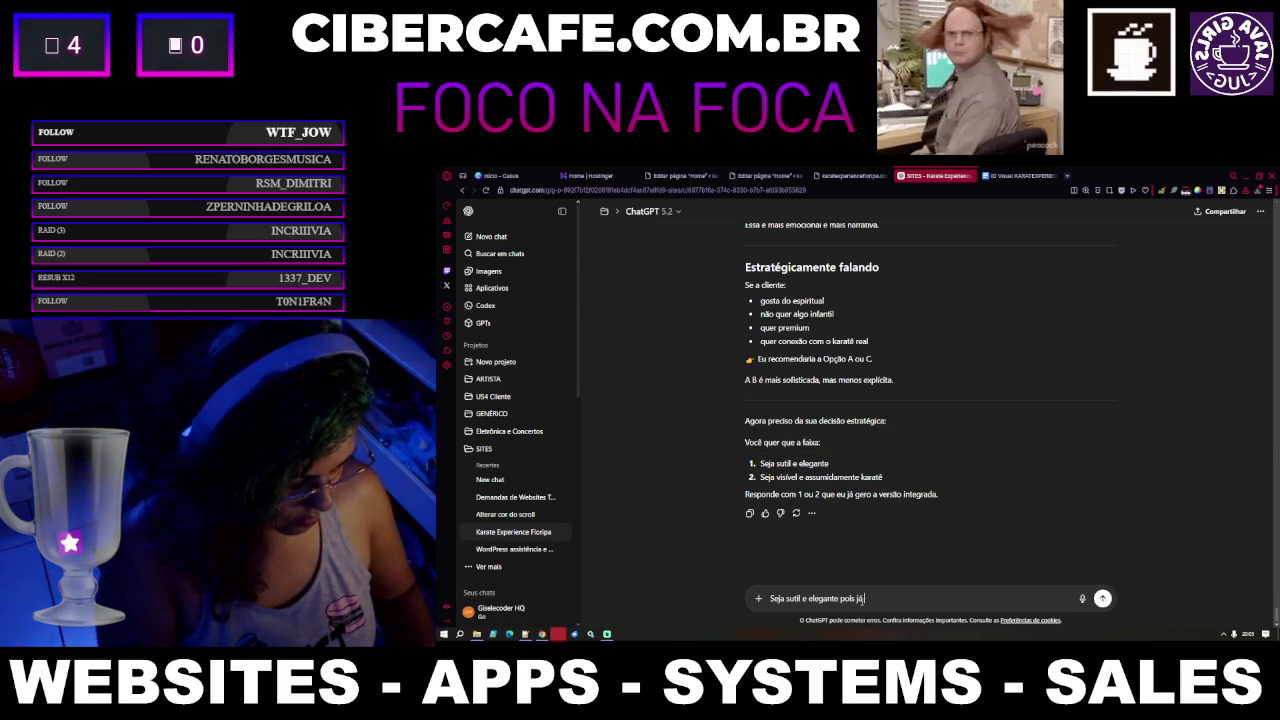
text( tem muitos elementos mais apare)
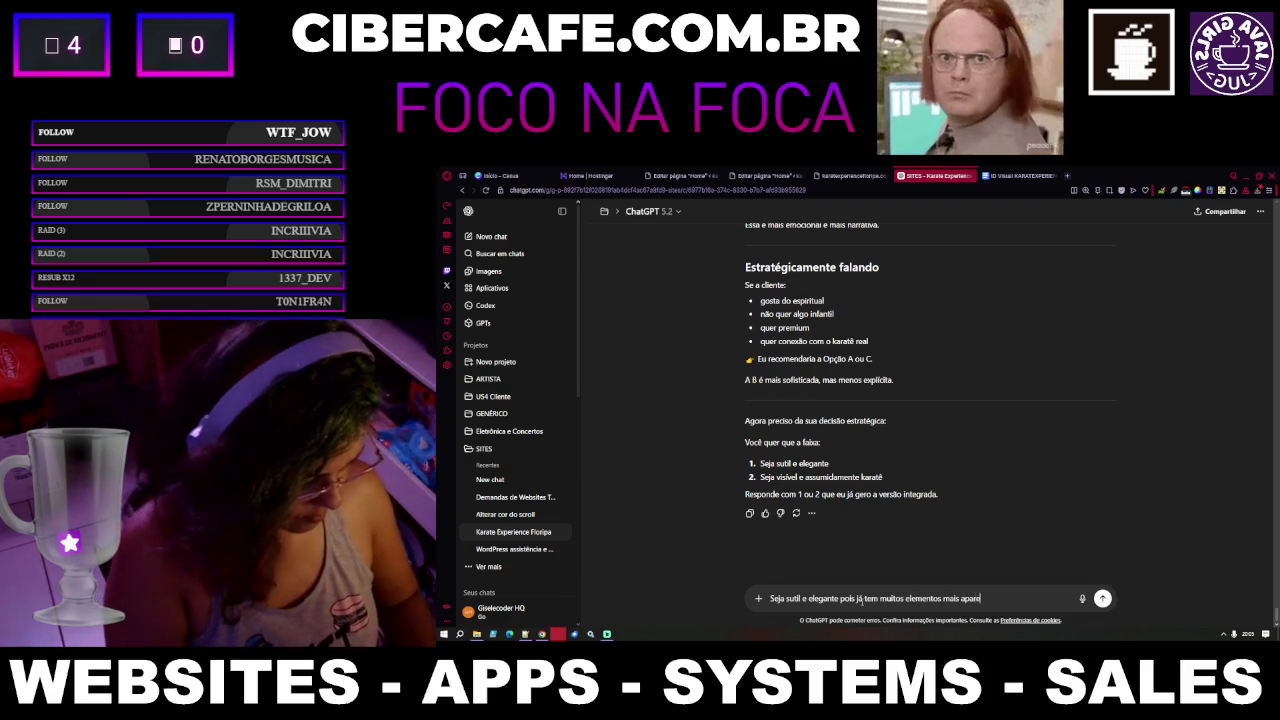
text(caso a silhu)
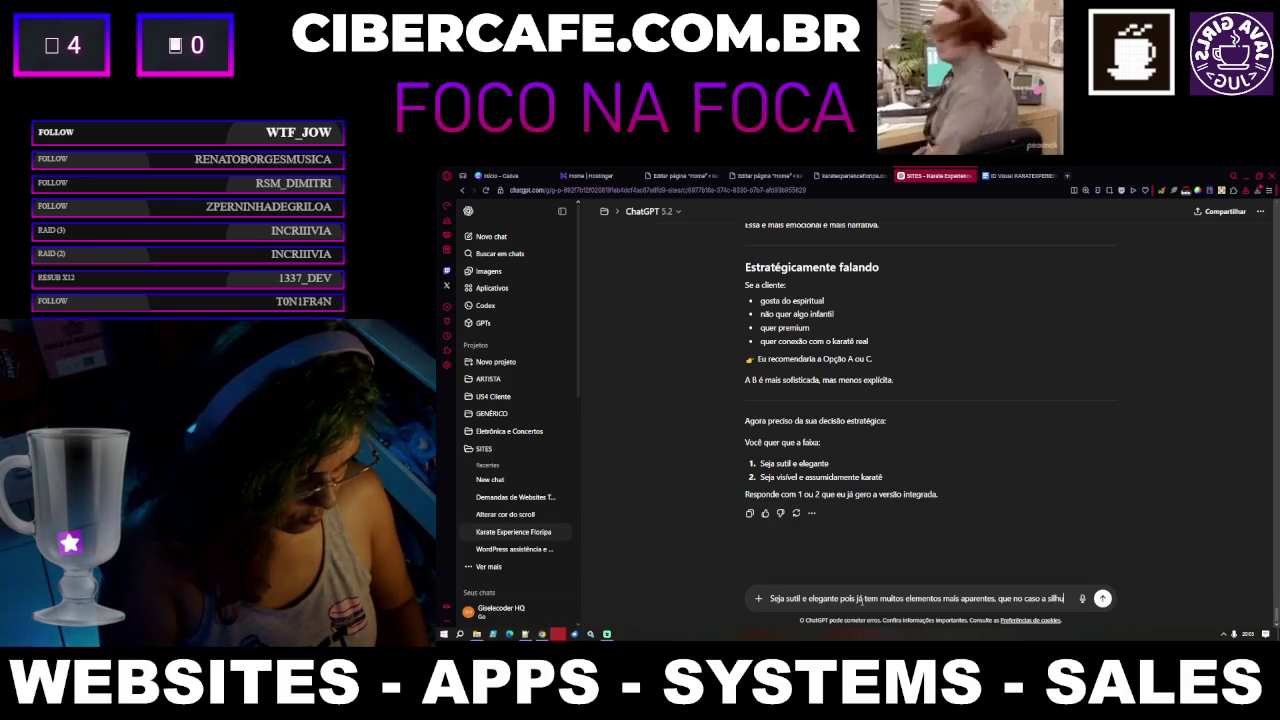
text(eta)
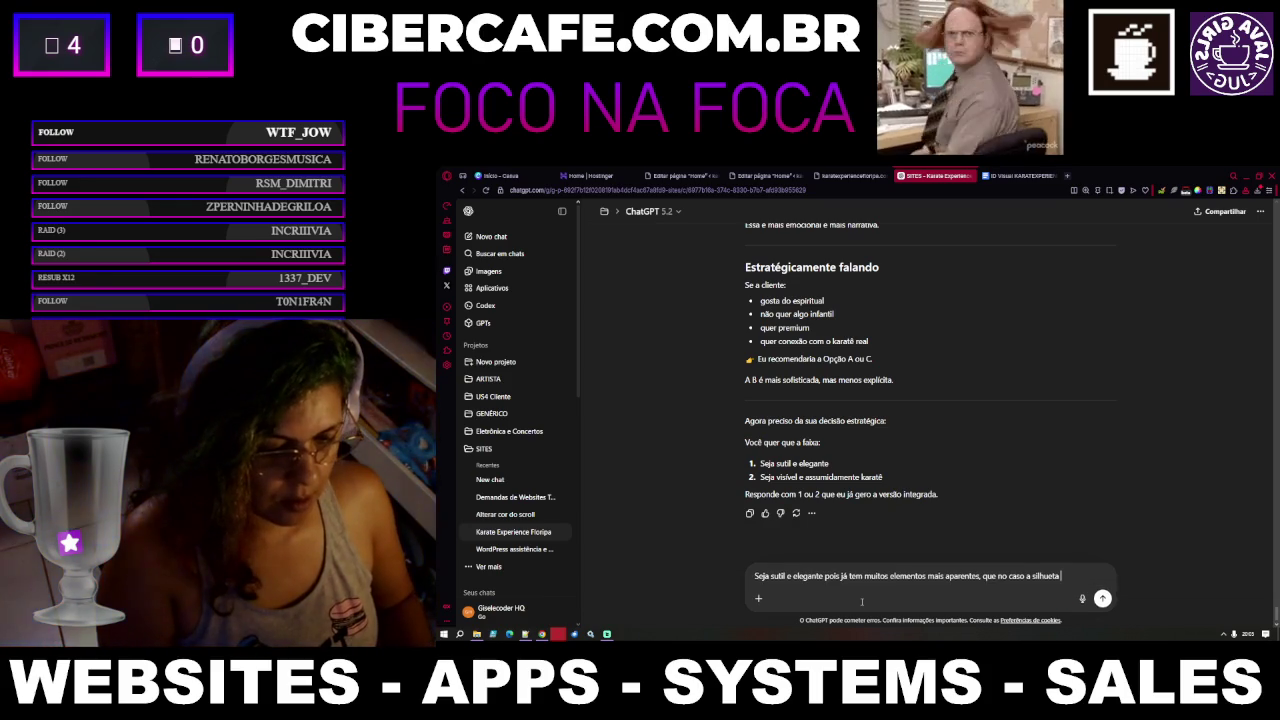
text( e o r)
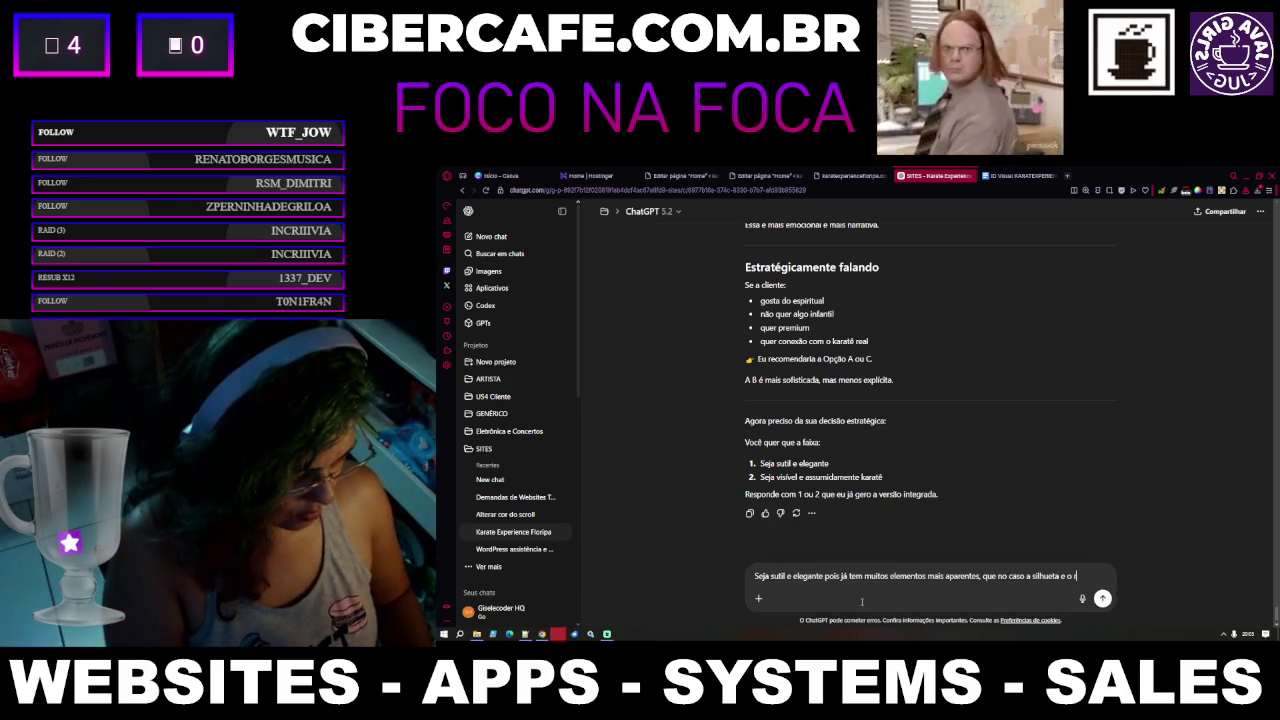
text(abo de ba)
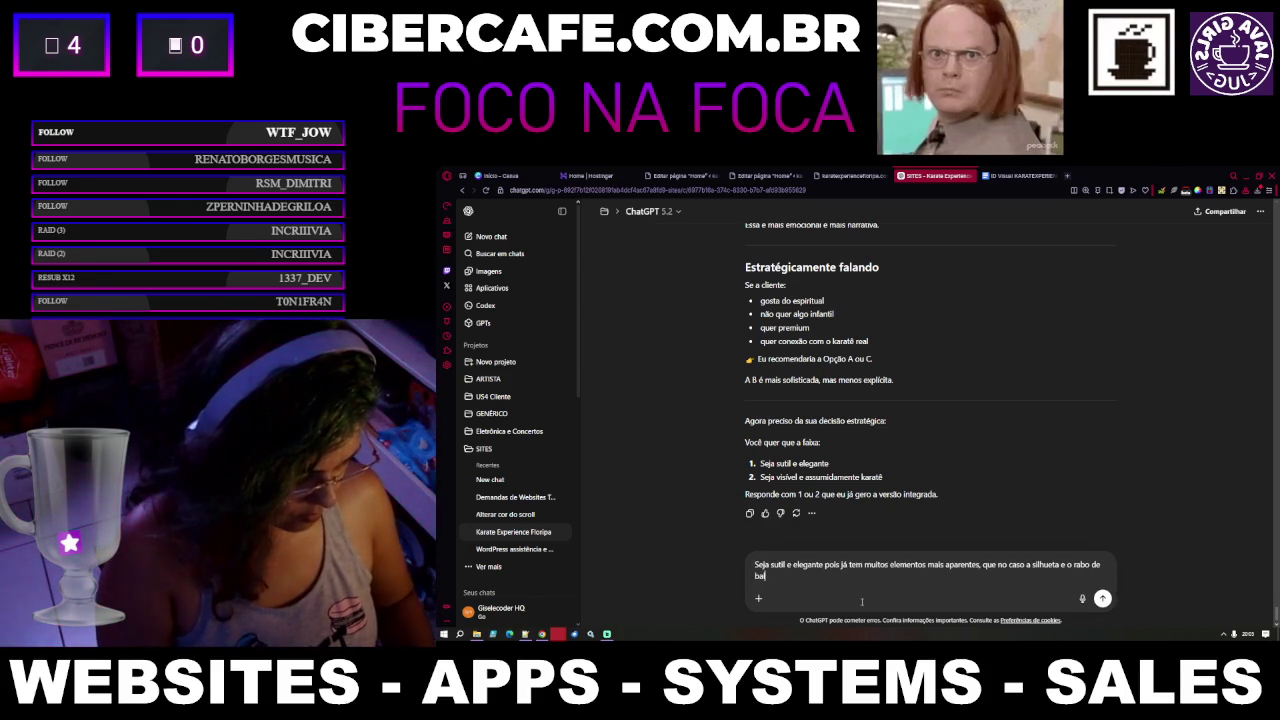
key(Return)
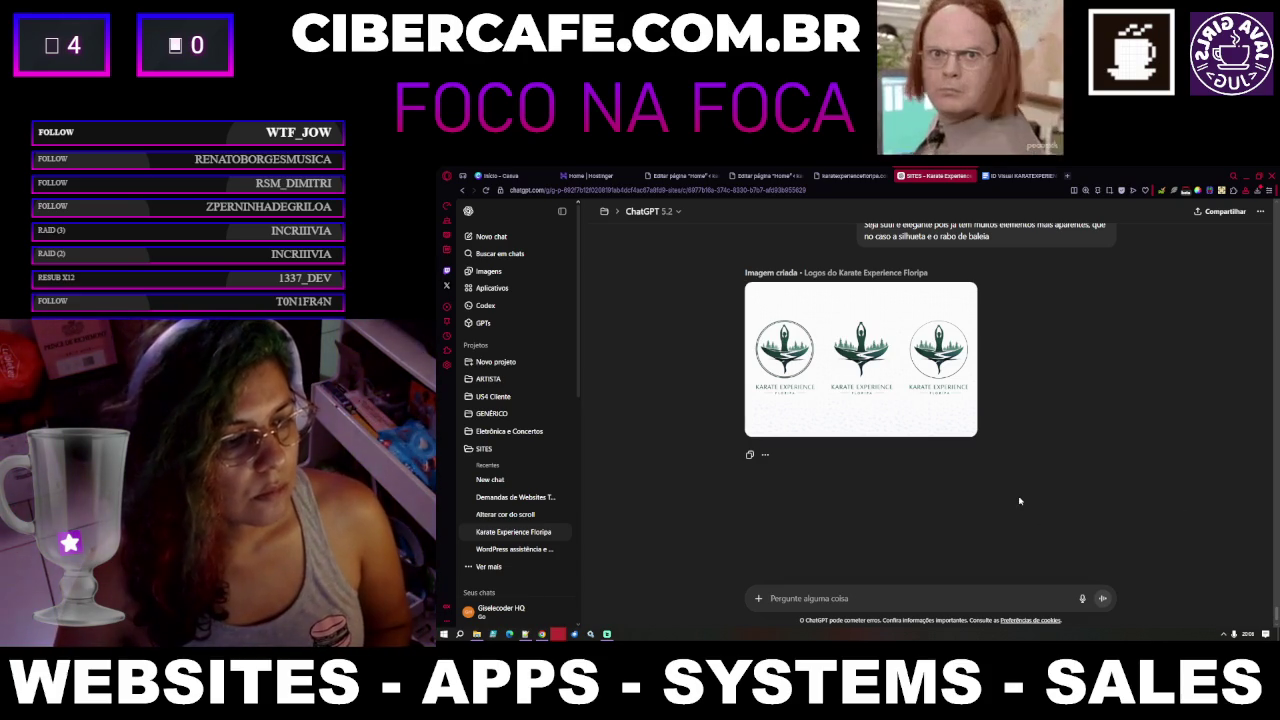
Wait for the three-variant Karate Experience Floripa logo image to finish generating
scroll(1017, 502, up, 1)
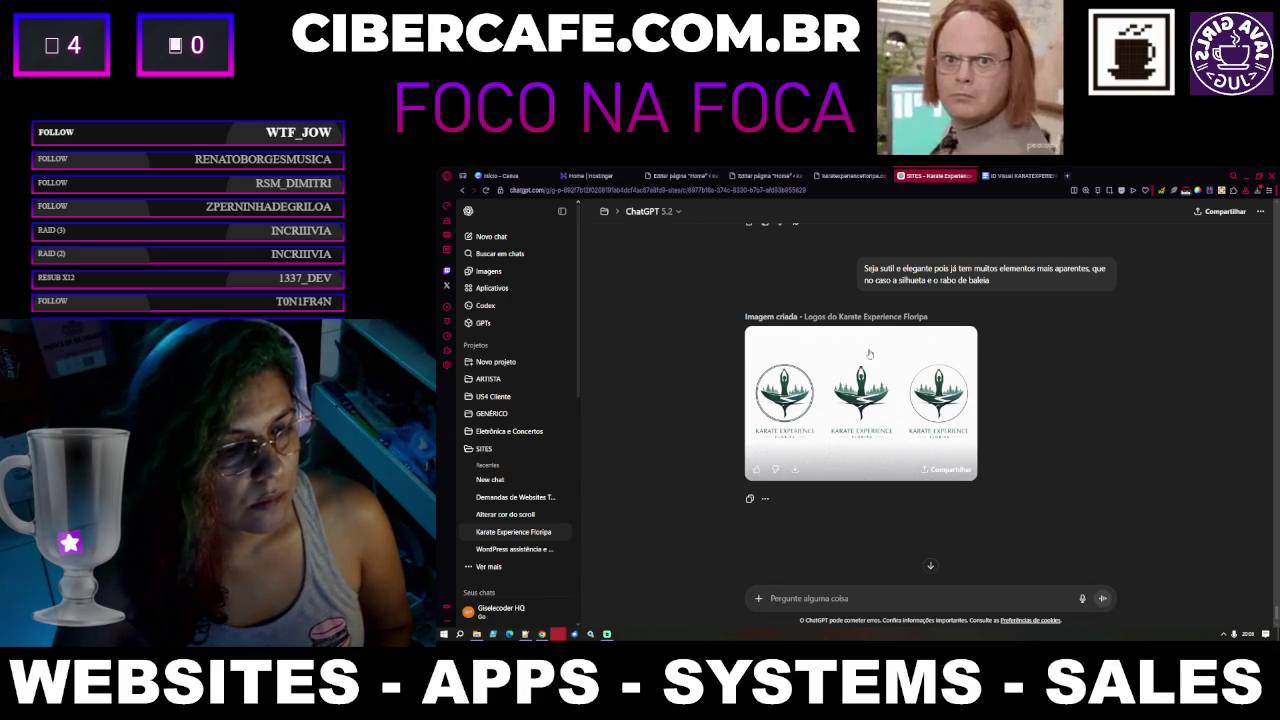
Scroll back through the chat to the earlier 'Três opções de logo para Karate Experience Floripa' image
scroll(867, 323, up, 1)
scroll(868, 322, up, 1)
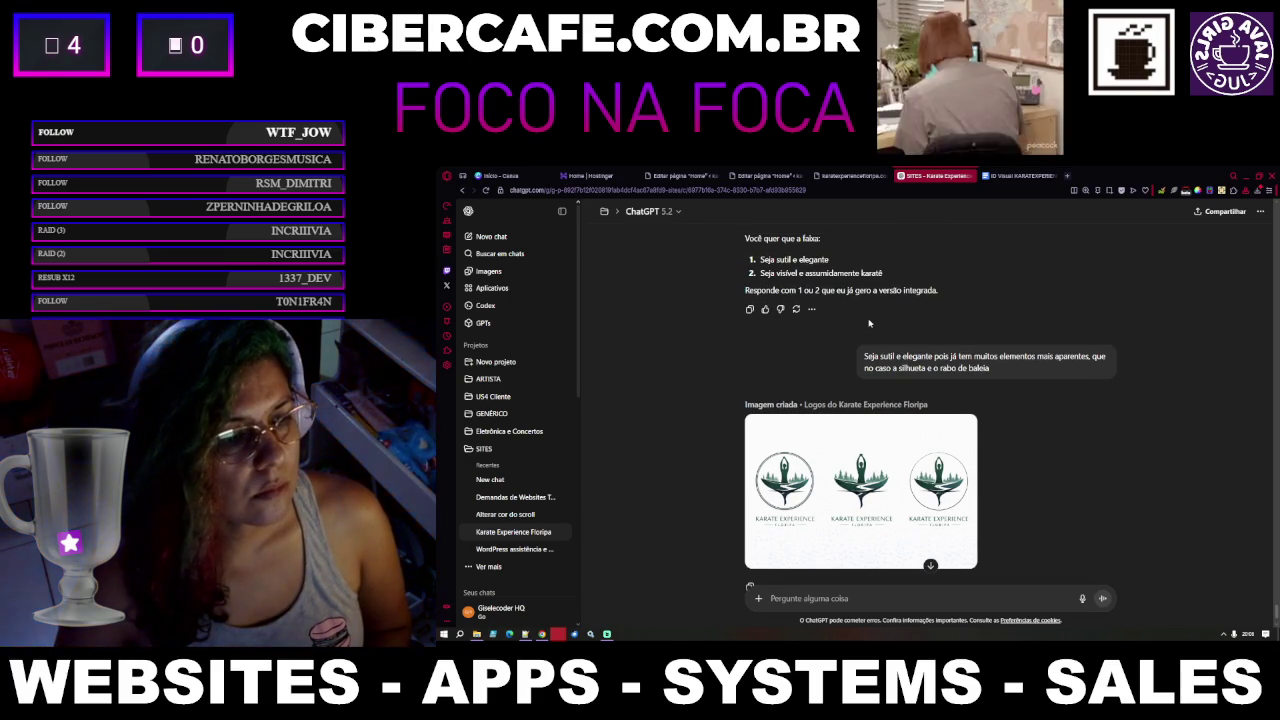
scroll(868, 325, up, 1)
scroll(868, 327, down, 2)
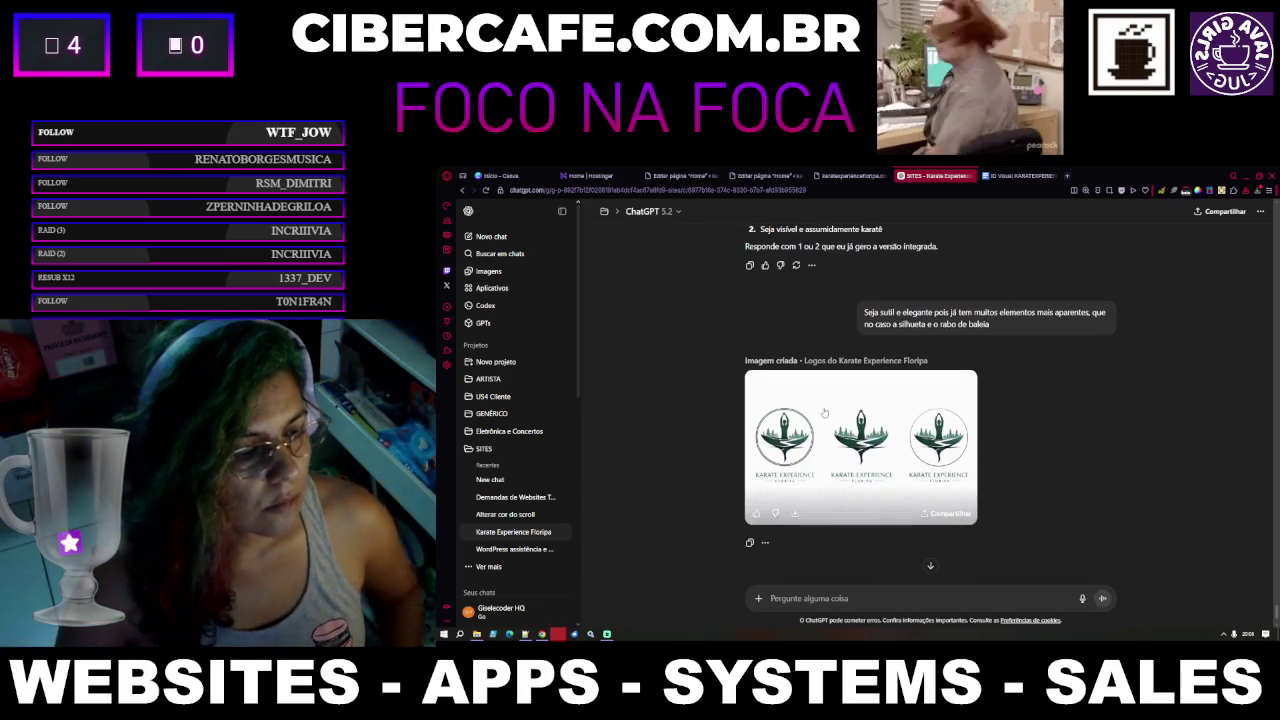
scroll(867, 328, up, 1)
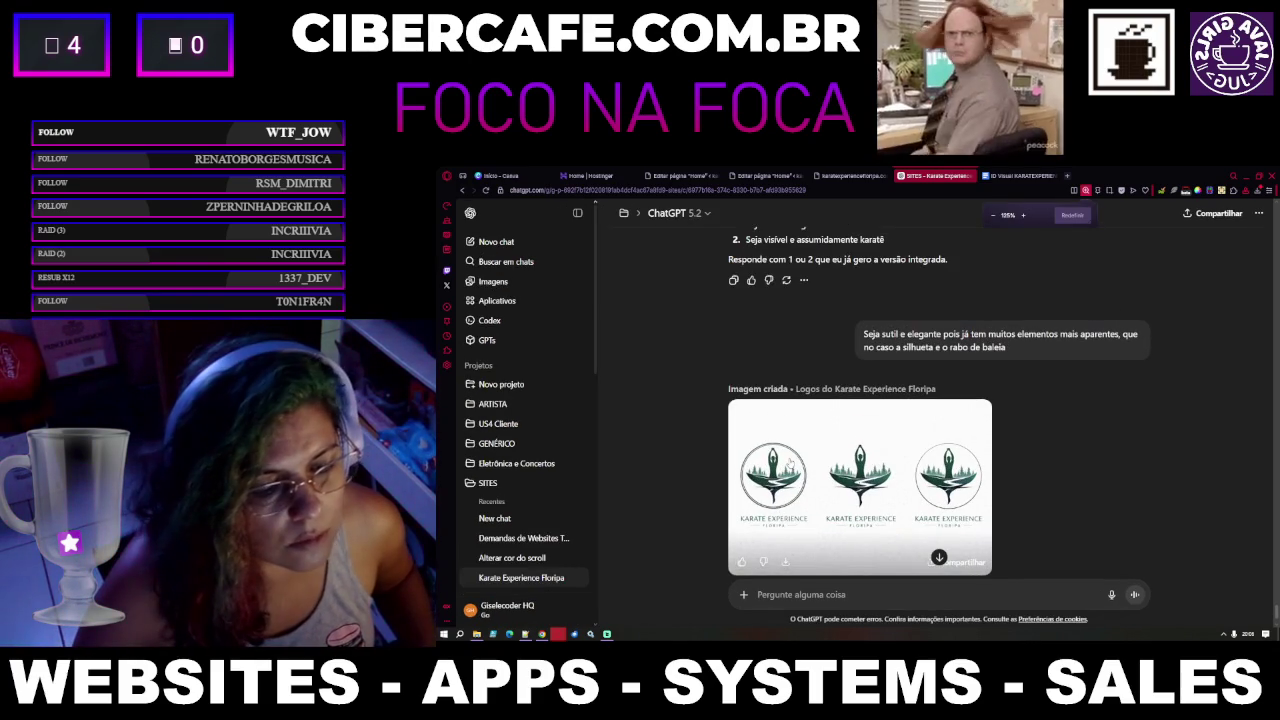
scroll(790, 462, up, 1)
scroll(790, 462, up, 4)
scroll(790, 462, up, 5)
scroll(790, 462, up, 3)
scroll(790, 462, up, 3)
scroll(790, 462, up, 3)
scroll(789, 461, up, 3)
scroll(788, 460, down, 5)
scroll(788, 460, down, 5)
scroll(788, 460, down, 5)
scroll(788, 461, down, 2)
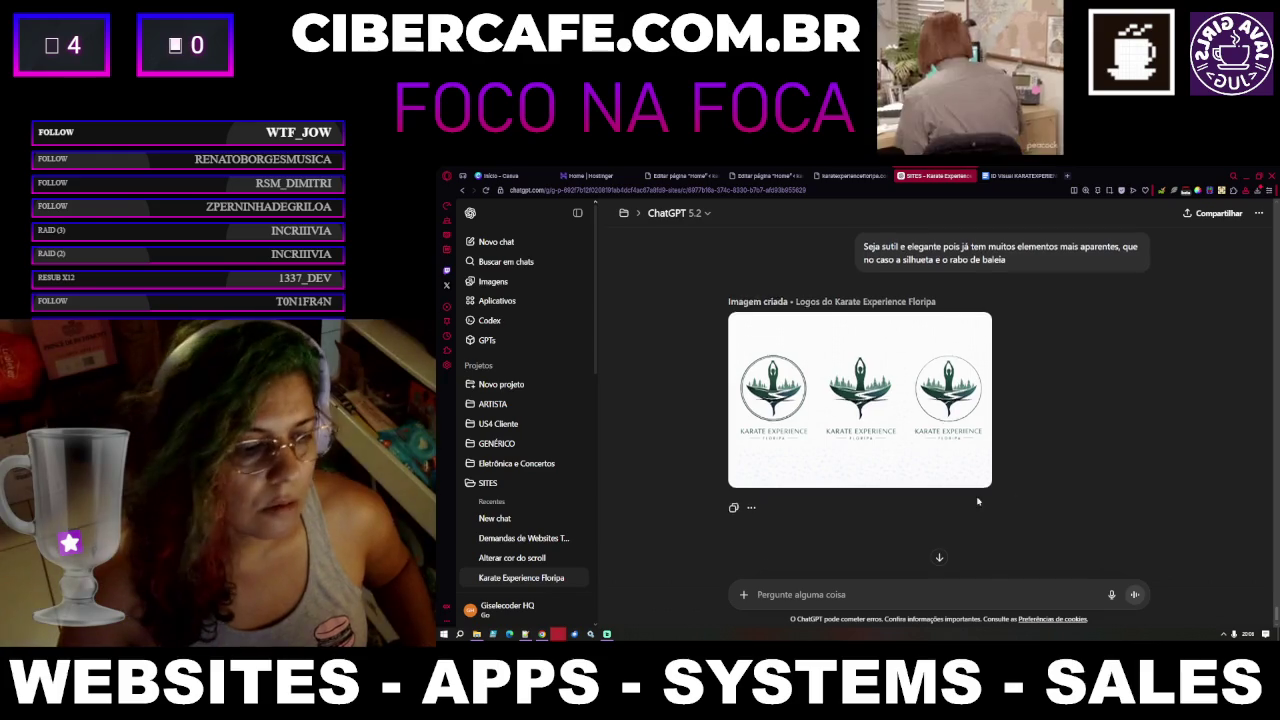
scroll(978, 500, up, 5)
scroll(978, 500, up, 5)
scroll(978, 500, up, 3)
scroll(978, 500, up, 2)
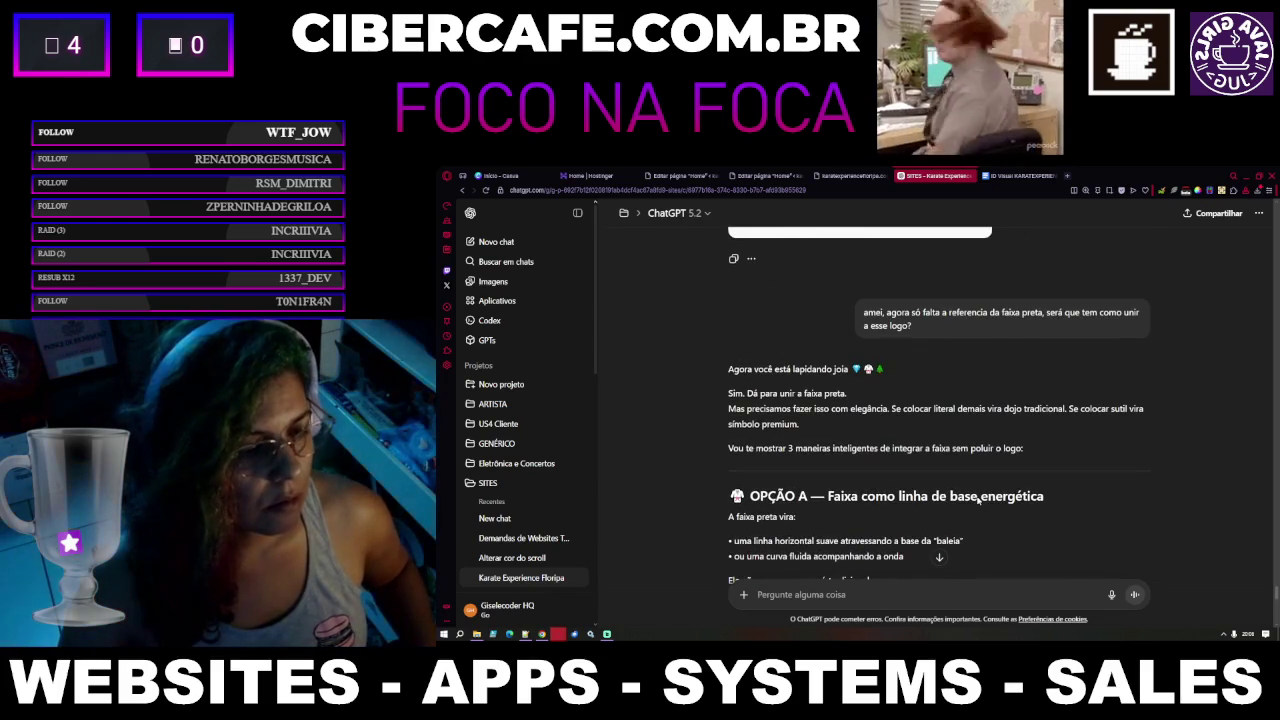
scroll(978, 500, up, 2)
scroll(985, 490, up, 5)
scroll(995, 475, up, 3)
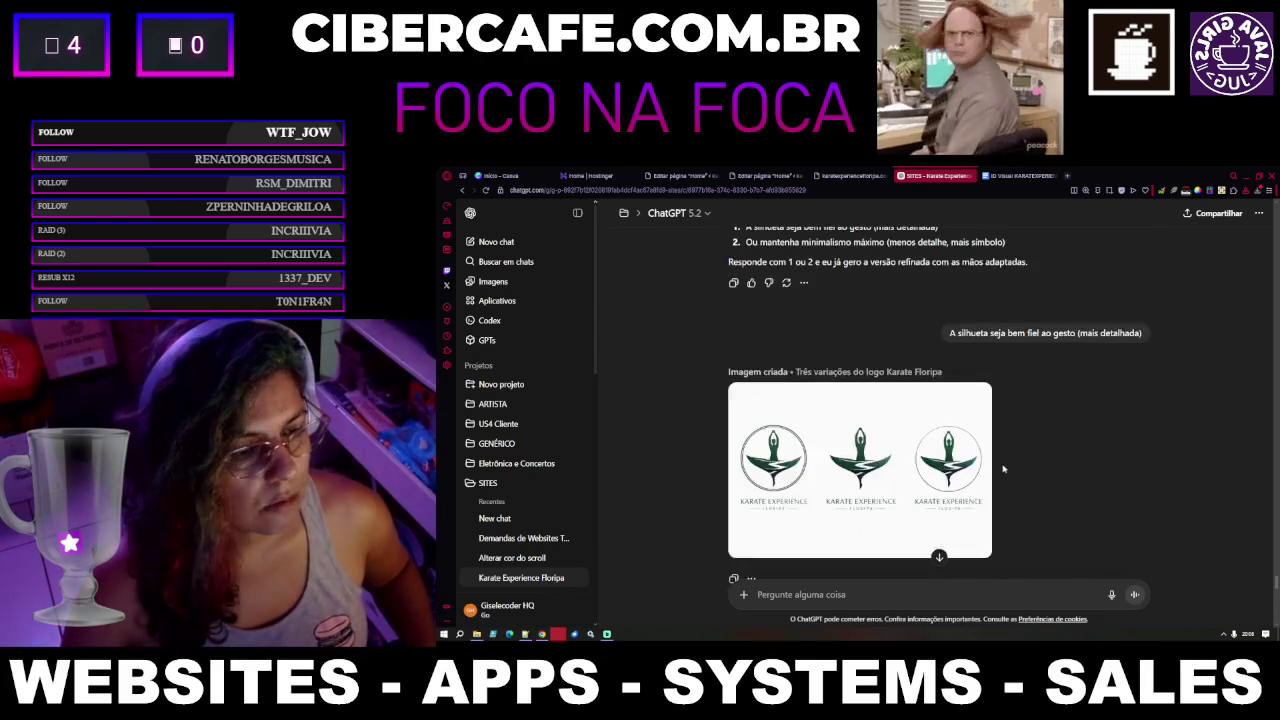
scroll(1004, 465, up, 5)
scroll(1005, 466, up, 3)
scroll(1005, 466, up, 3)
scroll(1005, 466, up, 3)
scroll(1005, 462, up, 3)
scroll(1005, 460, up, 3)
scroll(1005, 460, up, 3)
scroll(1005, 460, up, 3)
scroll(1005, 461, up, 3)
scroll(1005, 461, down, 5)
scroll(1005, 461, down, 5)
scroll(1005, 461, down, 5)
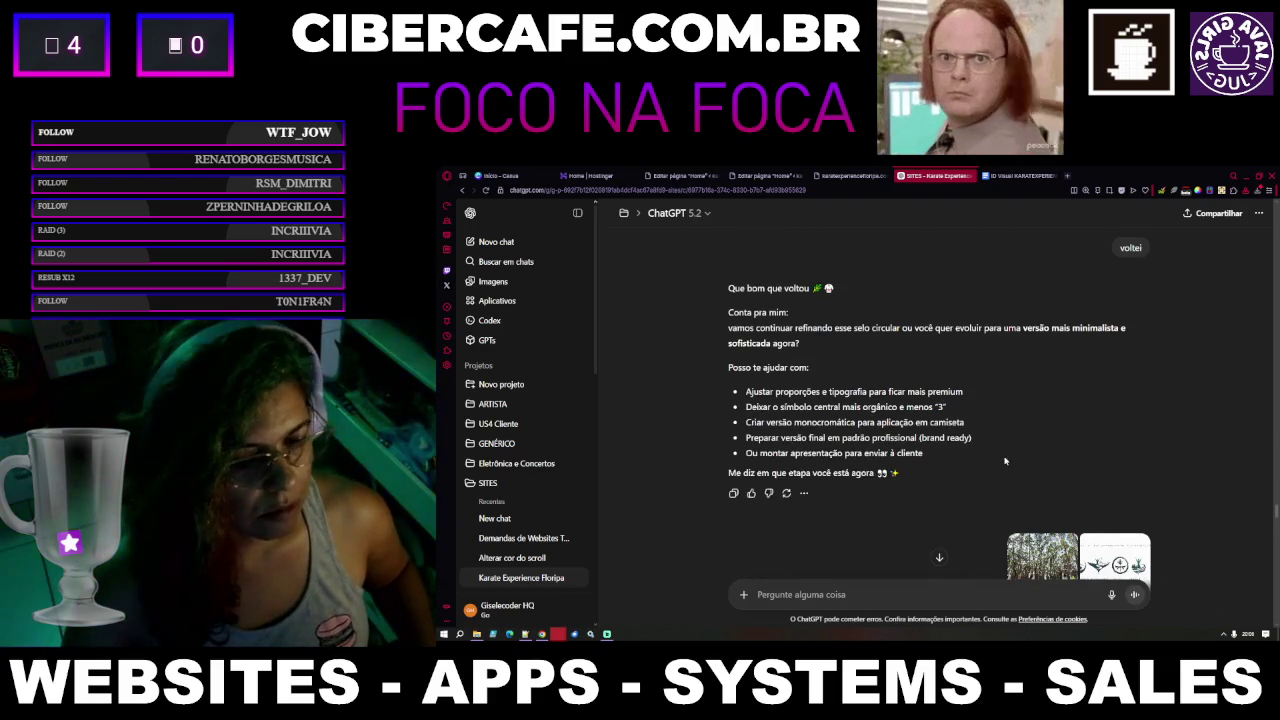
scroll(1005, 461, down, 1)
scroll(1005, 461, up, 2)
scroll(1005, 461, up, 5)
scroll(1005, 461, up, 5)
scroll(1005, 461, up, 5)
scroll(1005, 461, down, 5)
scroll(1005, 461, down, 5)
scroll(1005, 461, down, 5)
scroll(1005, 461, down, 2)
scroll(1005, 461, up, 3)
scroll(1005, 461, up, 5)
scroll(1005, 461, down, 3)
scroll(1005, 461, up, 3)
scroll(1005, 461, up, 3)
scroll(1005, 461, down, 2)
scroll(962, 432, down, 2)
mouse_move(860, 345)
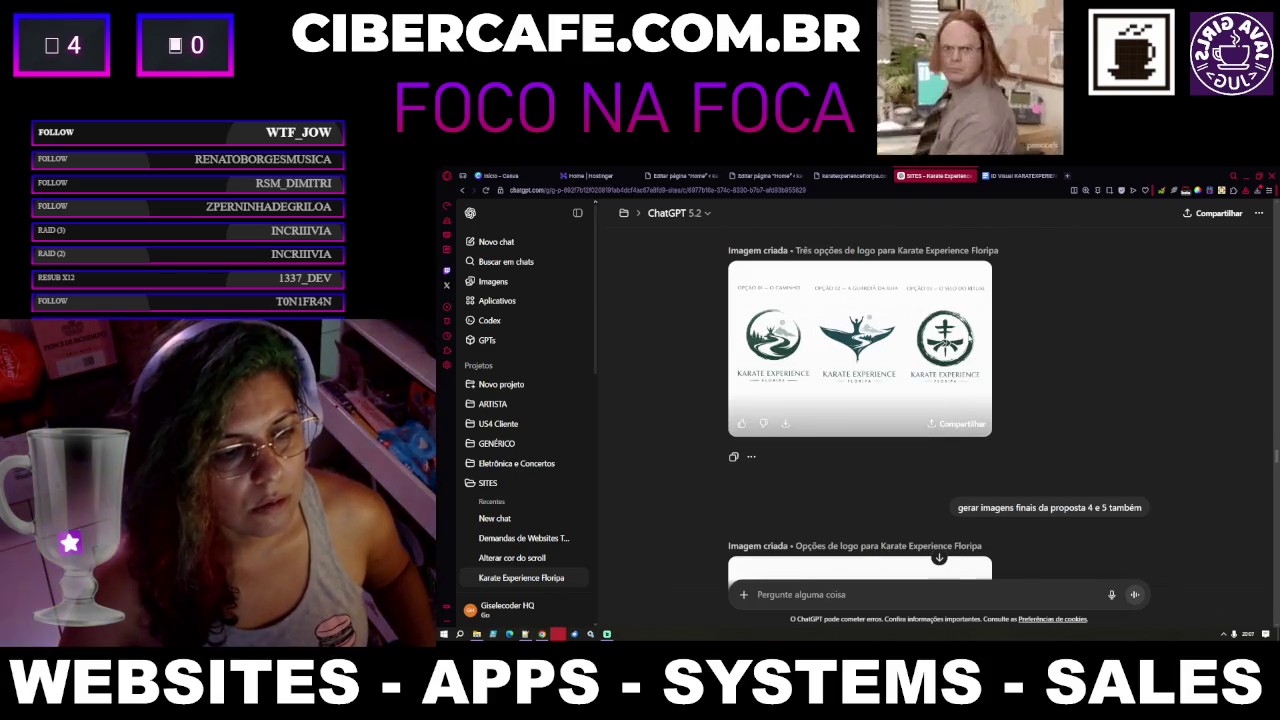
click(951, 387)
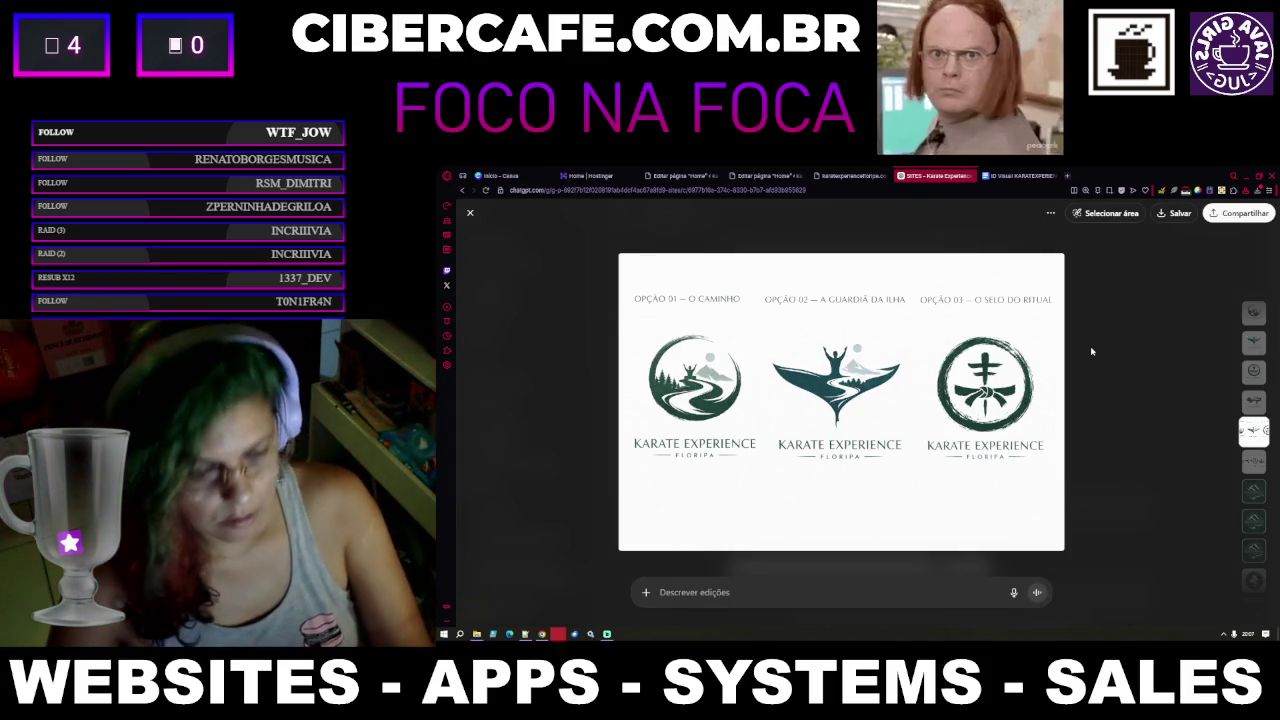
click(1105, 213)
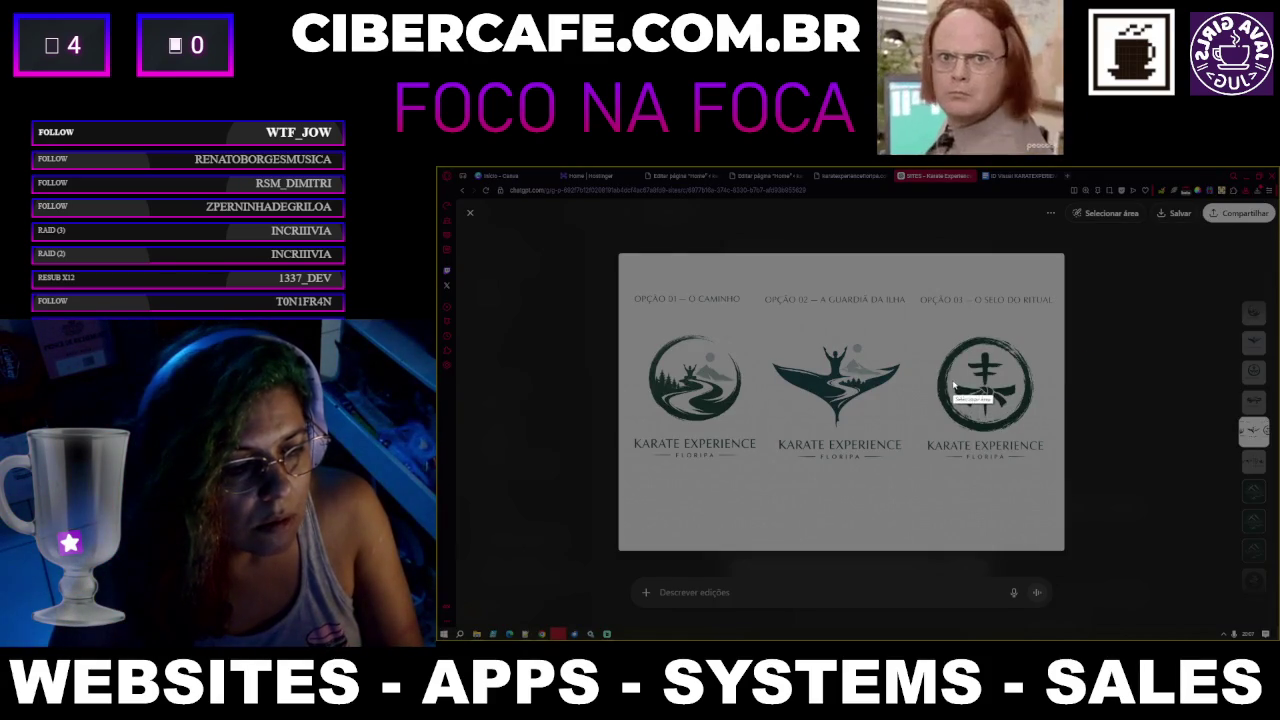
mouse_move(946, 378)
mouse_down()
mouse_move(1016, 416)
mouse_move(969, 336)
mouse_move(1043, 440)
mouse_move(1031, 424)
mouse_up()
click(1012, 447)
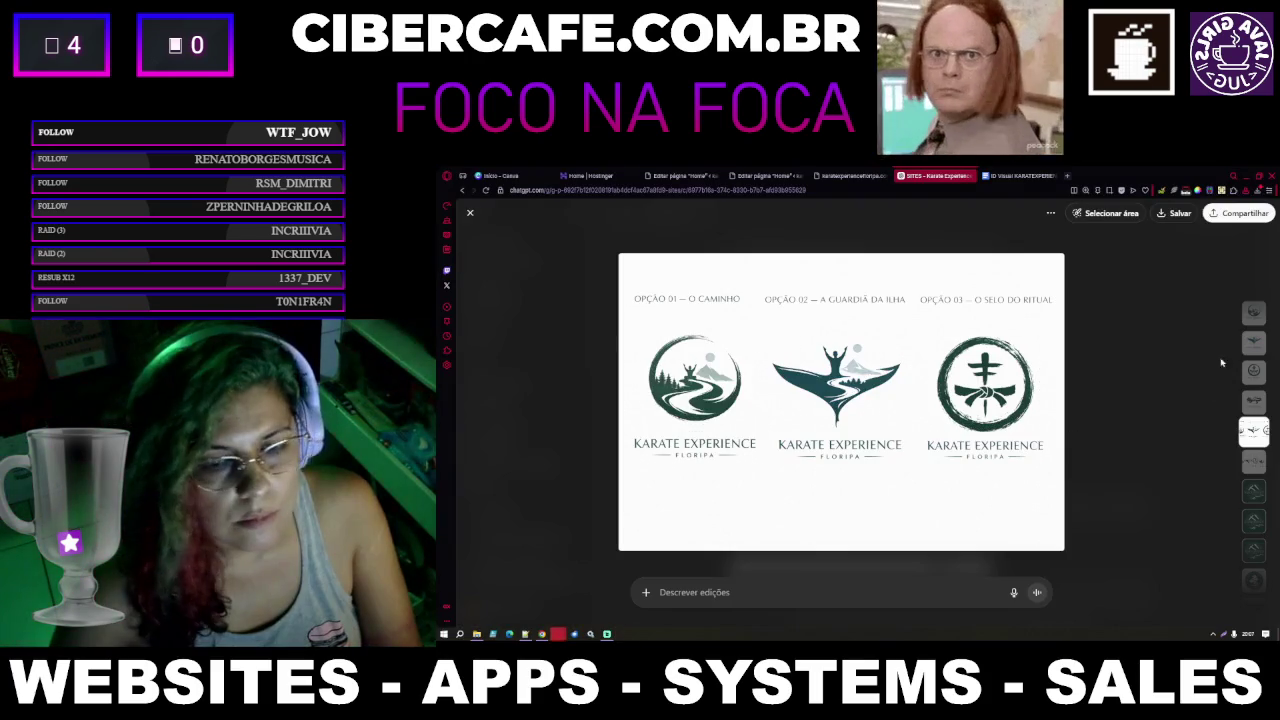
click(470, 212)
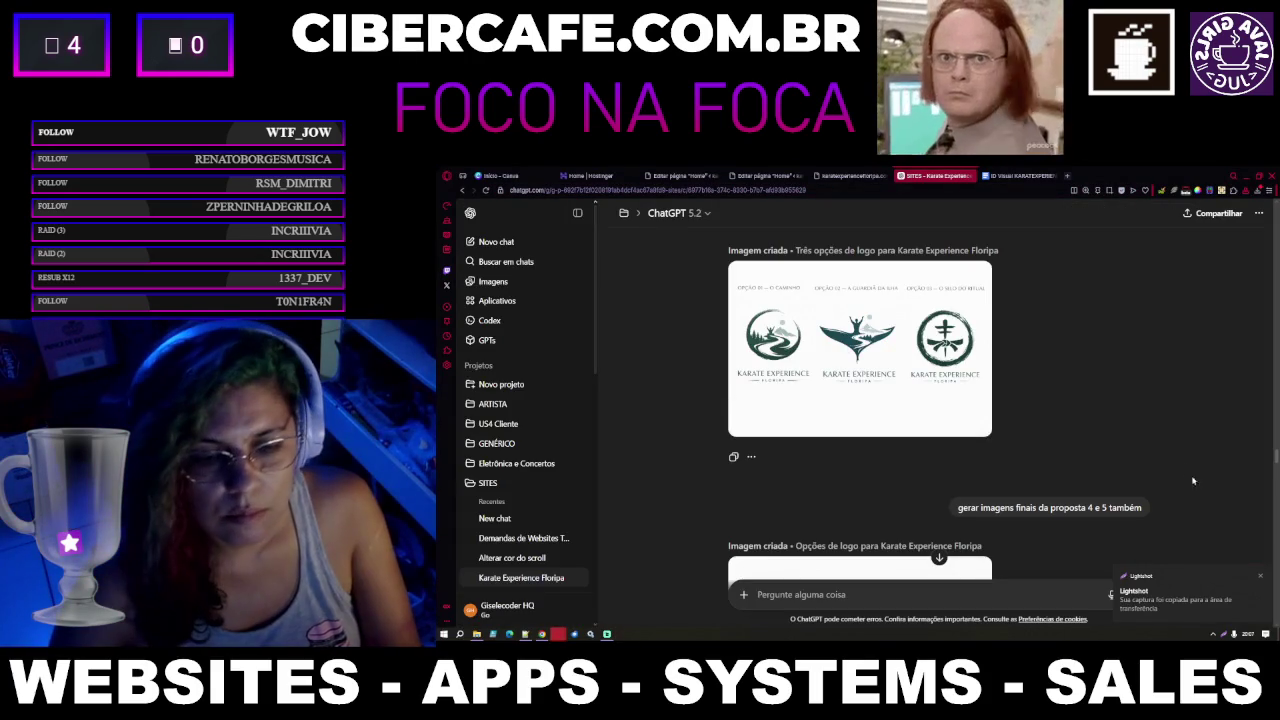
click(1262, 577)
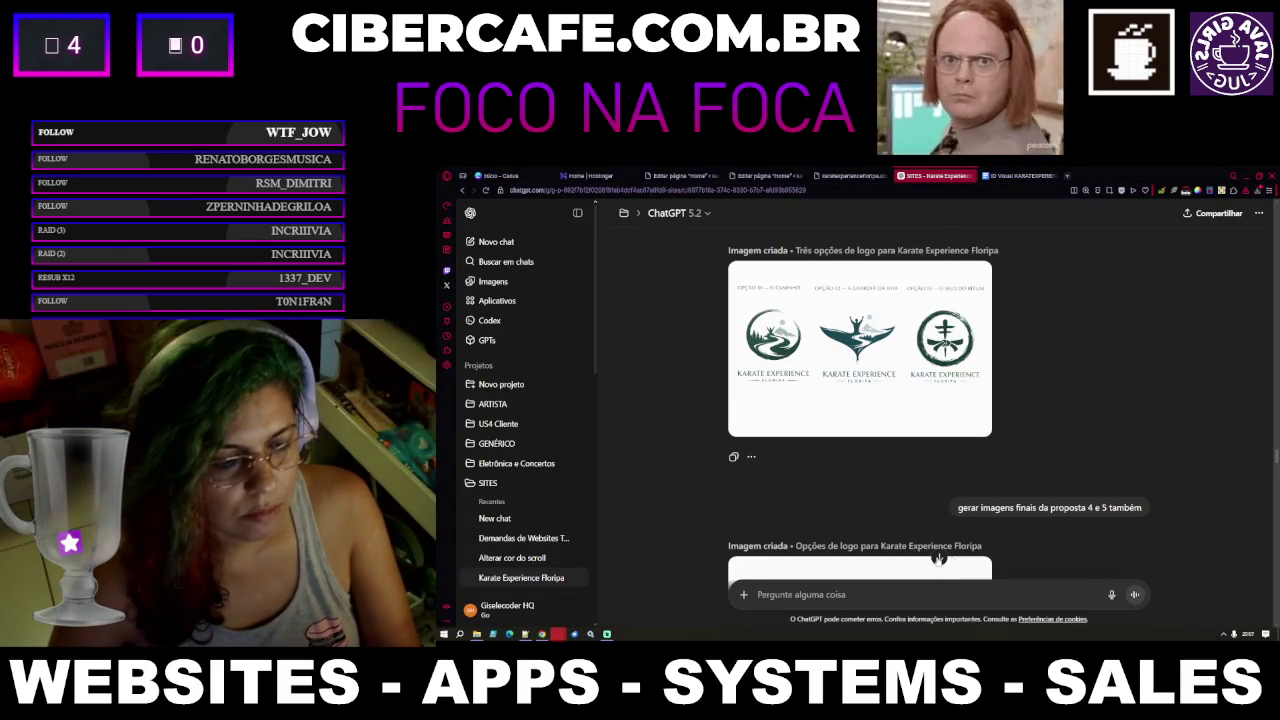
triple_click(1050, 507)
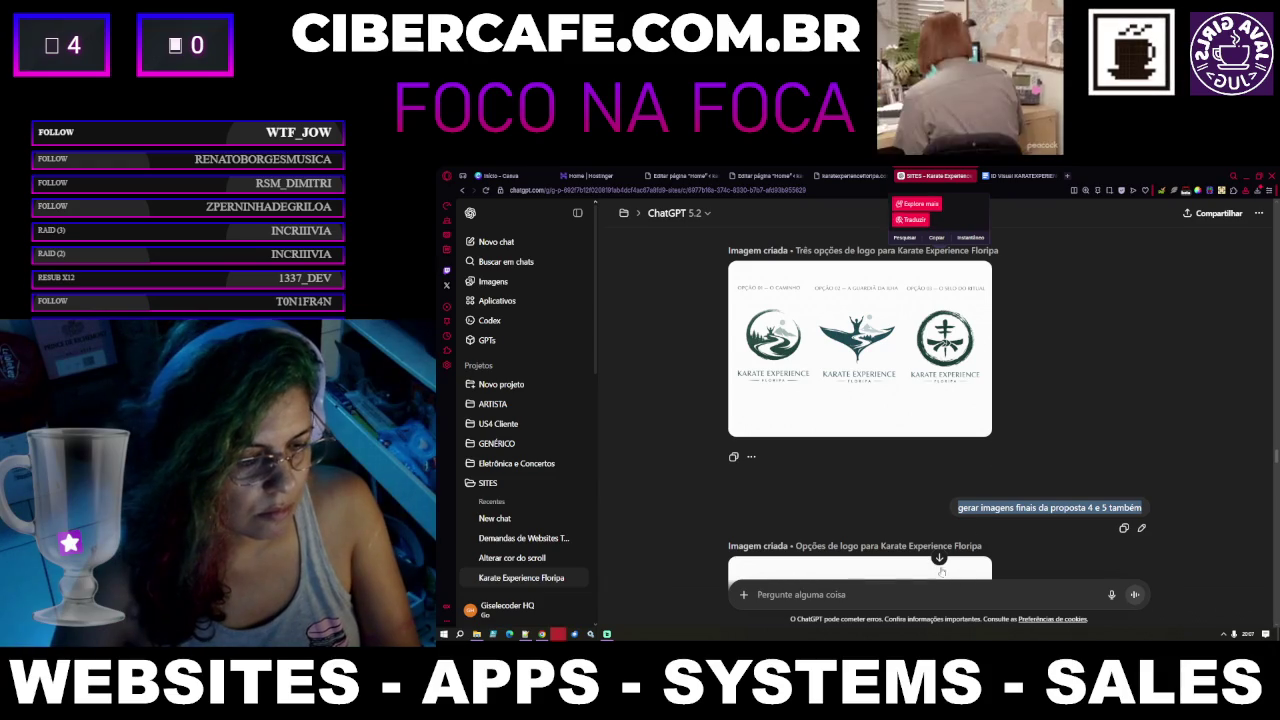
scroll(965, 520, down, 3)
scroll(934, 591, down, 10)
scroll(934, 591, down, 3)
scroll(934, 591, down, 3)
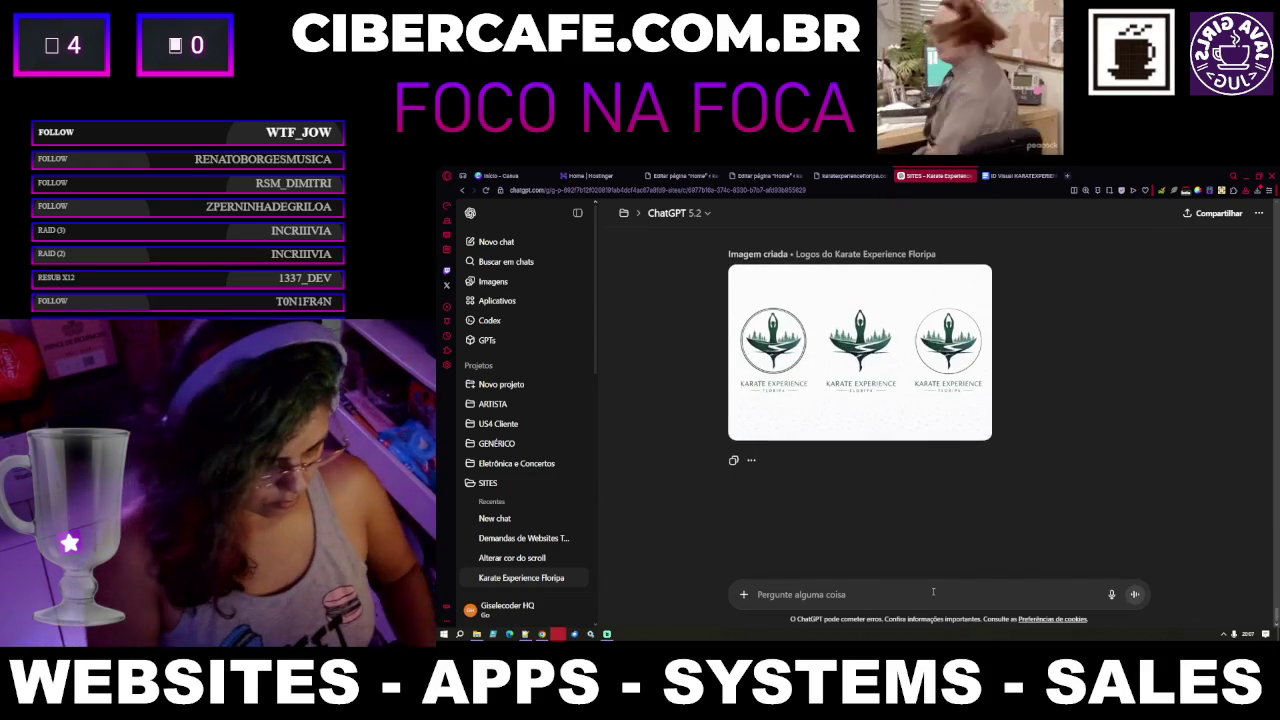
Send feedback that the belt wasn't recognisable, asking for a real knotted belt, with the emblem image attached
text(não consegui identificar a referencia da farxa p)
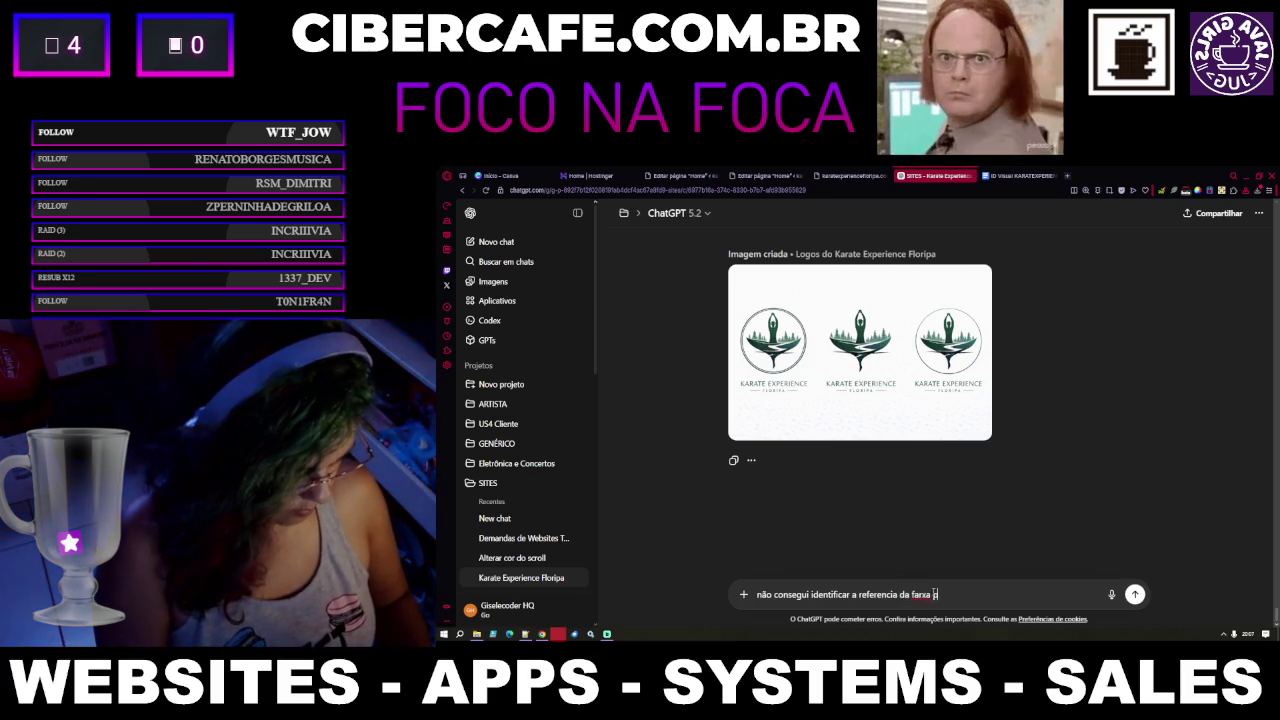
text(reta da opç)
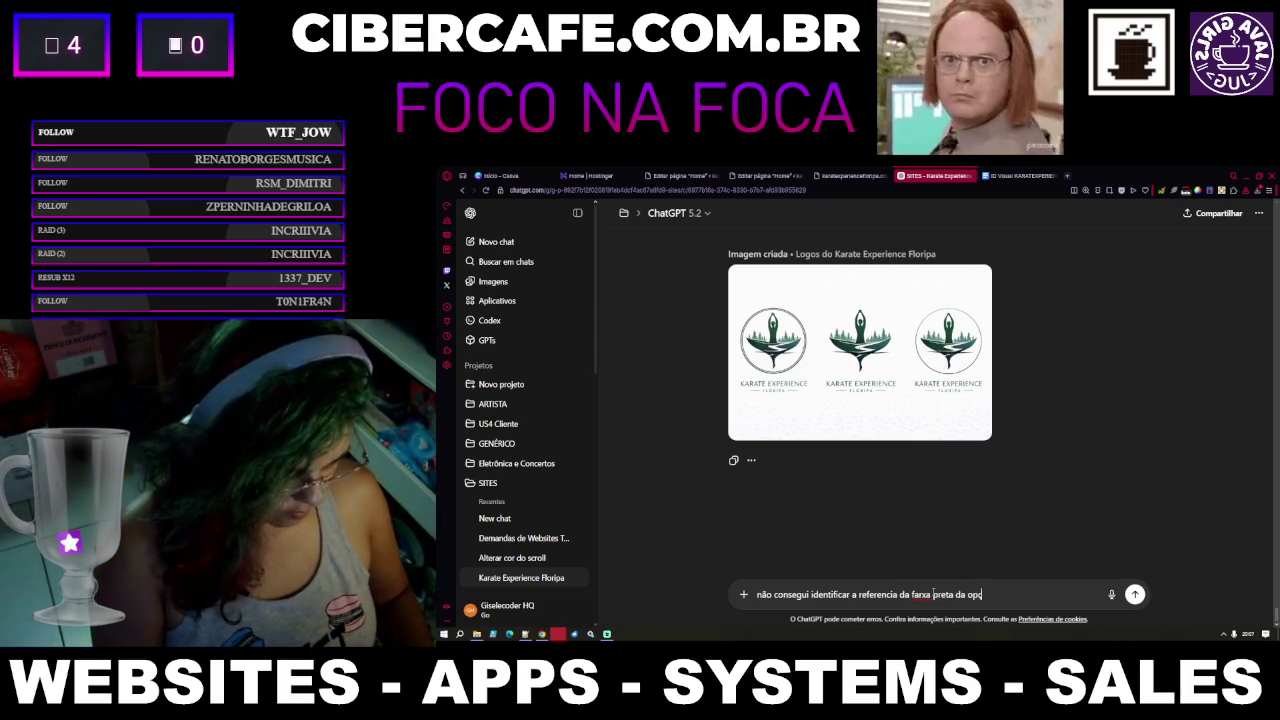
text(ão 3 que ela gostou ness)
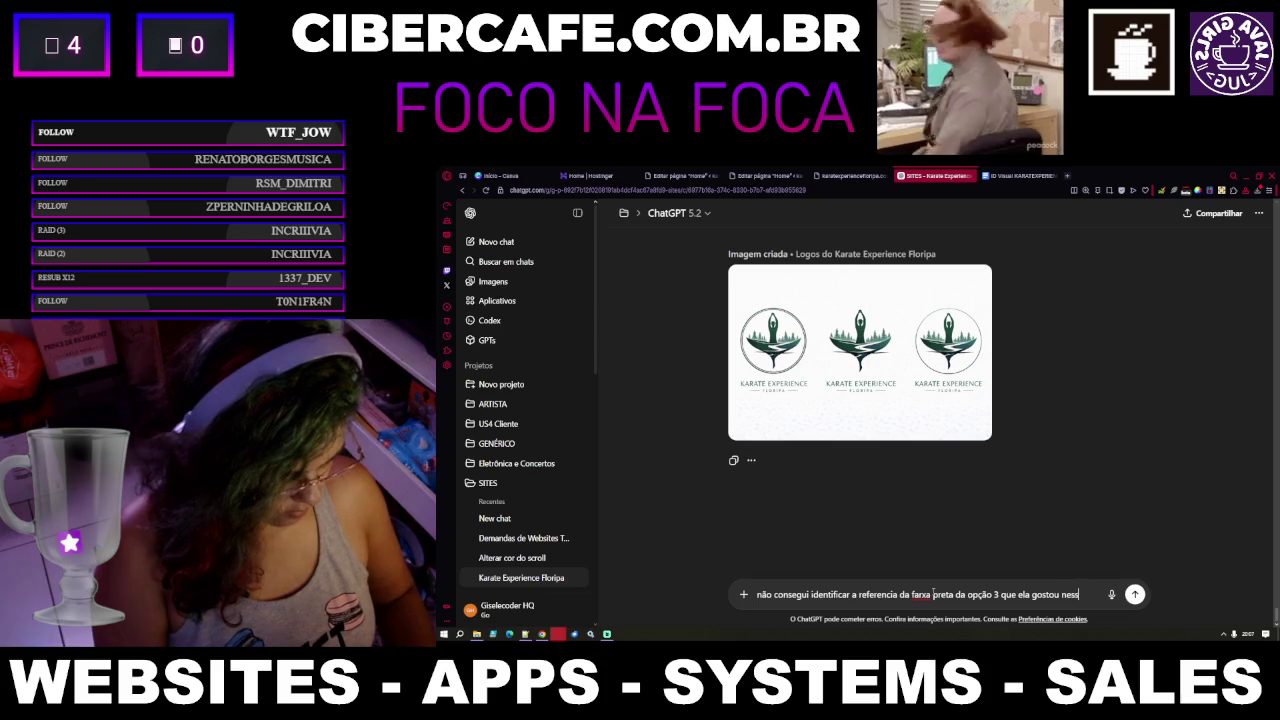
text(e ultimo desenho, nem de forma sut)
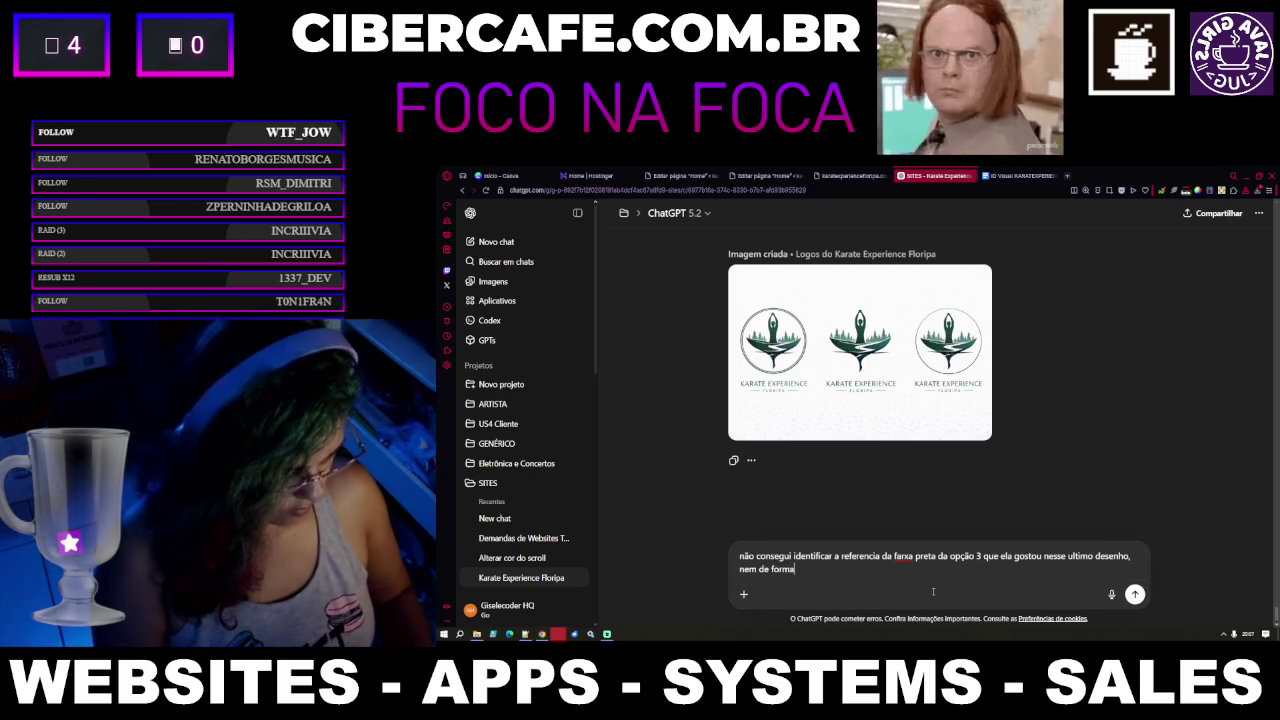
text(il, veja como era nesta i)
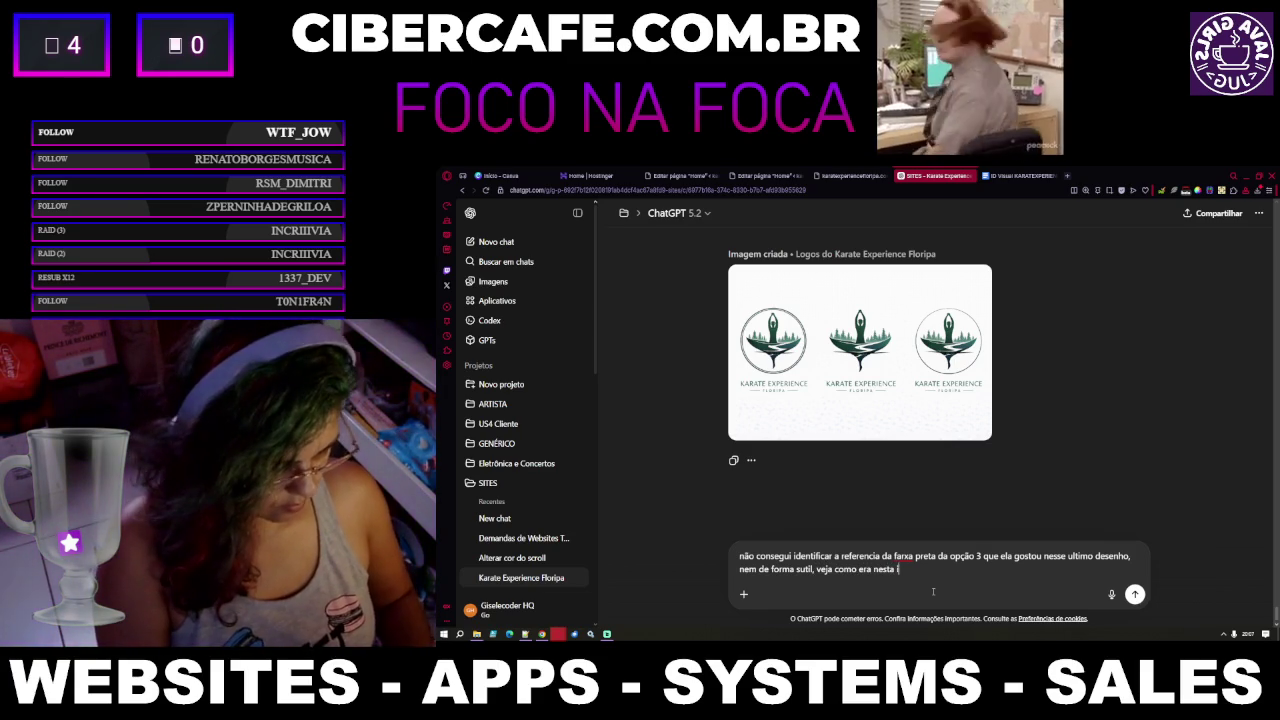
text(magem)
key(ctrl+v)
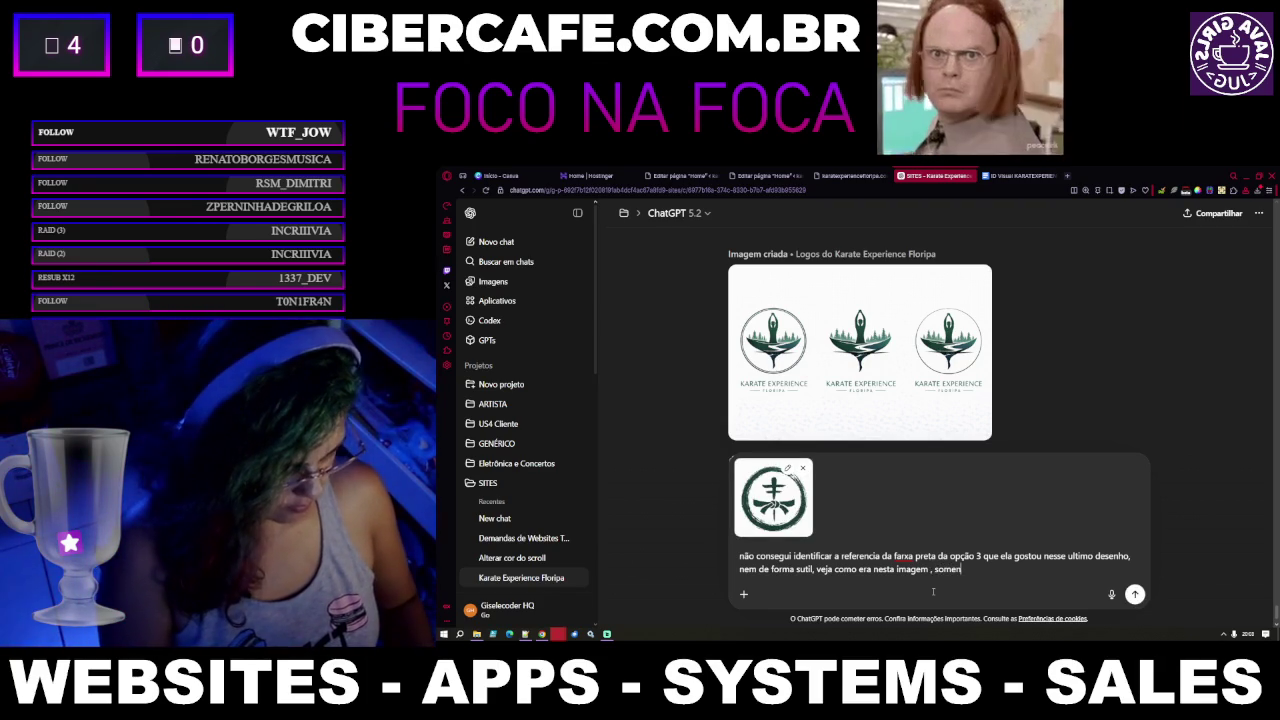
text(faixa mesmo e)
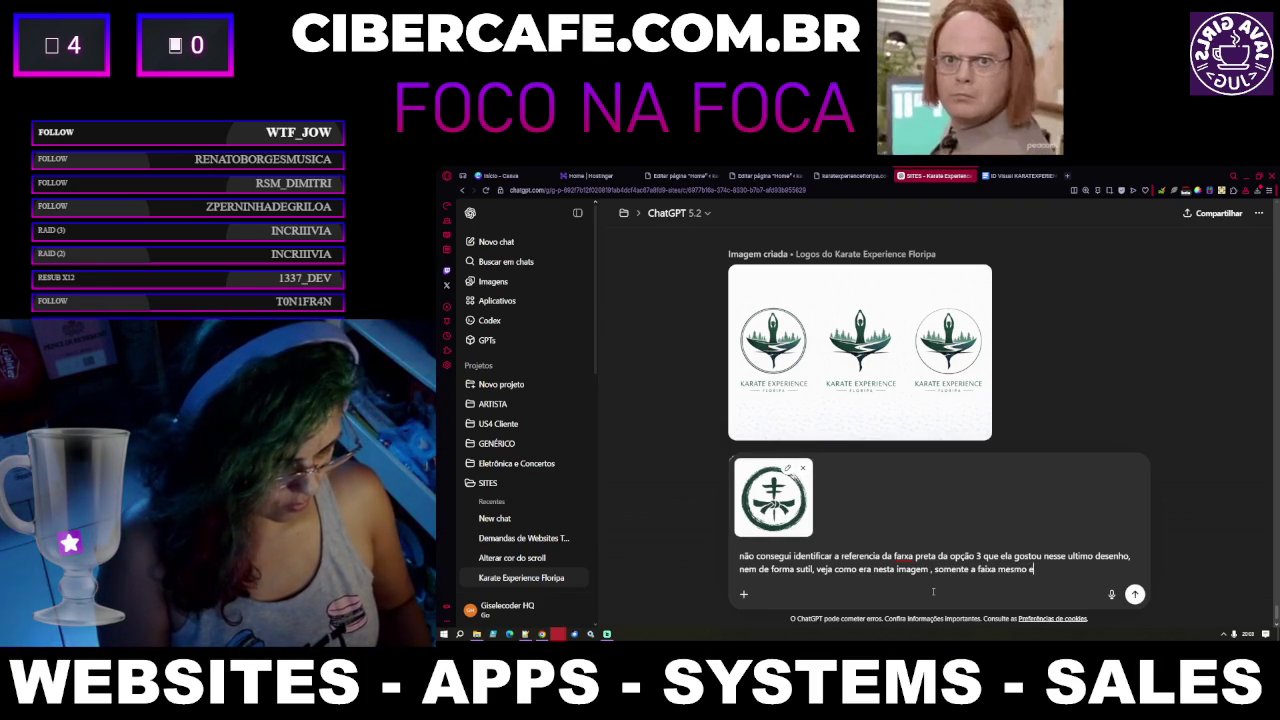
key(BackSpace)
text(com o nó)
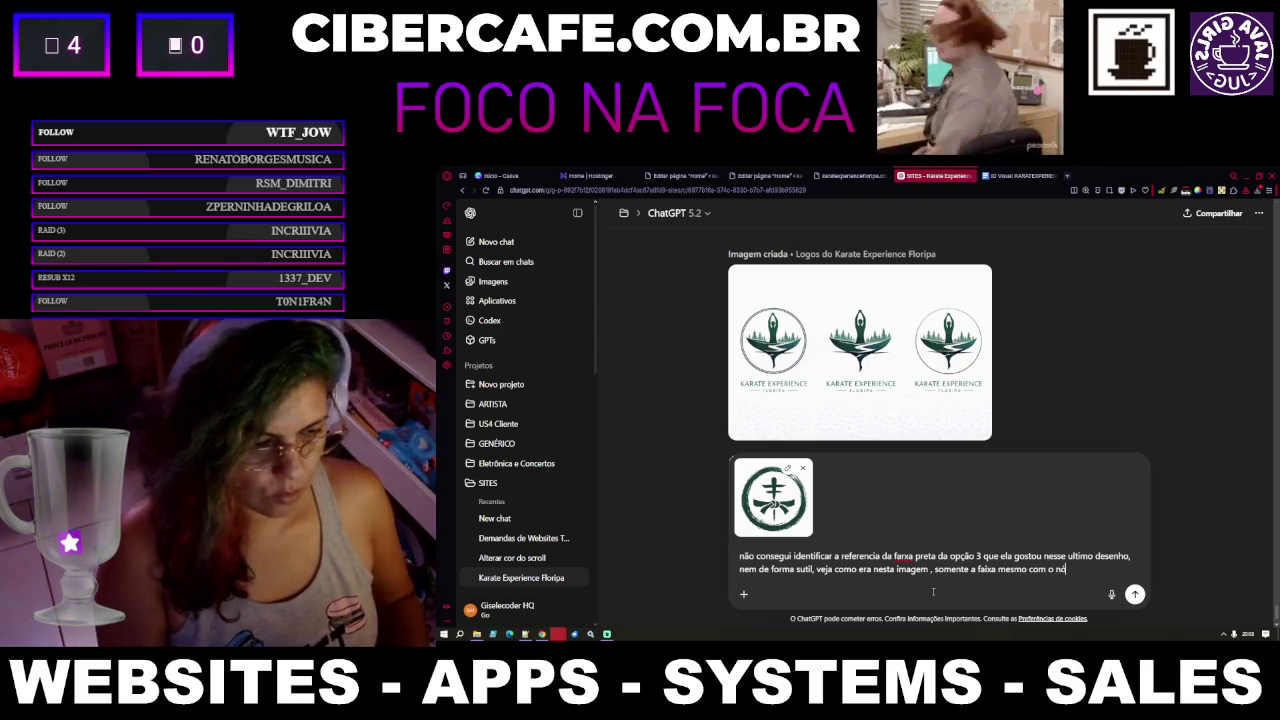
key(Return)
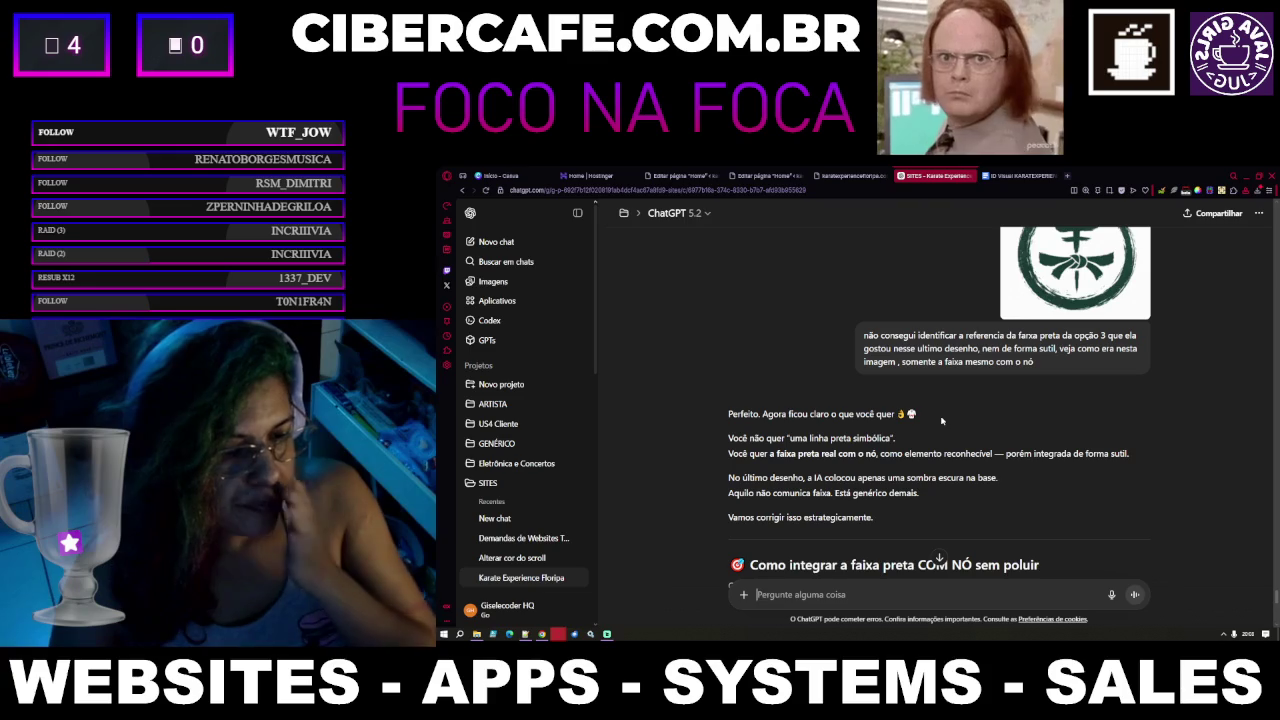
Read through ChatGPT's reply and select the first placement option, belt below the wave
scroll(939, 429, down, 2)
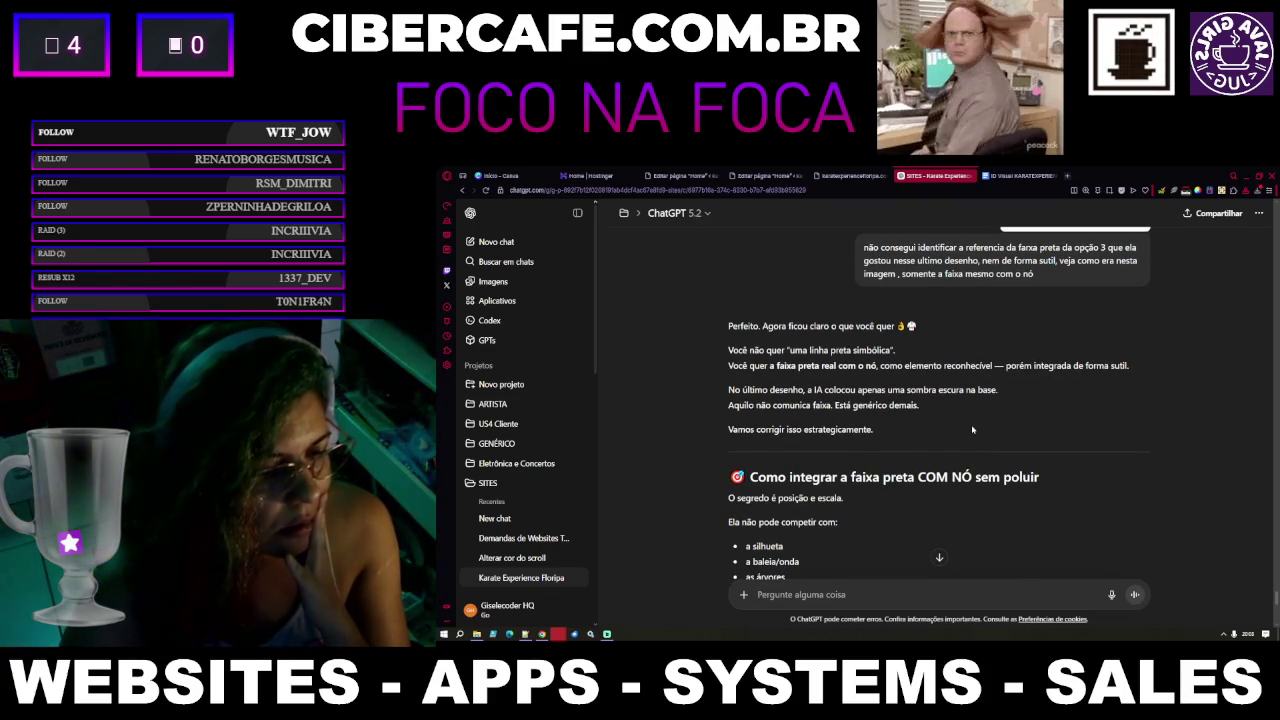
scroll(971, 429, up, 1)
scroll(971, 429, up, 3)
scroll(971, 429, up, 3)
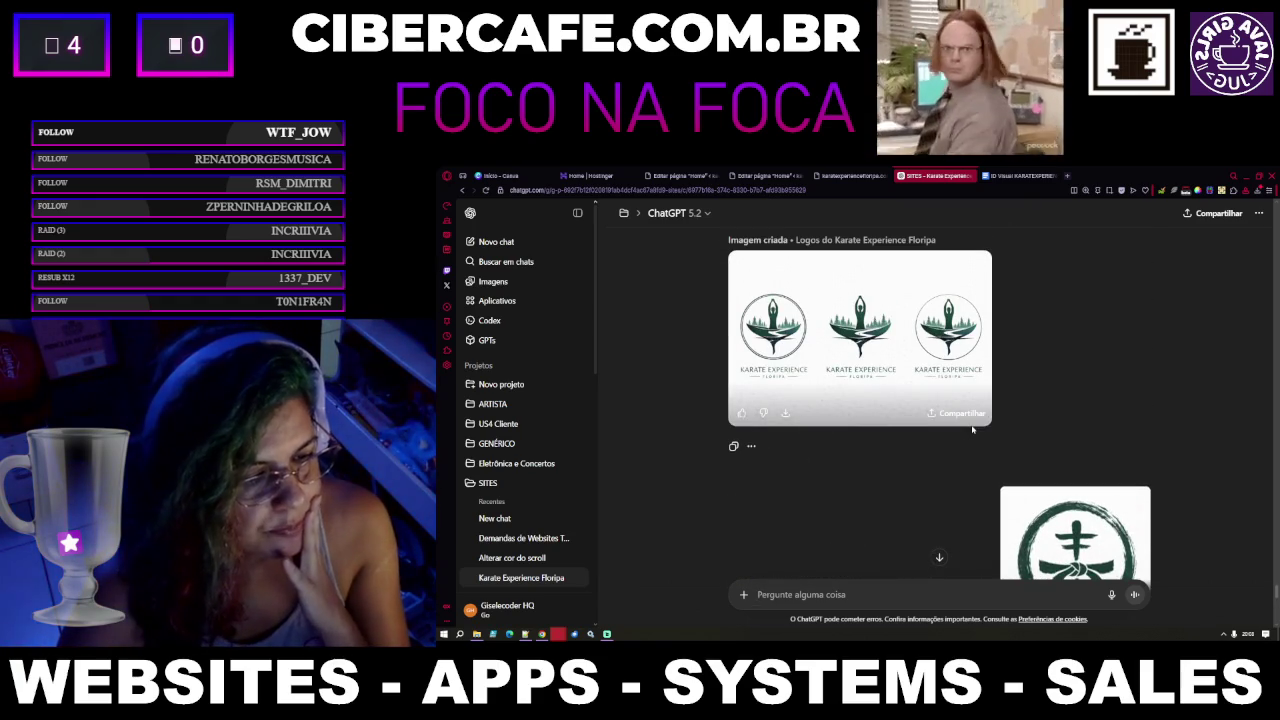
scroll(971, 429, up, 1)
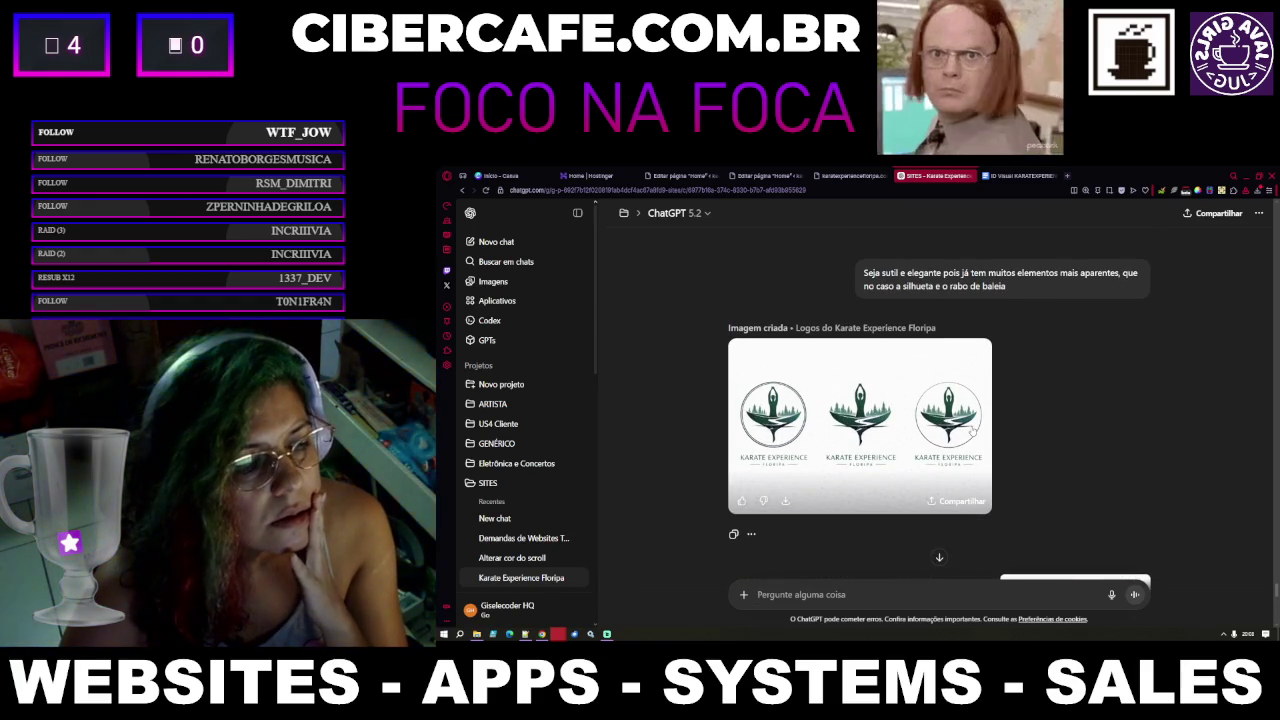
scroll(971, 429, down, 2)
scroll(971, 429, down, 3)
scroll(971, 429, down, 4)
scroll(971, 431, down, 1)
scroll(971, 431, down, 3)
scroll(971, 432, down, 1)
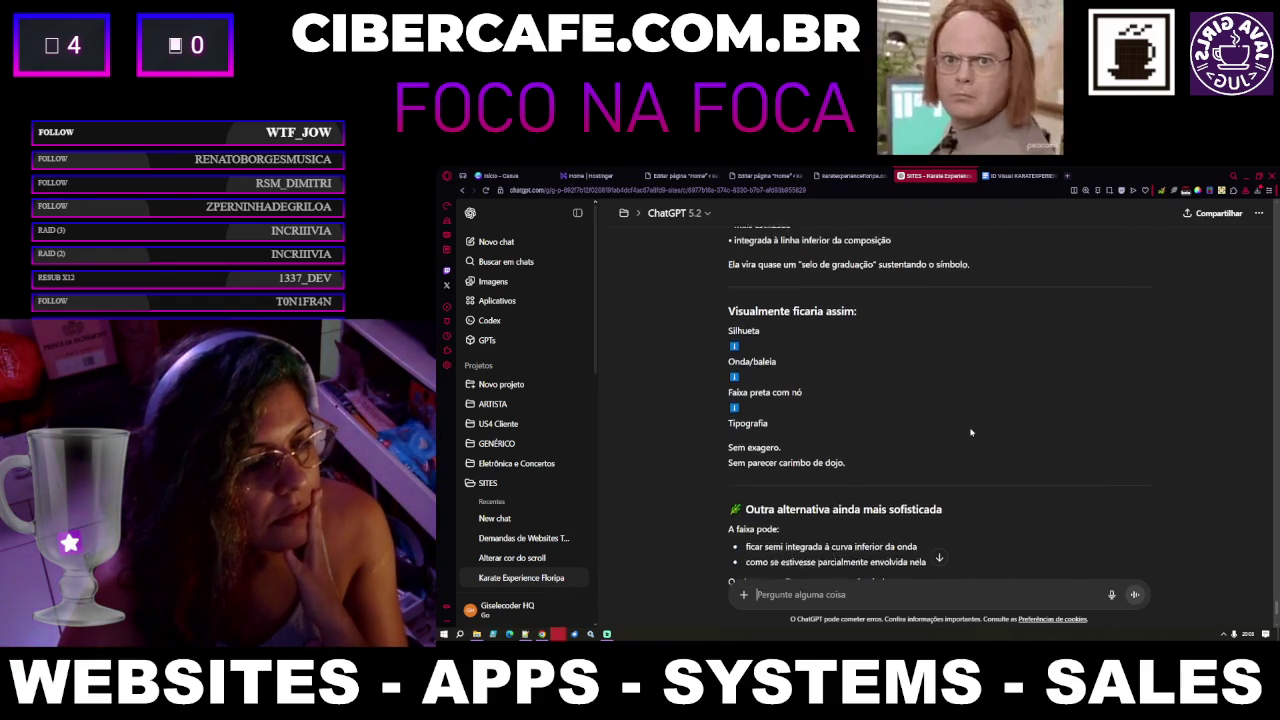
scroll(971, 433, down, 6)
scroll(971, 433, down, 1)
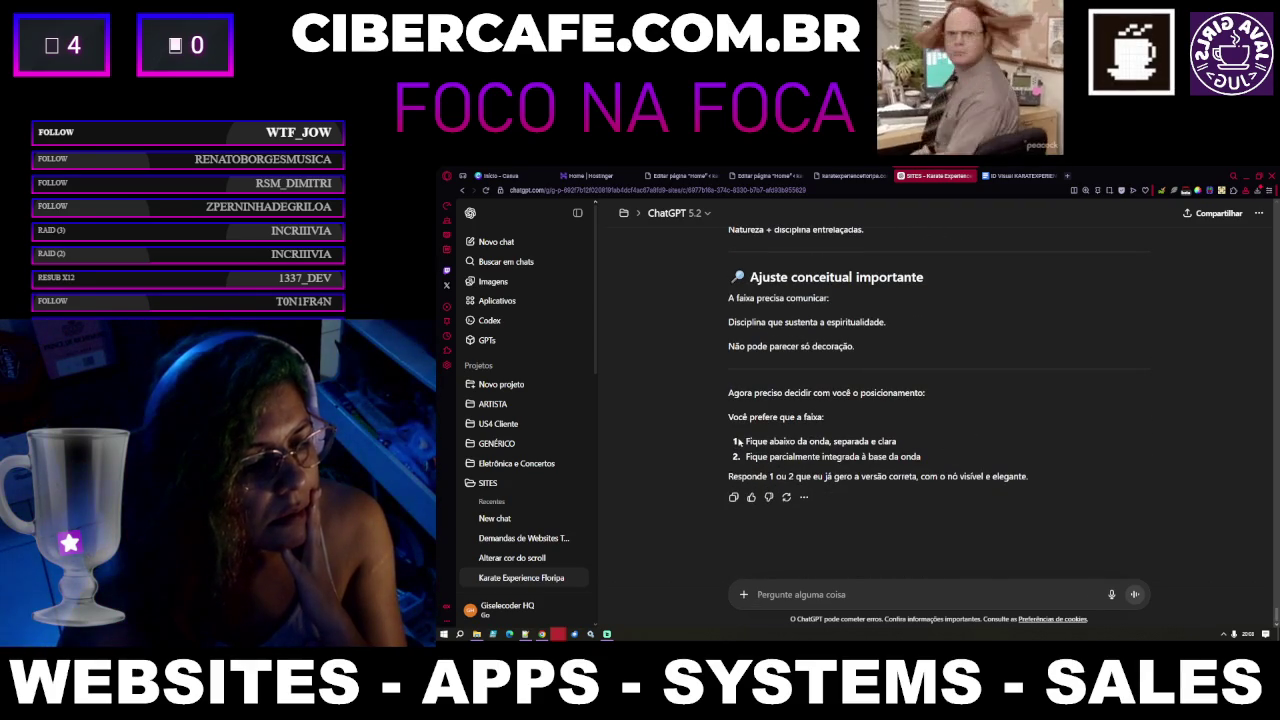
triple_click(867, 438)
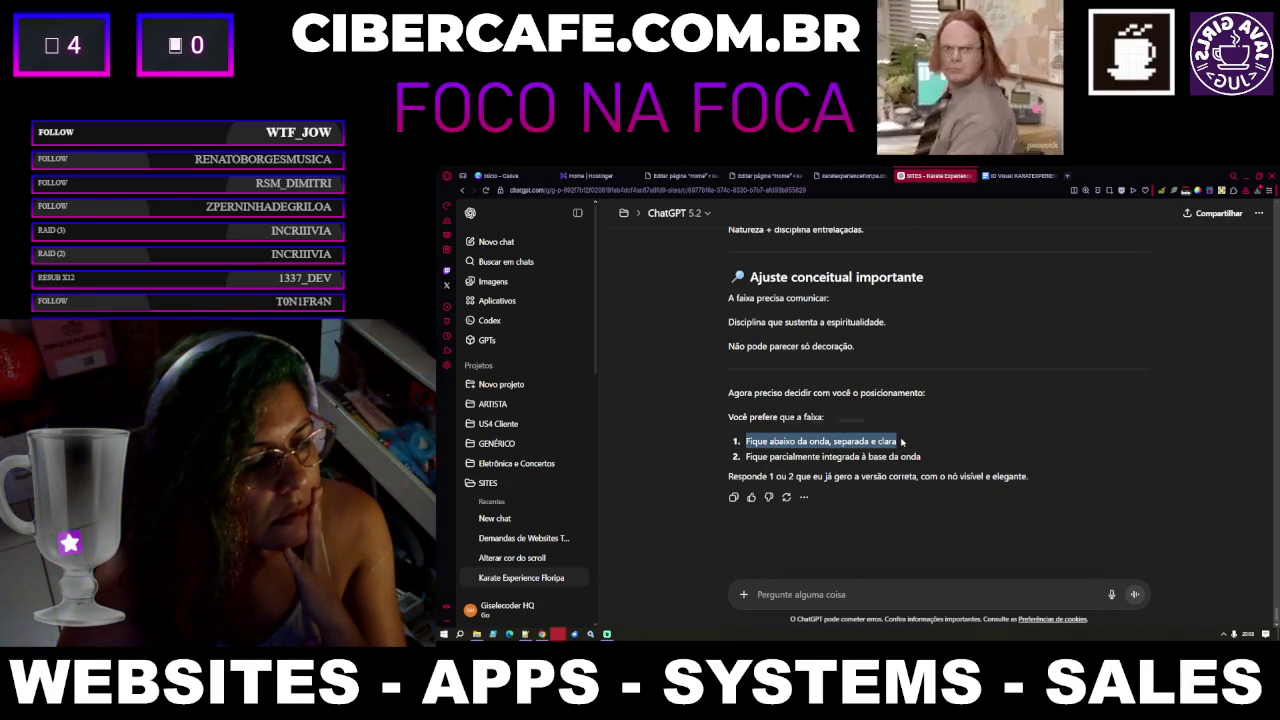
Highlight both placement options, below the wave or integrated at its base, before replying
scroll(933, 459, up, 2)
scroll(933, 462, up, 3)
scroll(934, 465, up, 3)
scroll(935, 469, up, 3)
scroll(933, 470, up, 3)
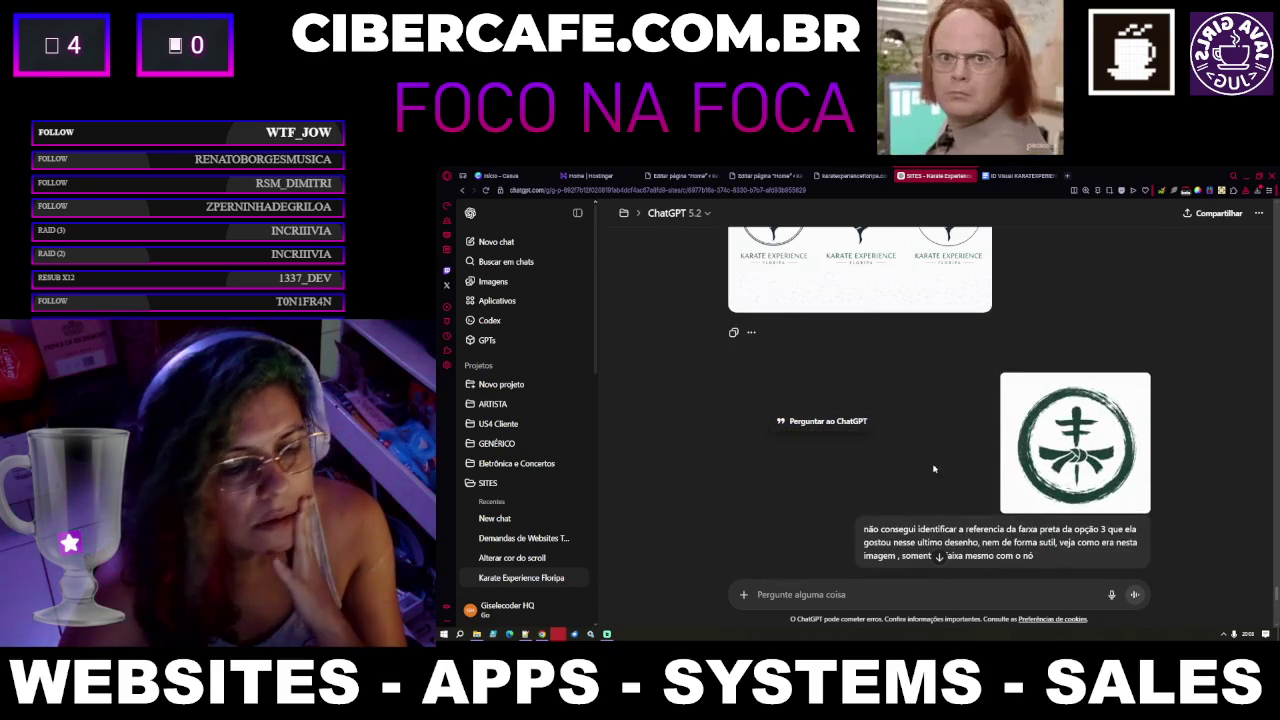
scroll(933, 470, up, 3)
scroll(934, 470, up, 2)
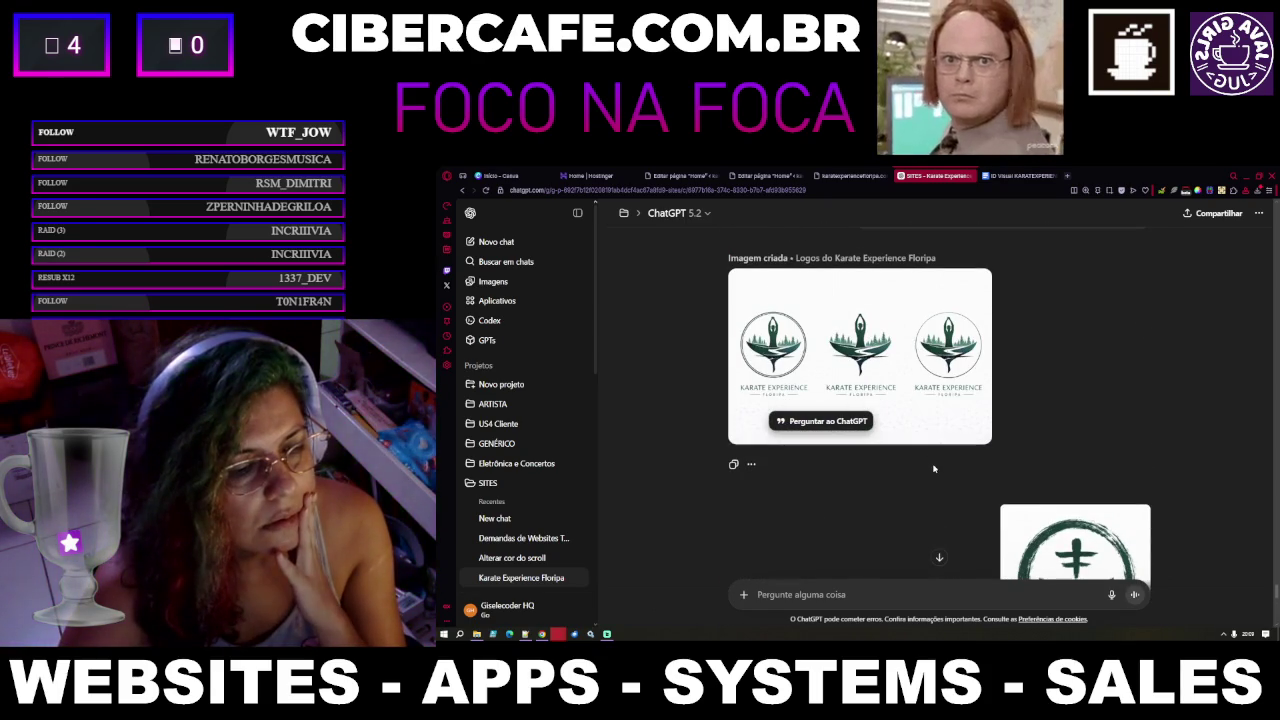
scroll(933, 468, down, 2)
scroll(933, 468, down, 3)
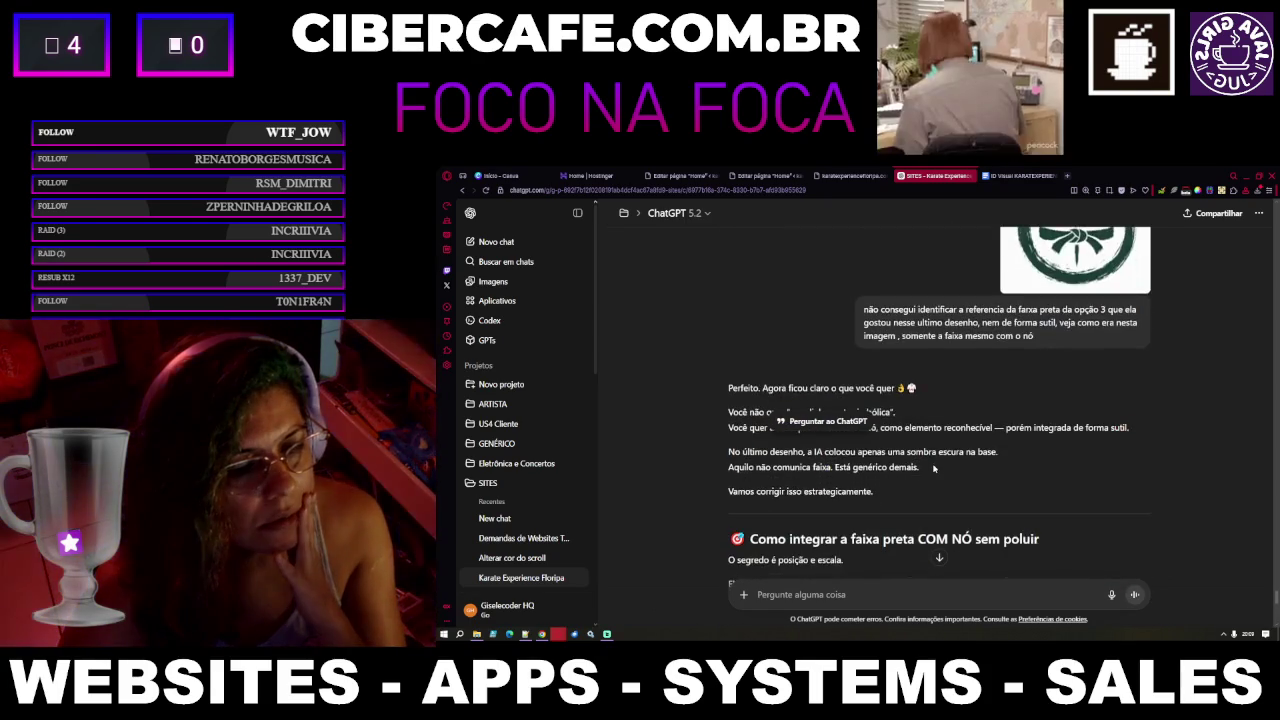
scroll(933, 468, up, 2)
scroll(933, 468, up, 1)
scroll(933, 468, down, 5)
scroll(933, 468, down, 5)
scroll(933, 468, down, 5)
scroll(934, 468, down, 4)
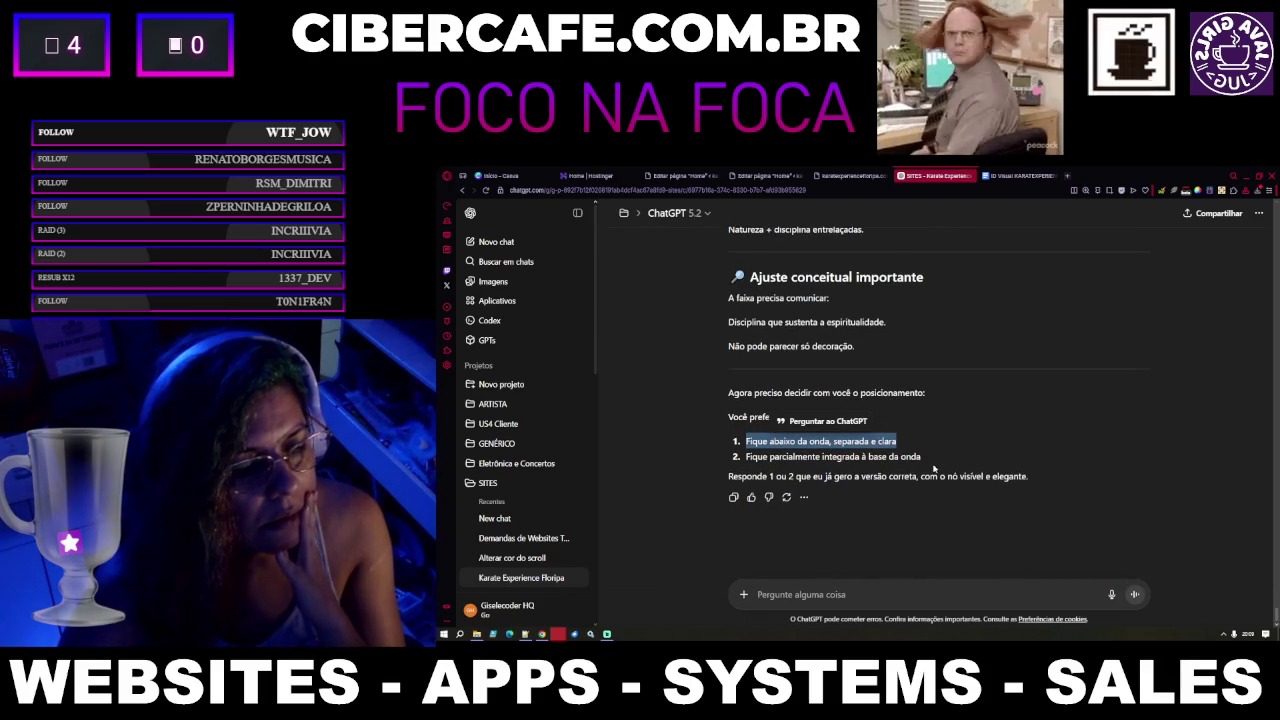
mouse_move(929, 454)
mouse_down()
mouse_move(769, 441)
mouse_move(747, 460)
mouse_up()
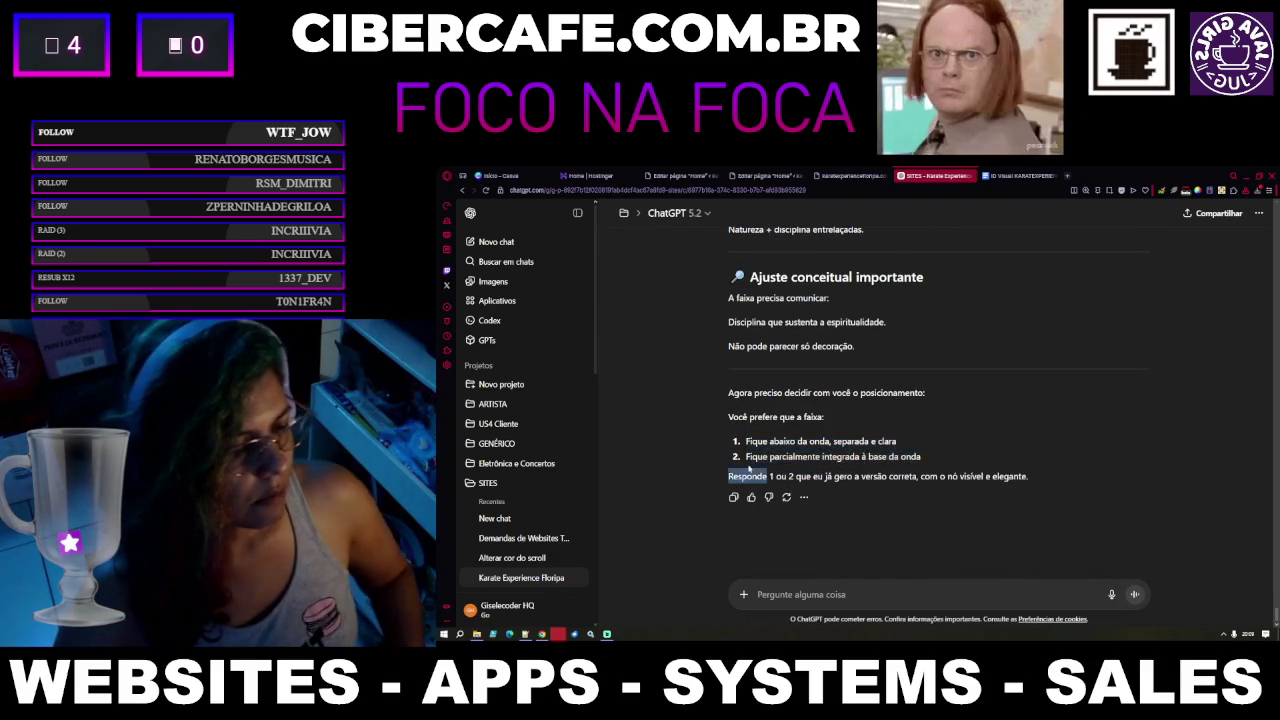
click(789, 592)
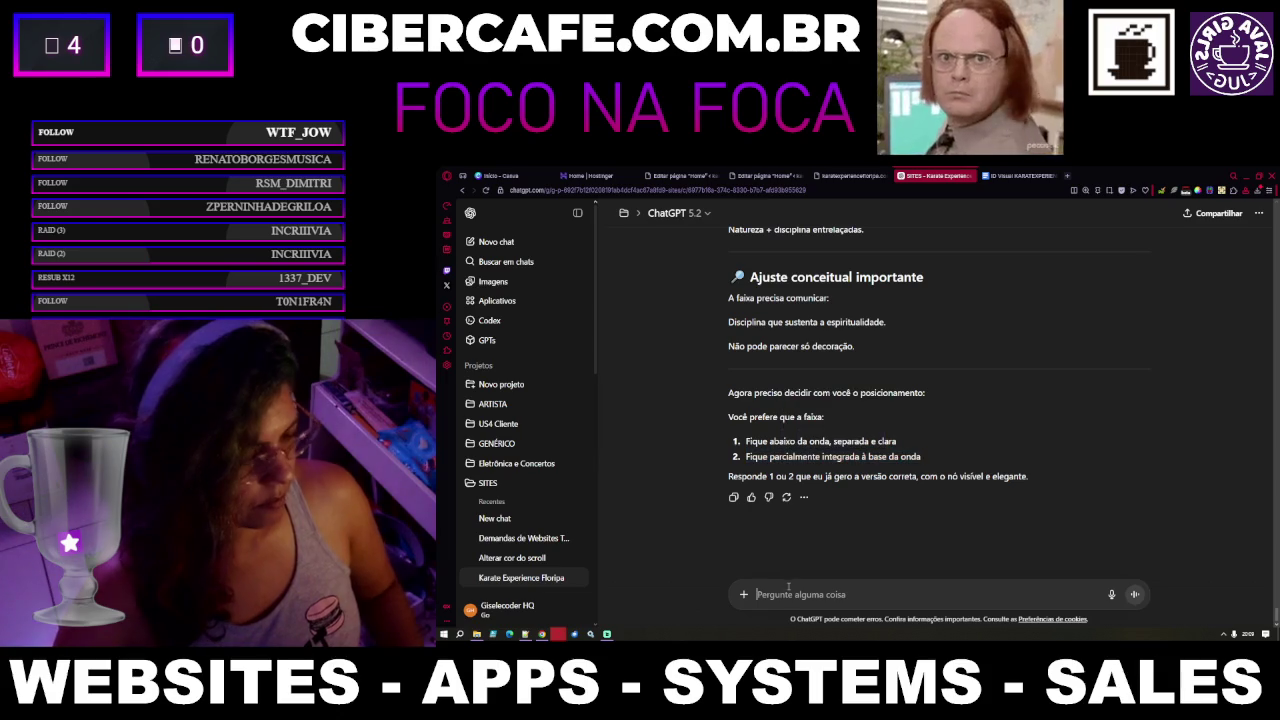
Reply '2' to integrate the belt at the wave's base and wait for the new variations
text(2)
key(Return)
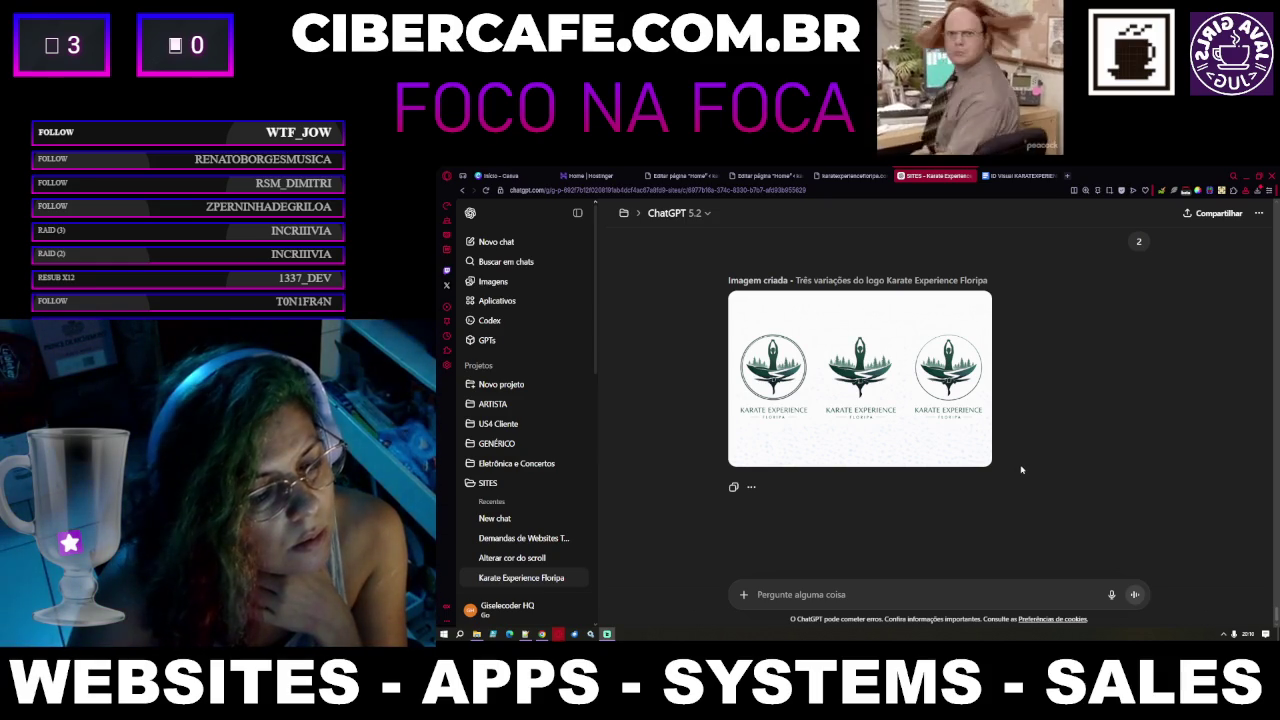
scroll(1007, 446, up, 2)
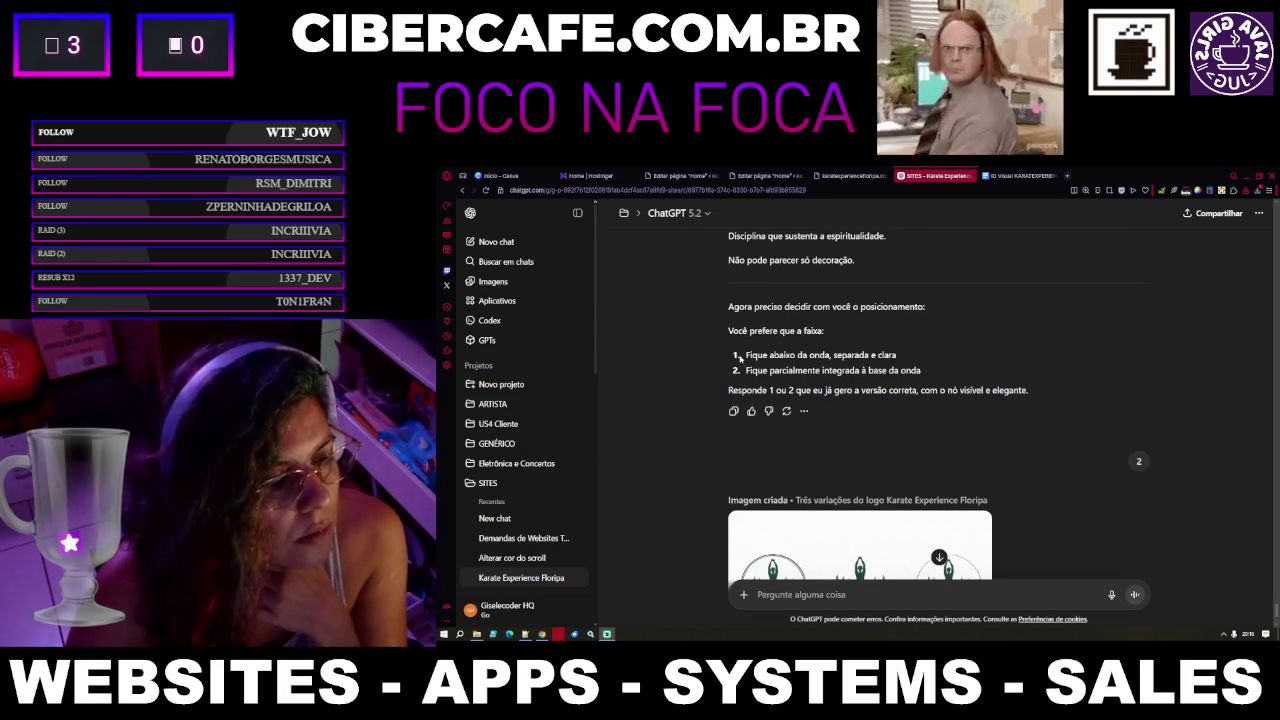
Request option 1 as well, pasting its wording so the belt knot sits below the wave
drag(755, 357, 897, 356)
key(ctrl+c)
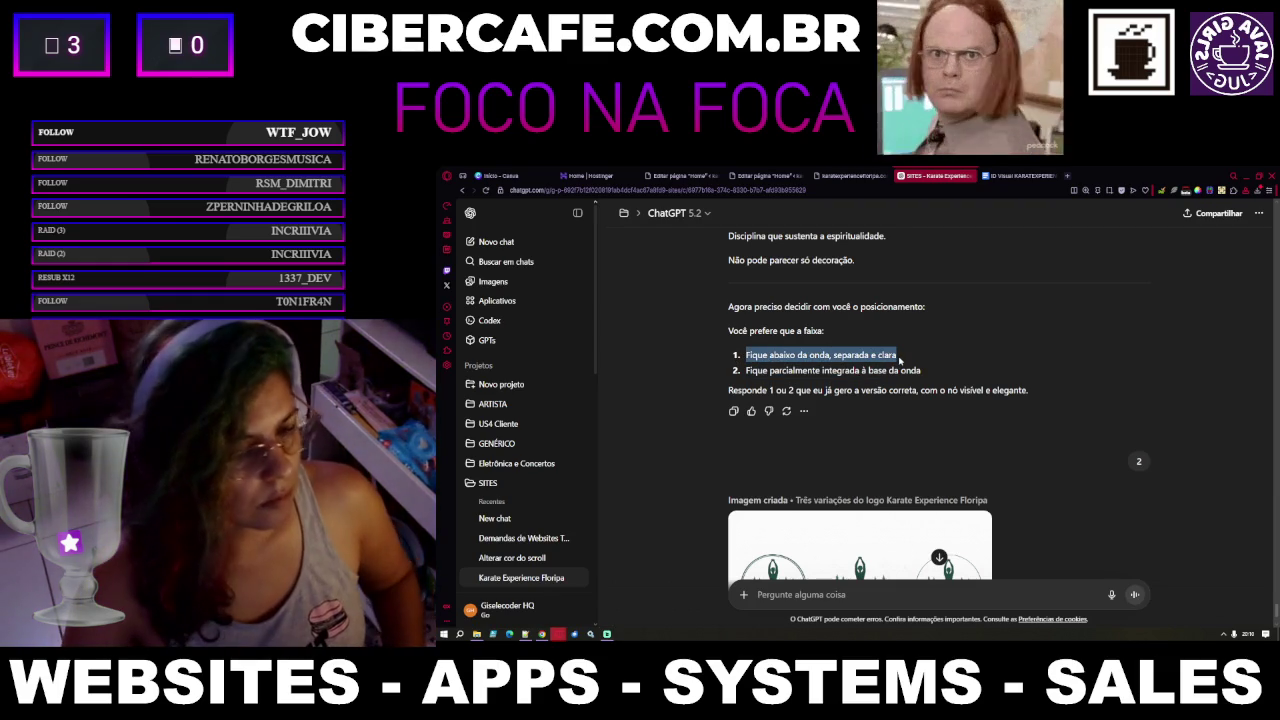
scroll(899, 452, down, 2)
click(863, 594)
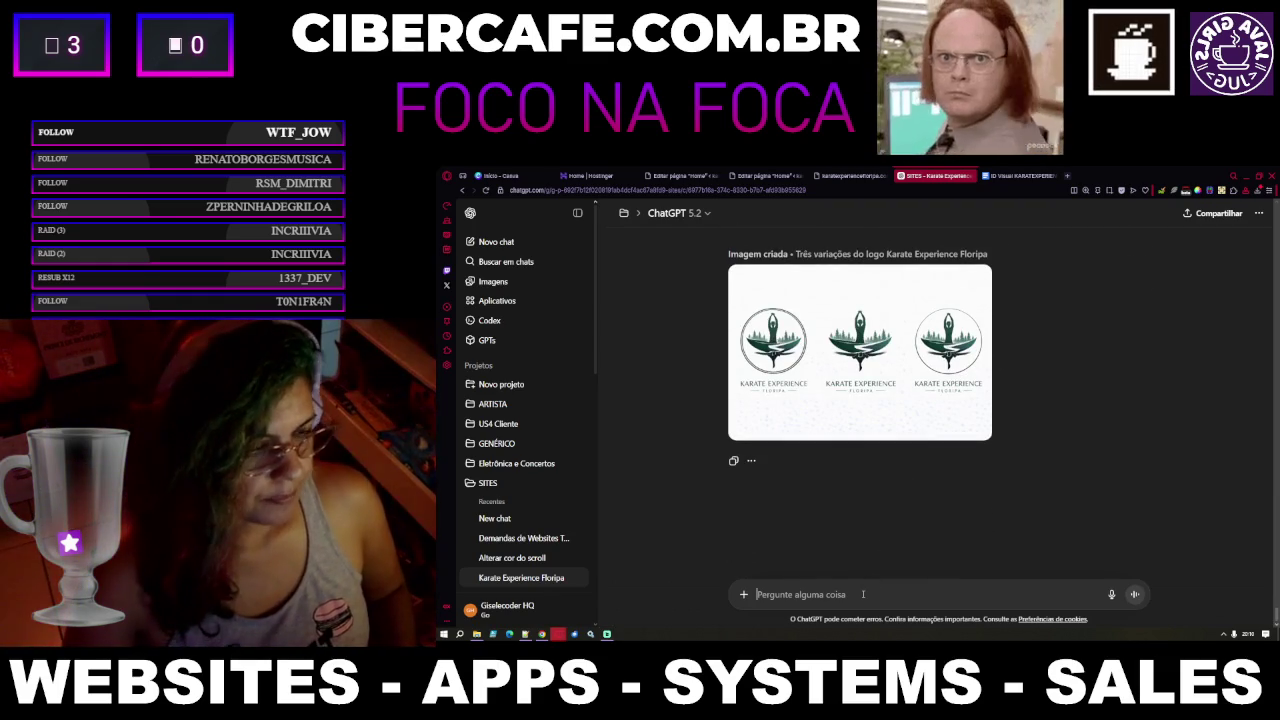
text(vamos ver como ficaria)
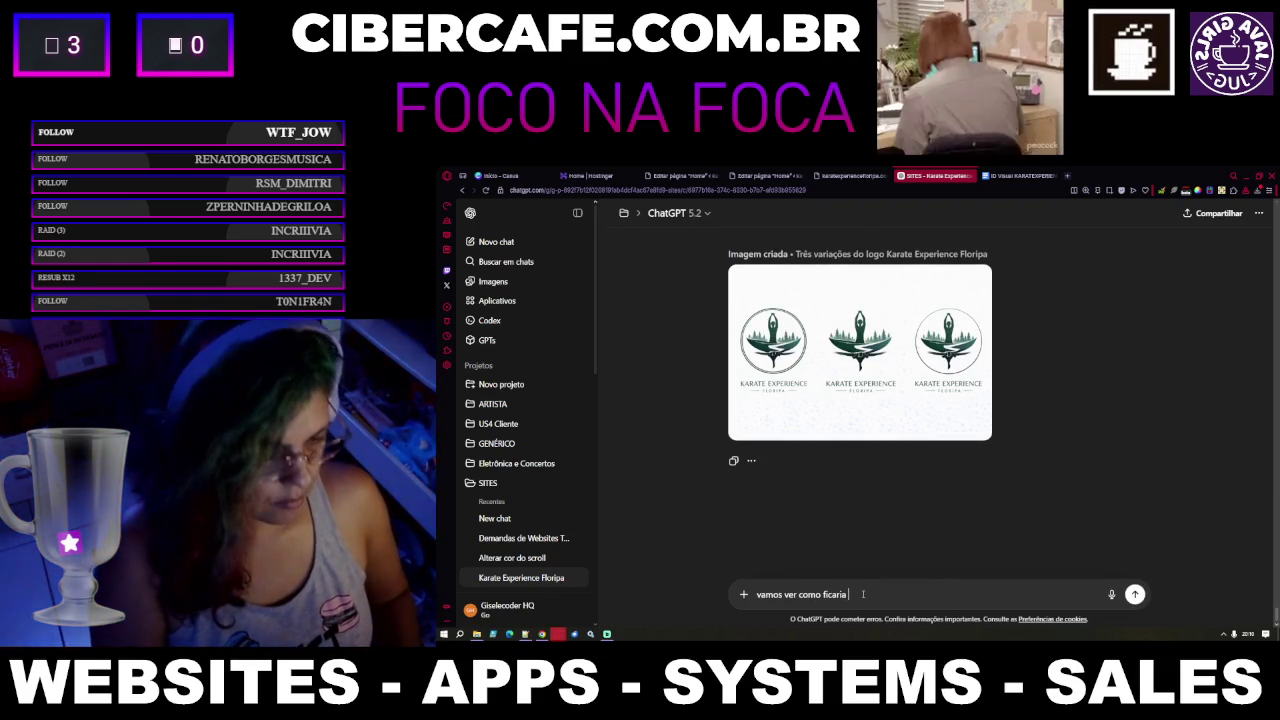
key(ctrl+v)
key(Return)
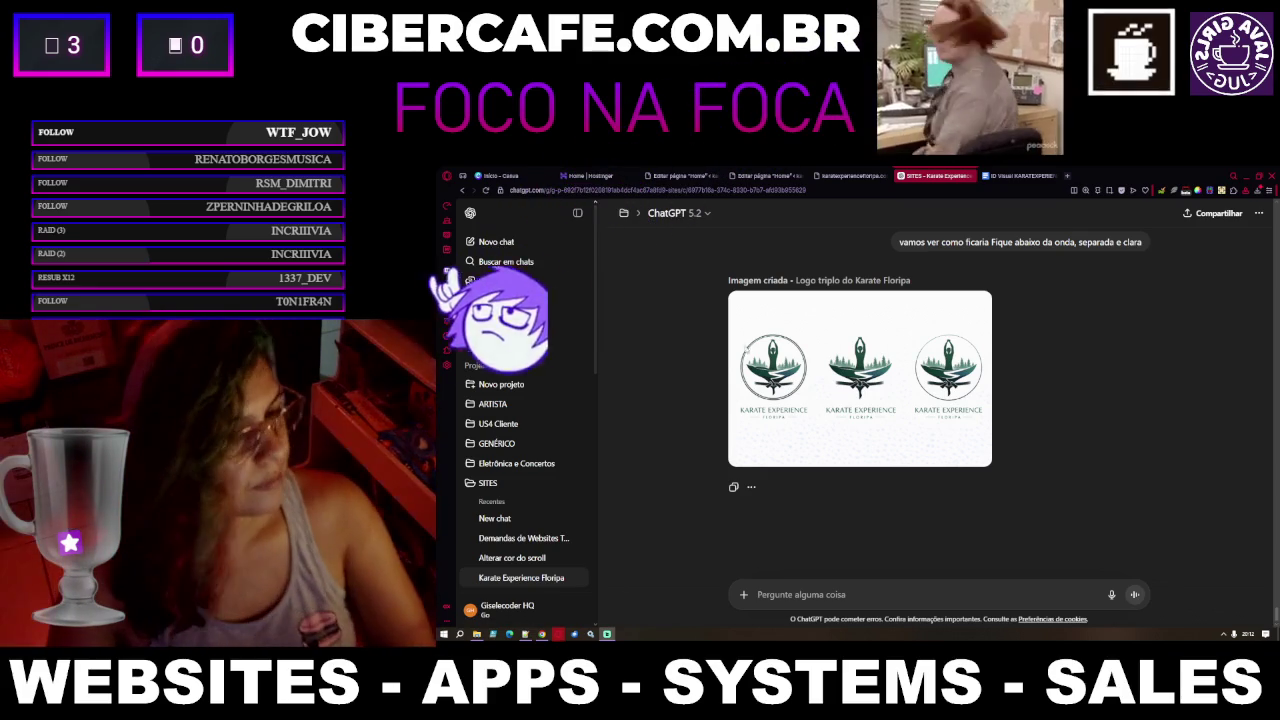
mouse_move(860, 378)
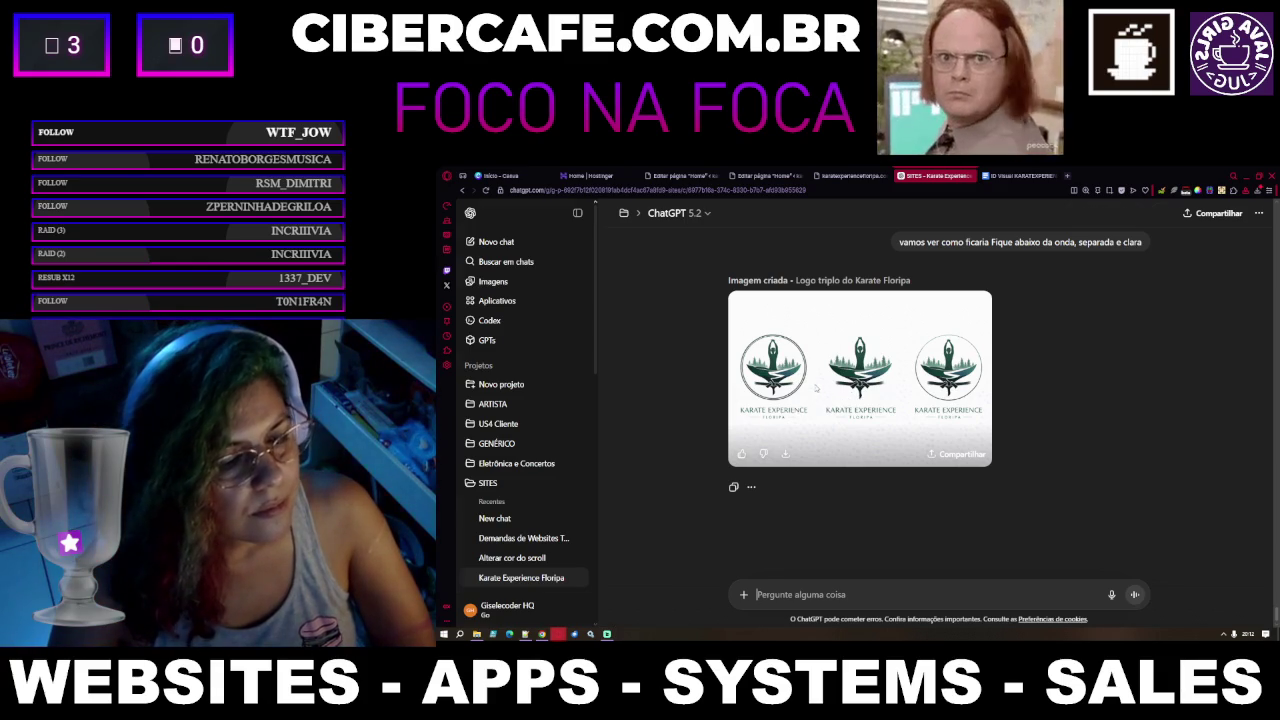
View the new logo full-size, browse the generated images, and return to the triple logo
click(815, 388)
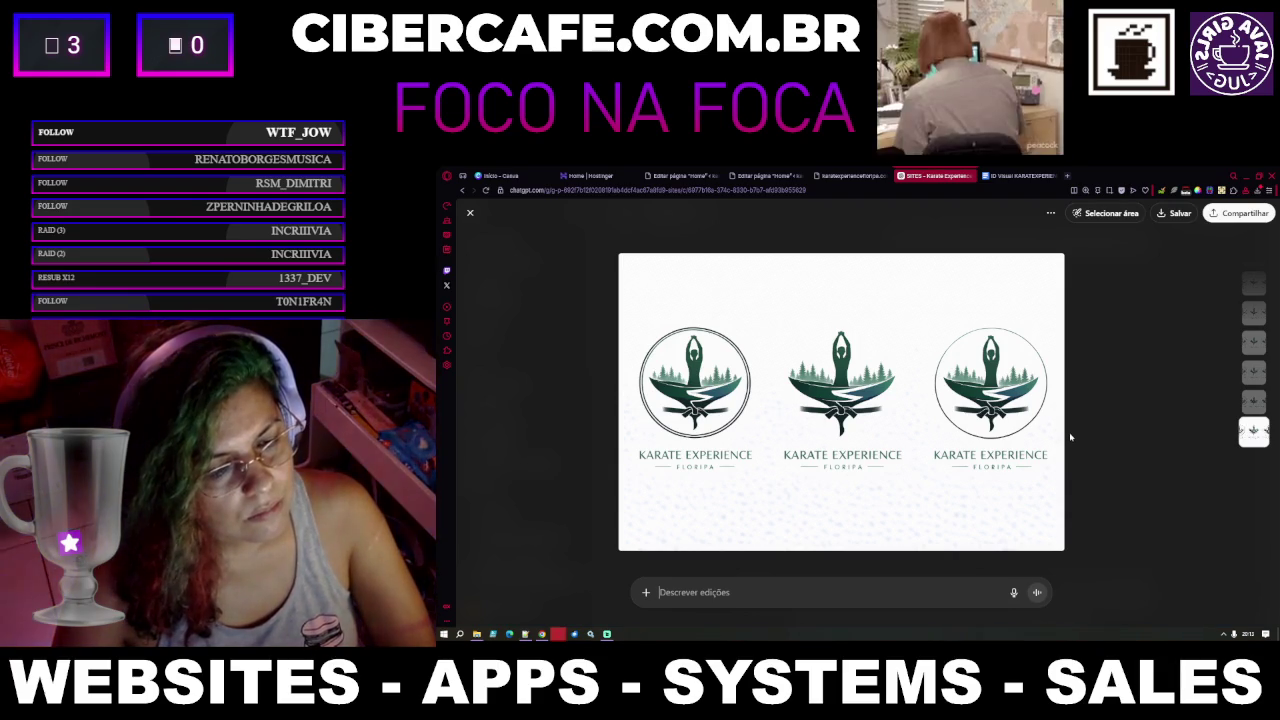
key(Down)
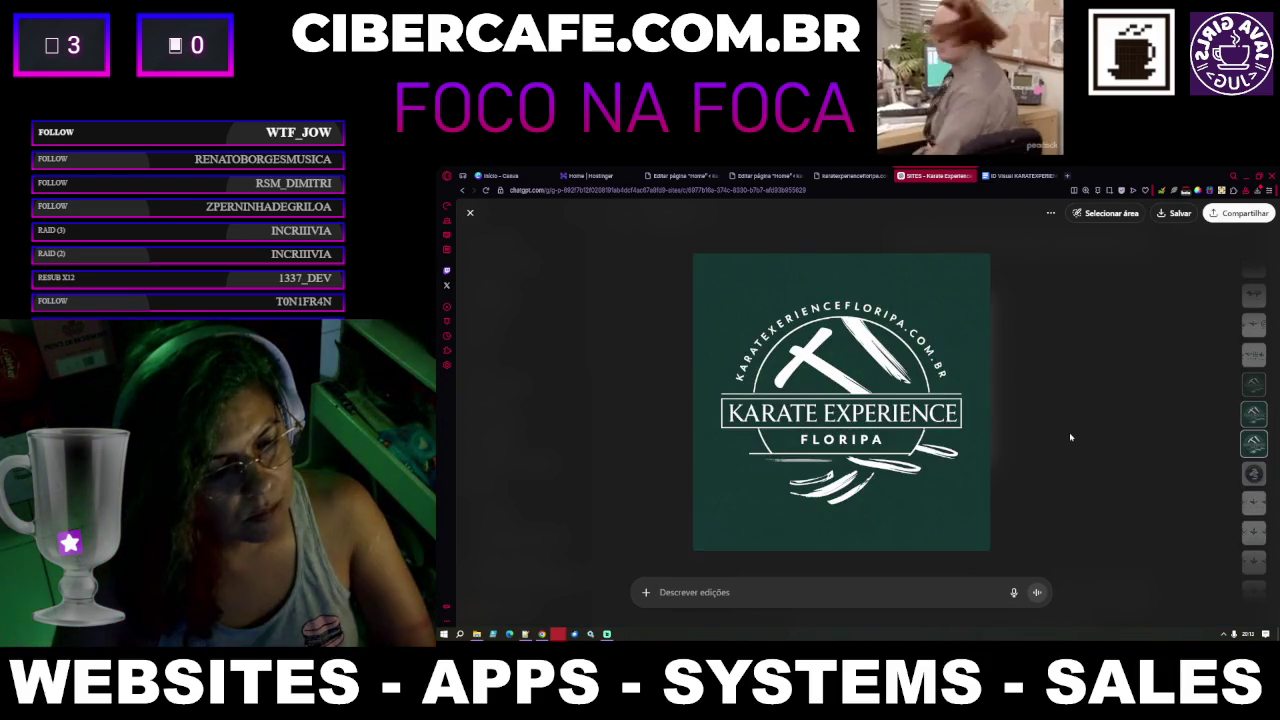
key(Down)
key(Up)
key(Up)
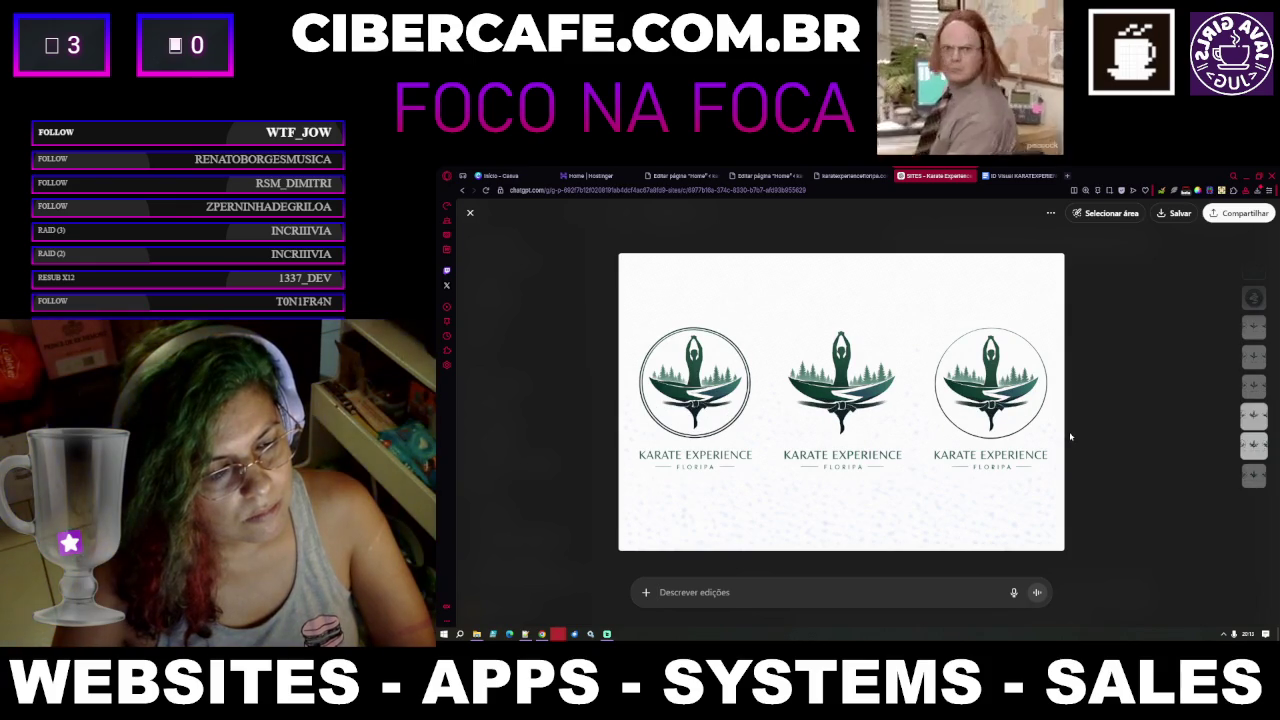
Close the image viewer and jump the chat back down to the latest triple logo reply
click(470, 213)
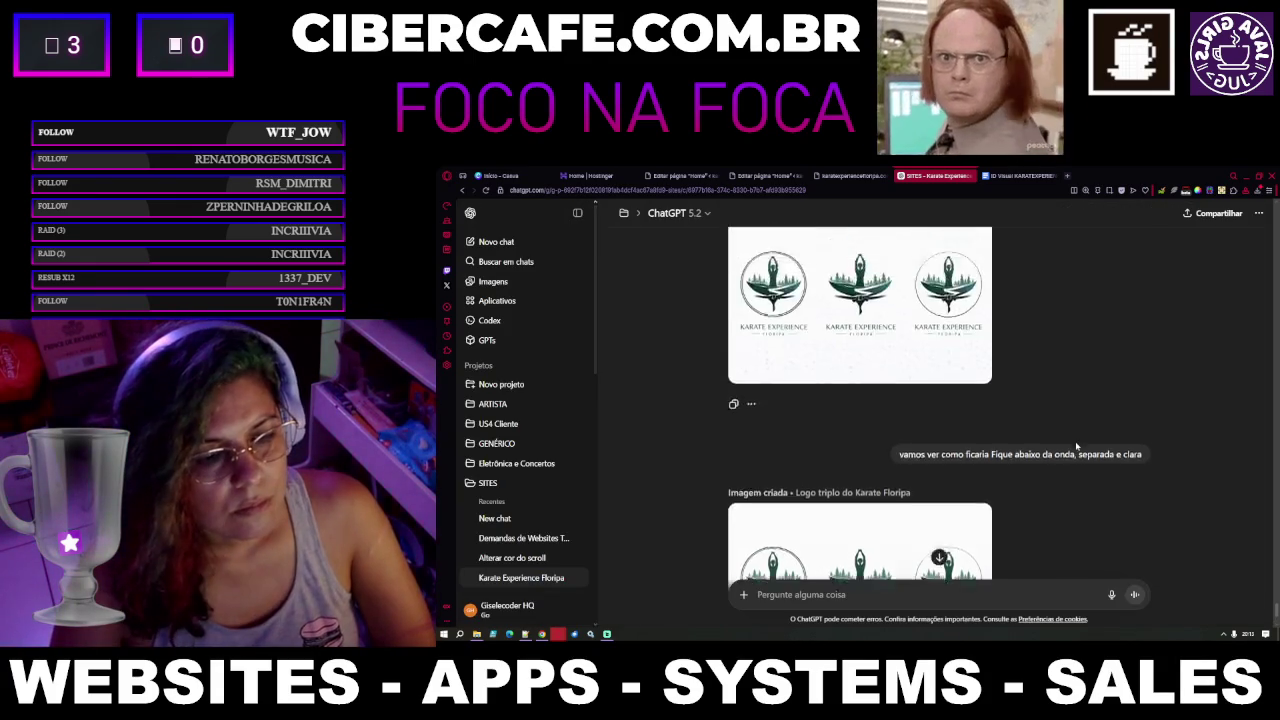
scroll(1075, 441, up, 3)
scroll(1070, 435, up, 5)
scroll(1065, 430, up, 5)
scroll(1059, 422, up, 4)
scroll(1059, 422, up, 5)
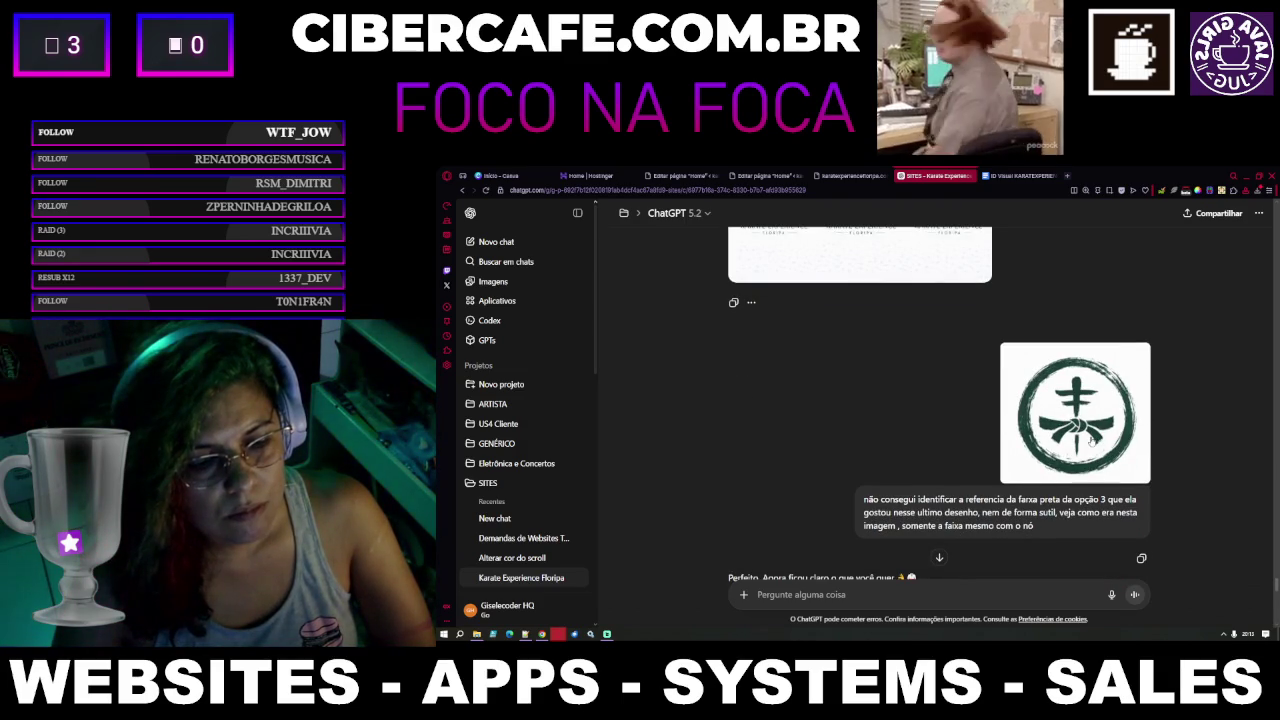
scroll(1091, 440, down, 5)
scroll(1091, 440, down, 5)
scroll(1092, 439, down, 5)
scroll(1093, 438, down, 4)
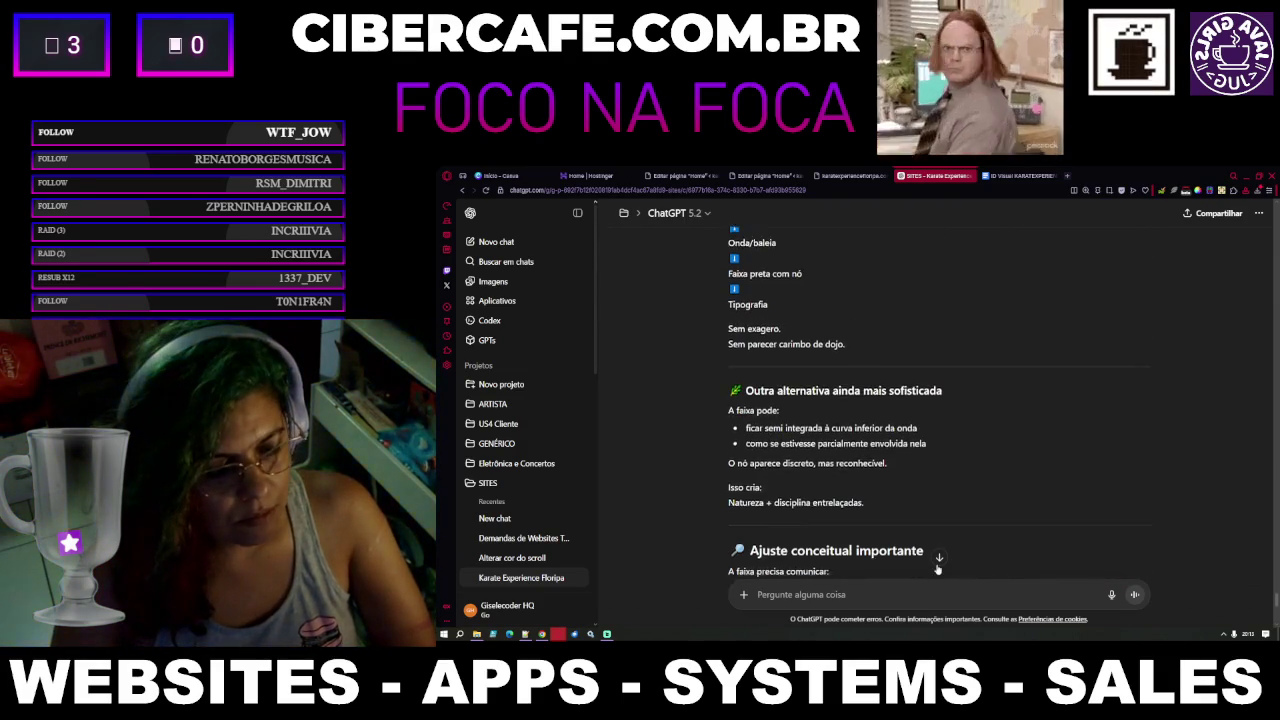
click(939, 557)
Type a request for a belt closer to option 3's, separate from the whale tail and below the wave
text(consegue fazer um pouco mais parecido com)
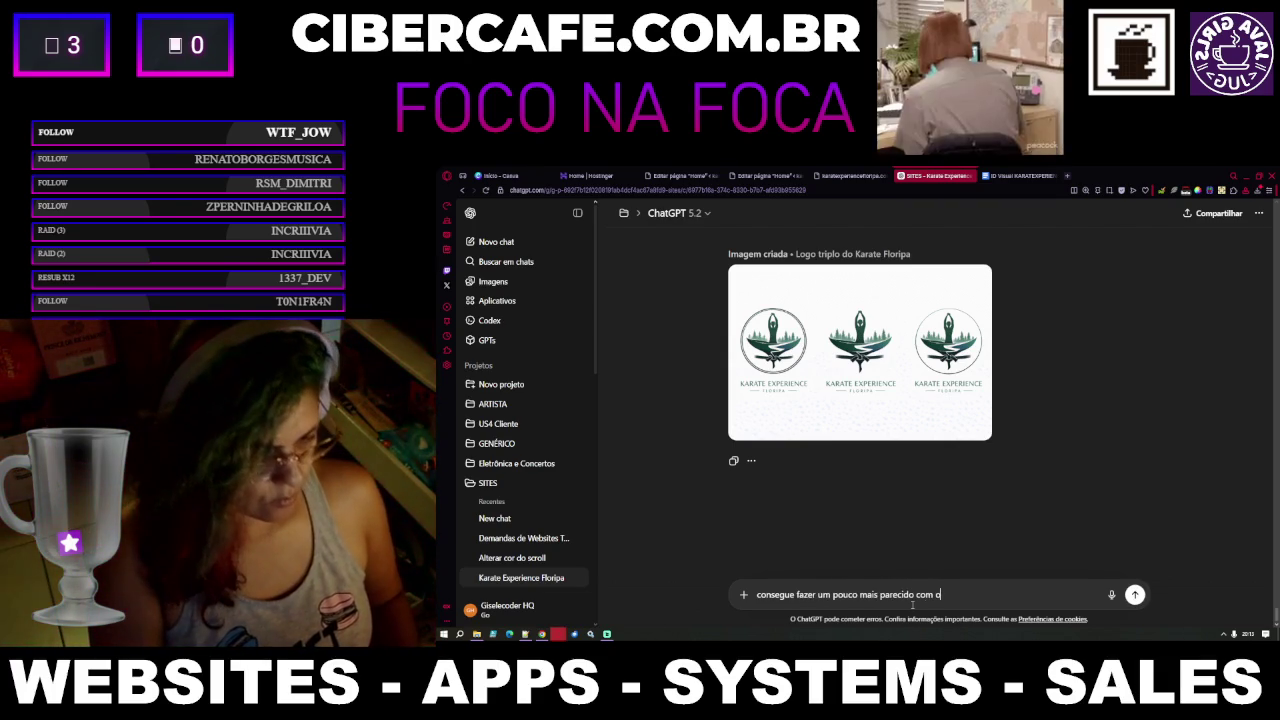
text( o)
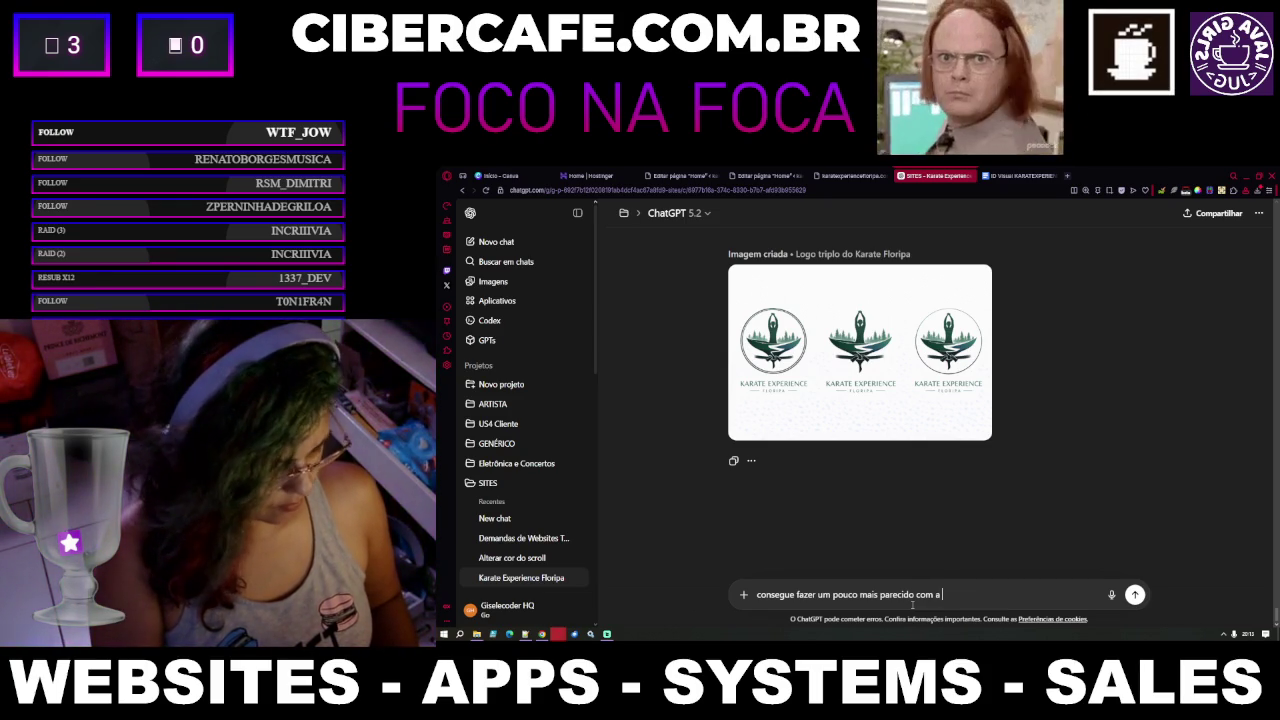
text(faixa do)
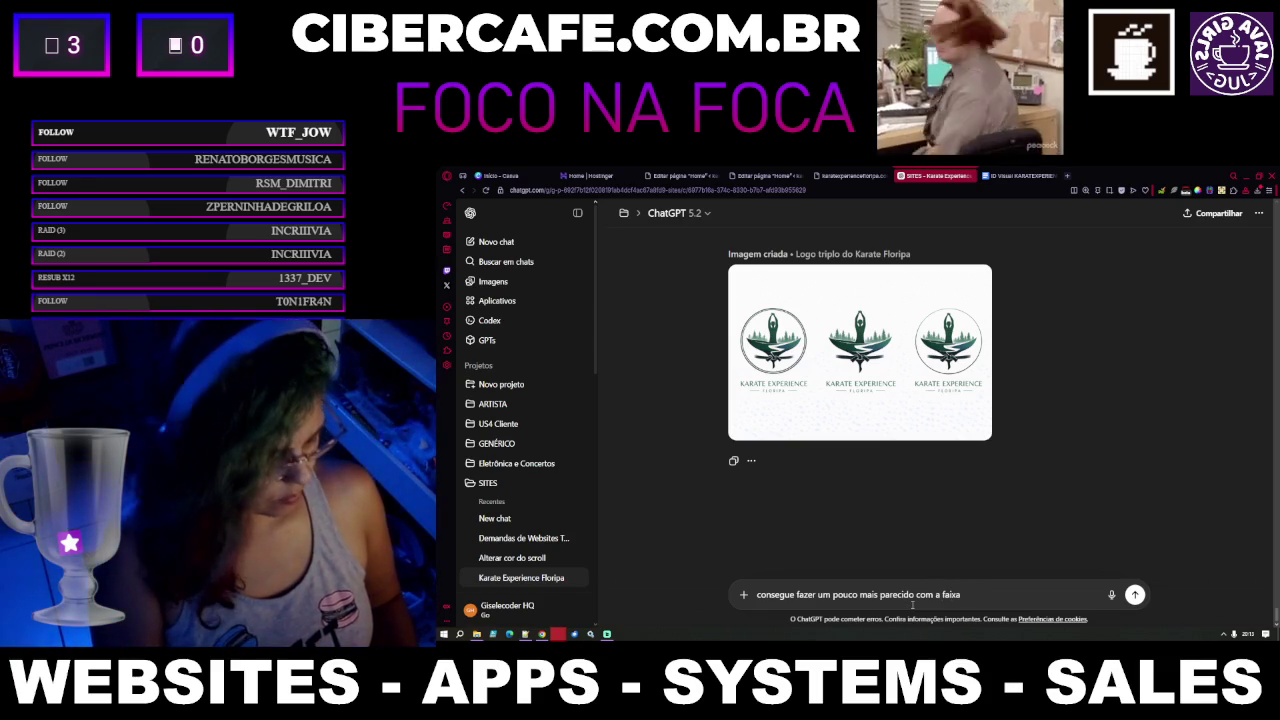
text(op)
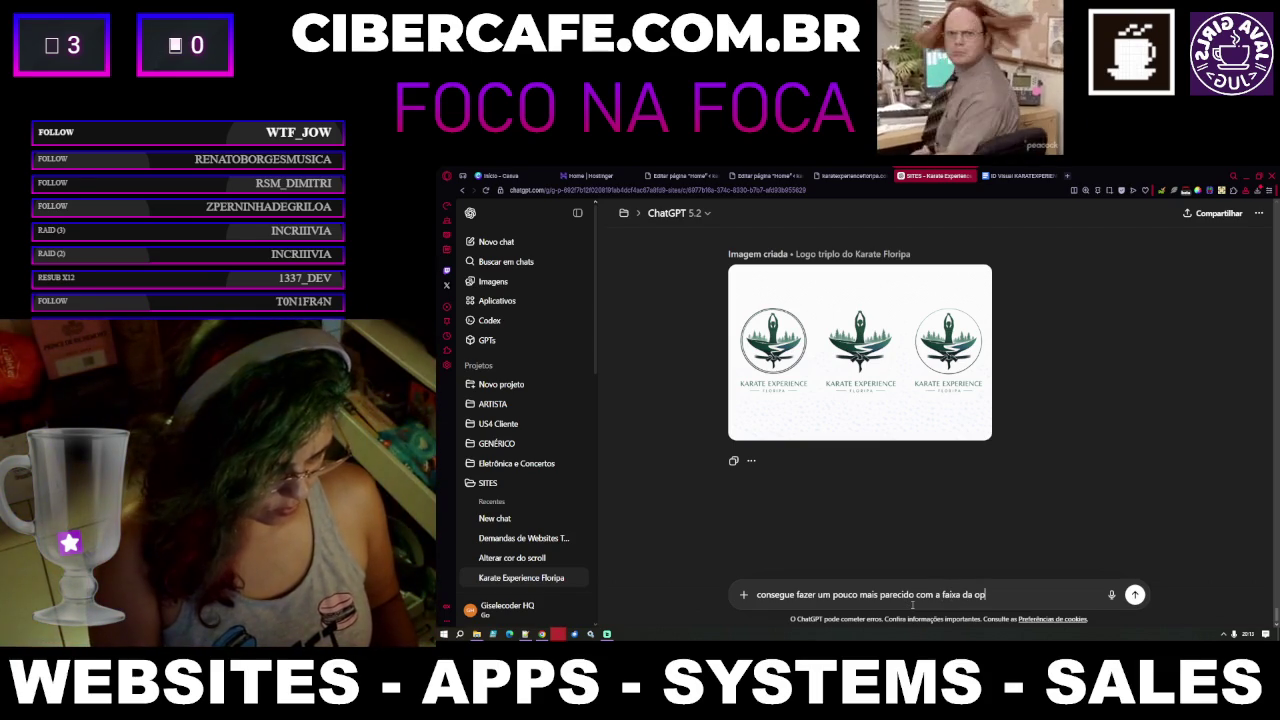
text(ção)
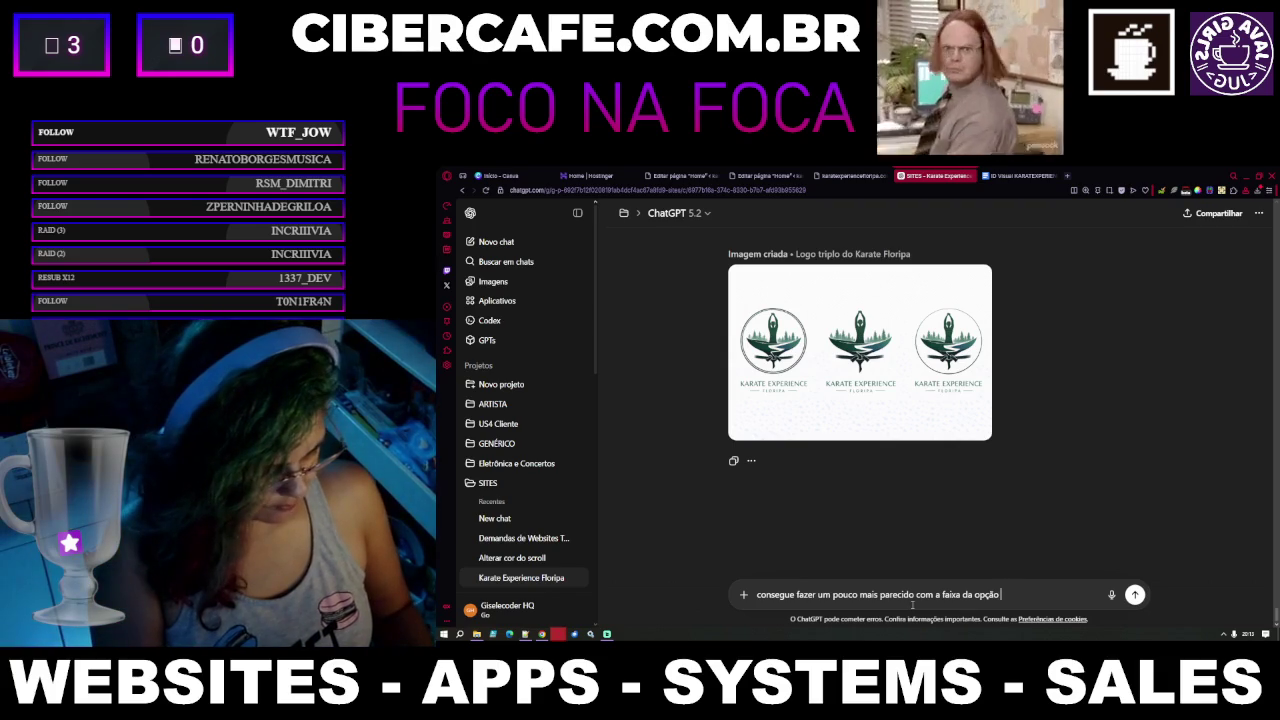
text( 3? p)
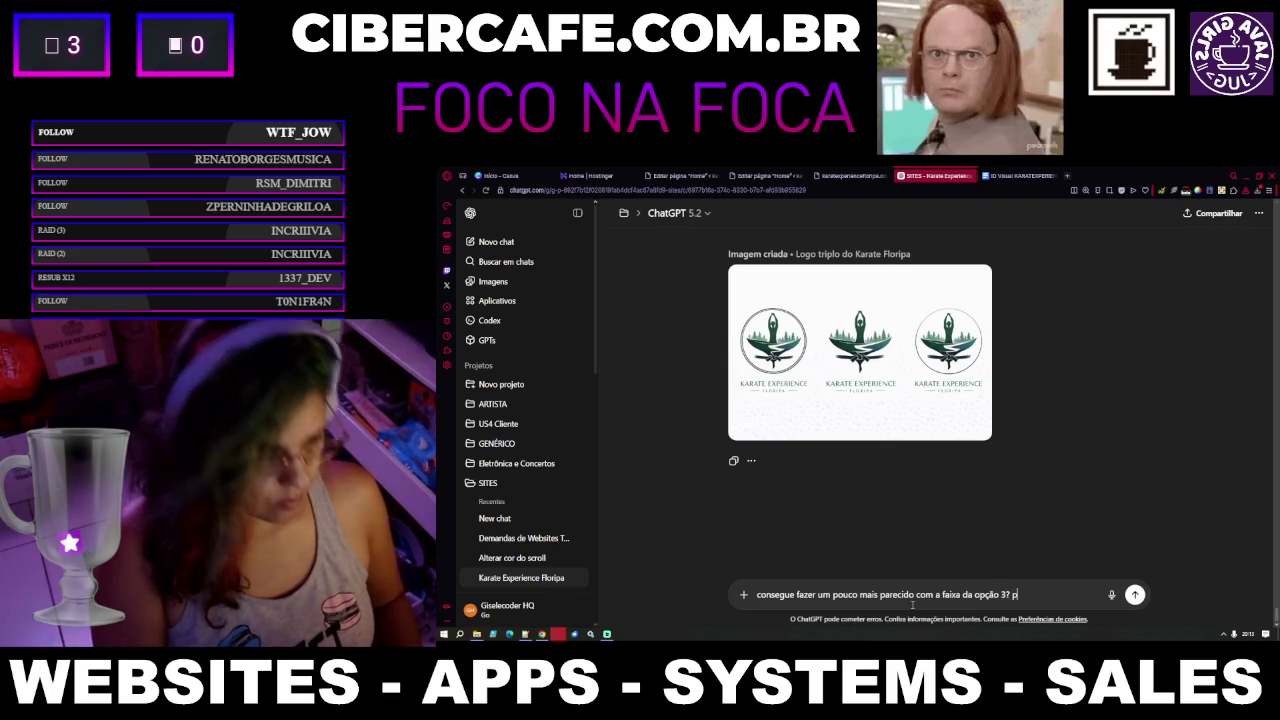
text(ode sse)
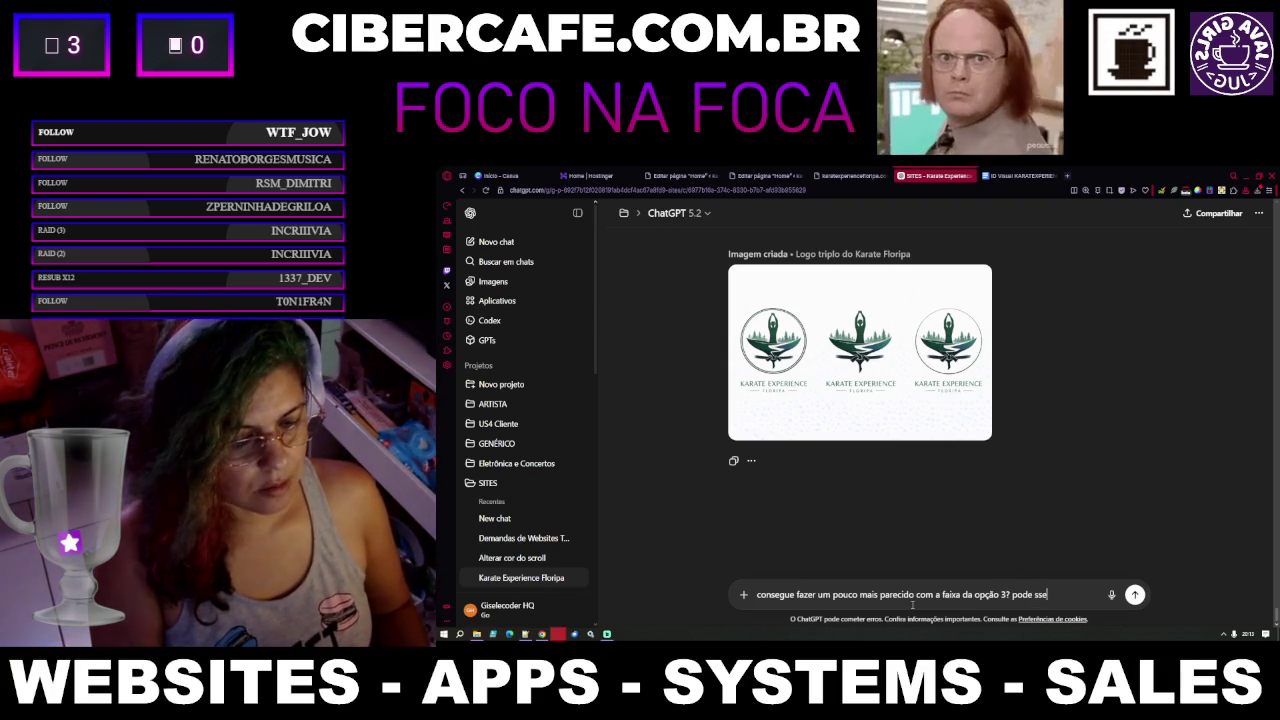
key(BackSpace)
key(BackSpace)
text(er )
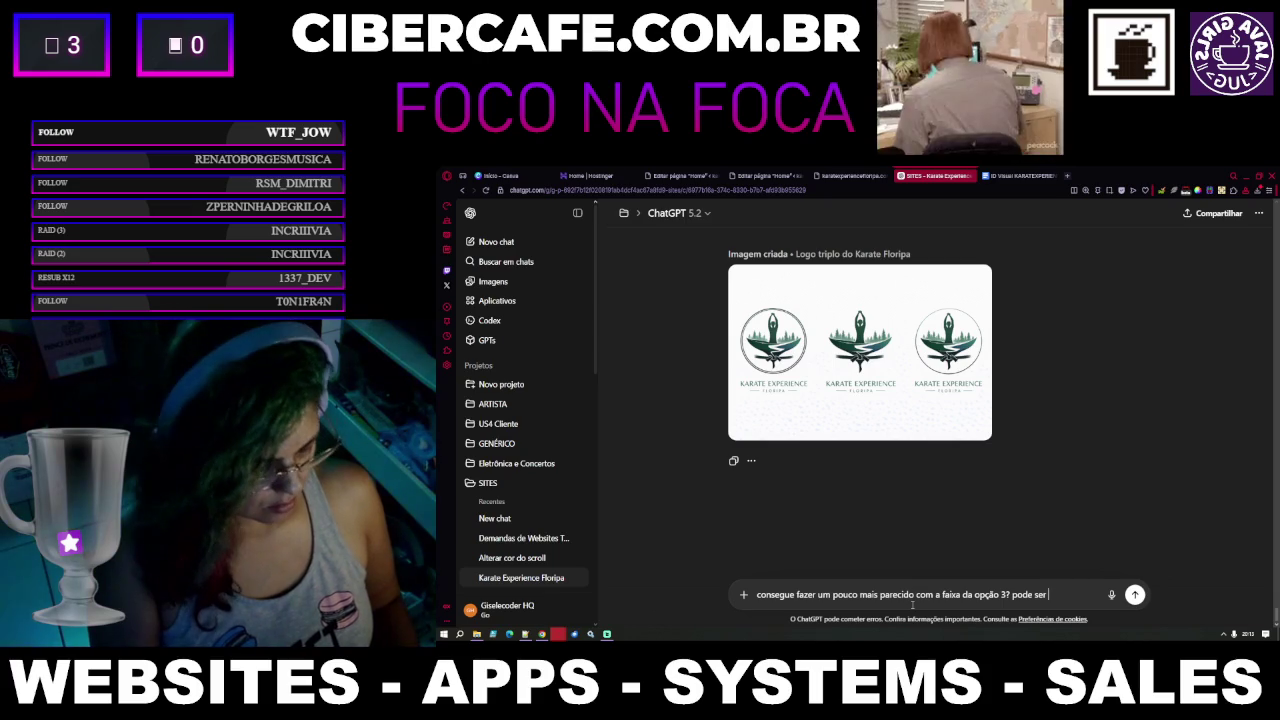
text(separado)
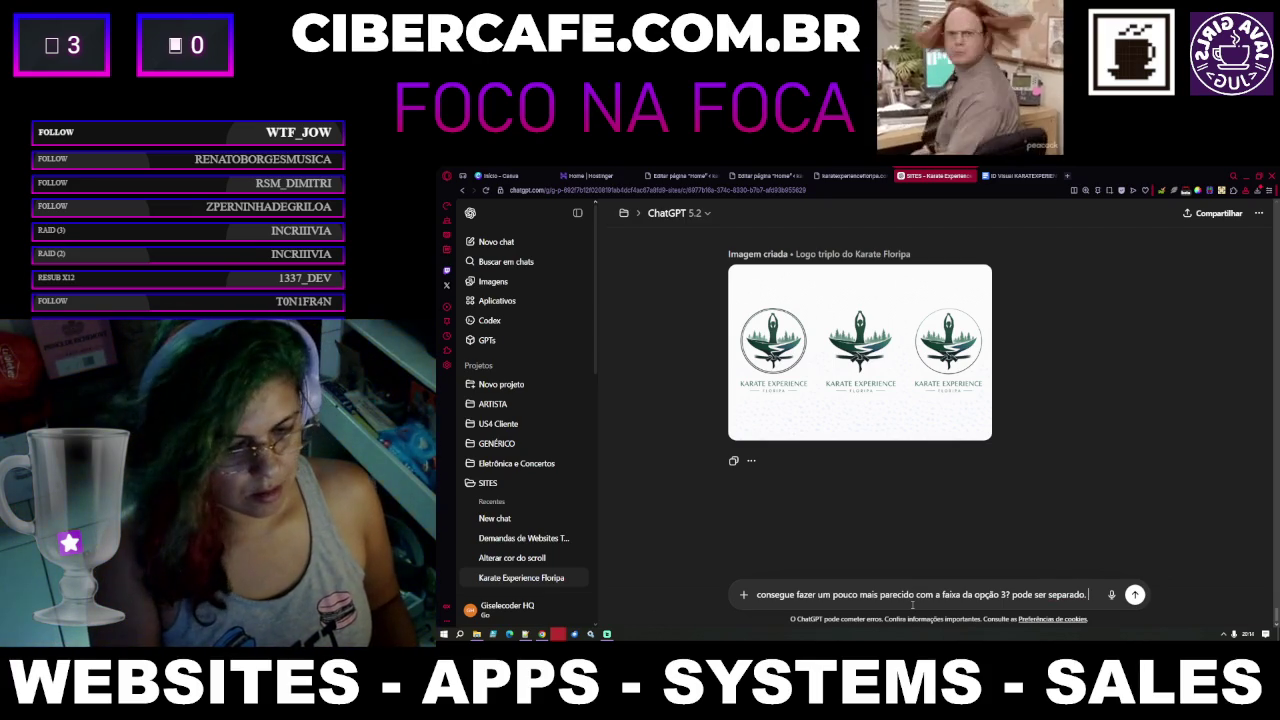
text(. Quando)
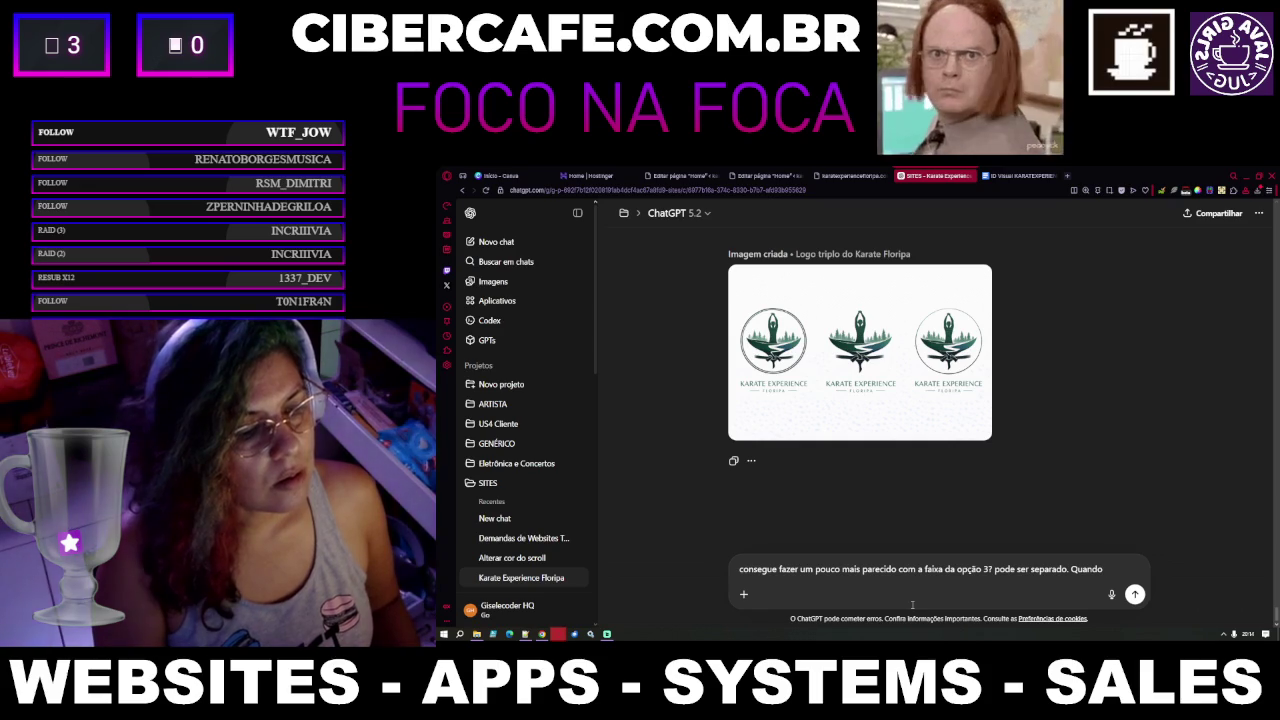
key(BackSpace)
key(BackSpace)
key(BackSpace)
key(BackSpace)
key(BackSpace)
key(BackSpace)
text(o rabo da balei)
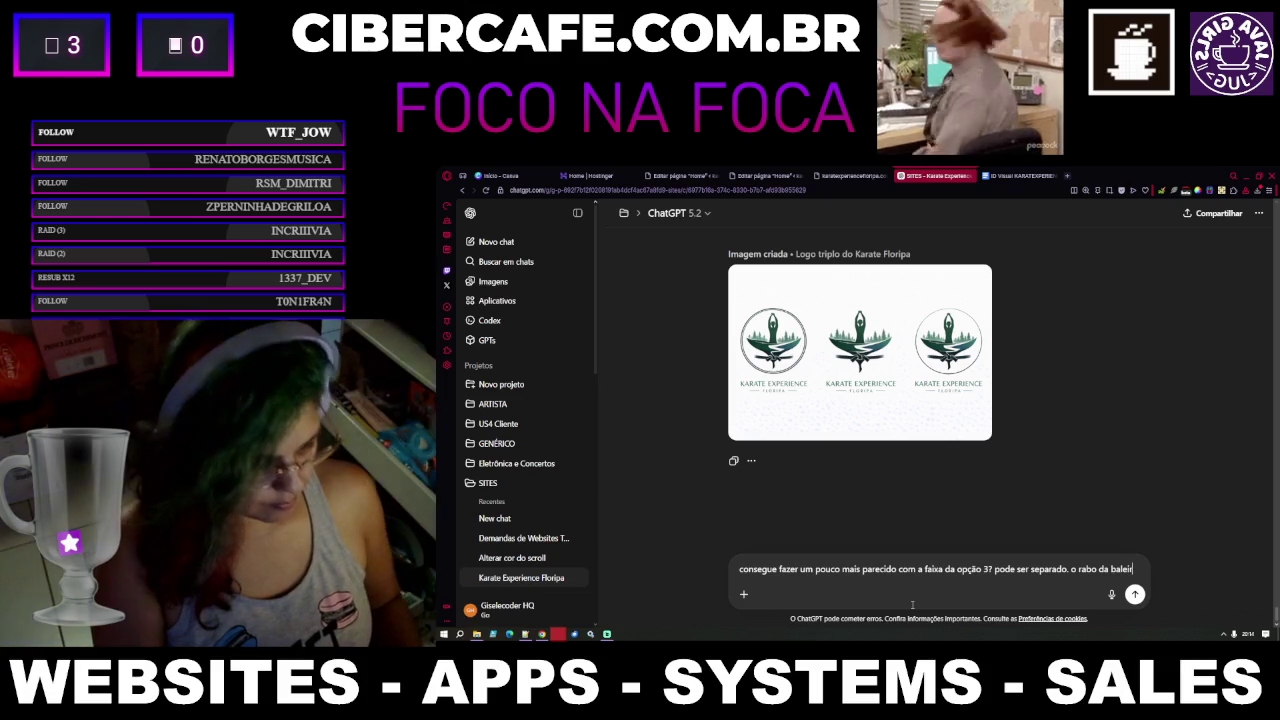
text(a de sep)
text(ara e)
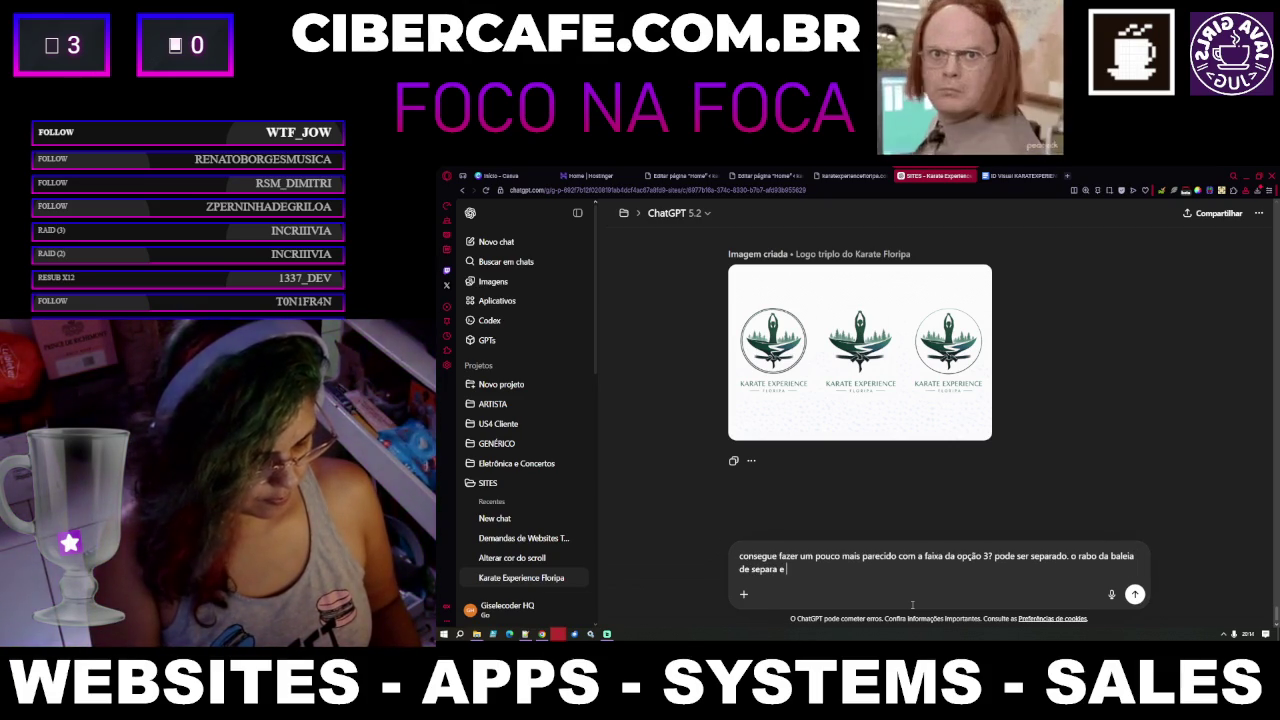
text(o desenho da faixa f)
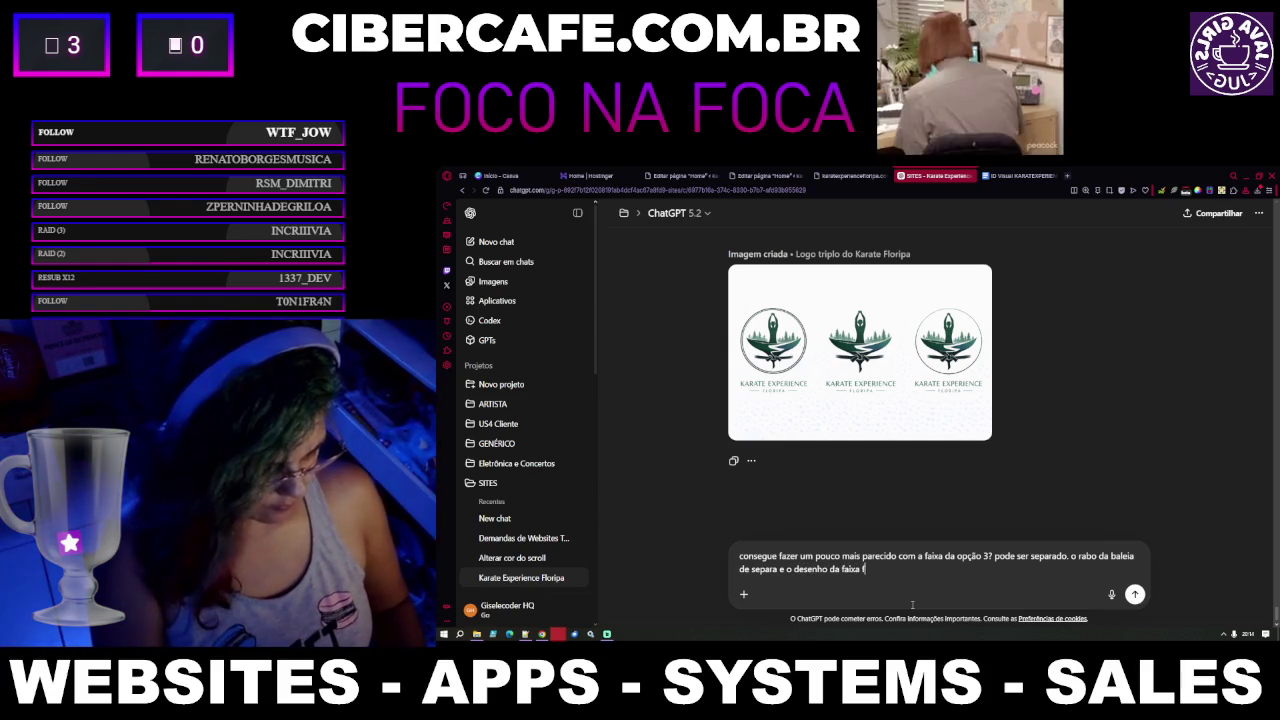
text(ica mais como se fosse pintado a pin)
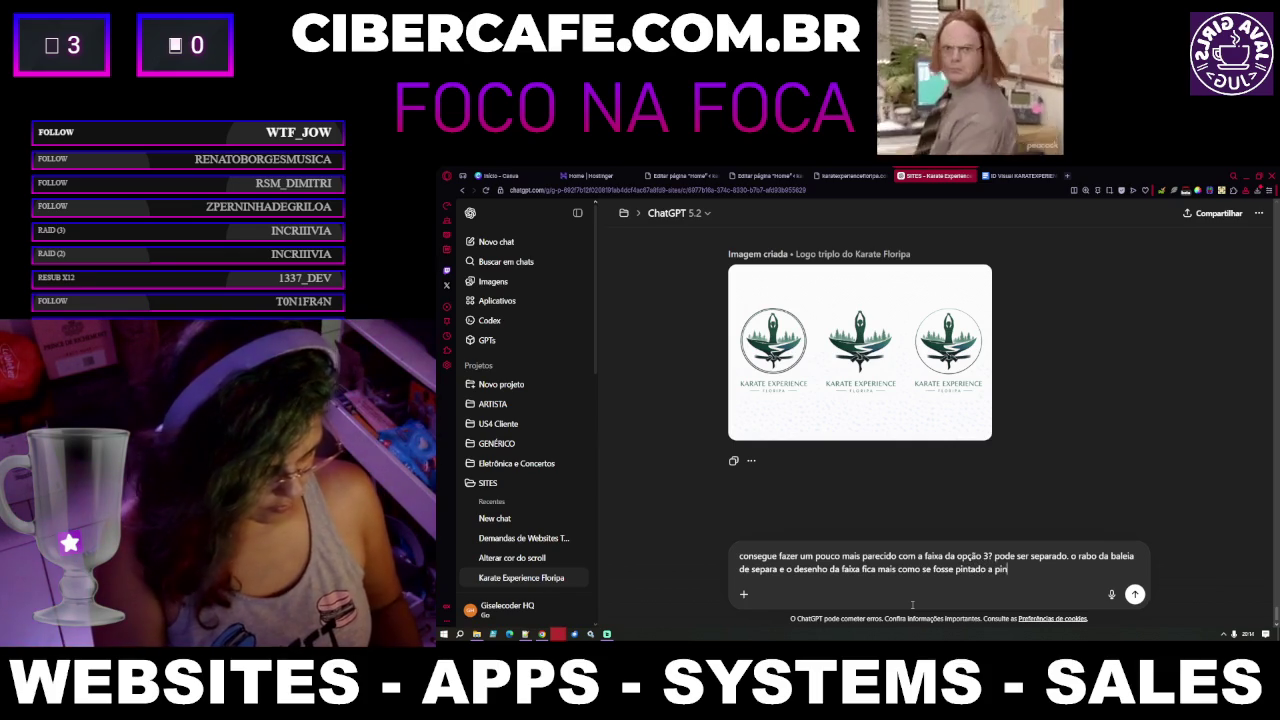
text(cel com um risco)
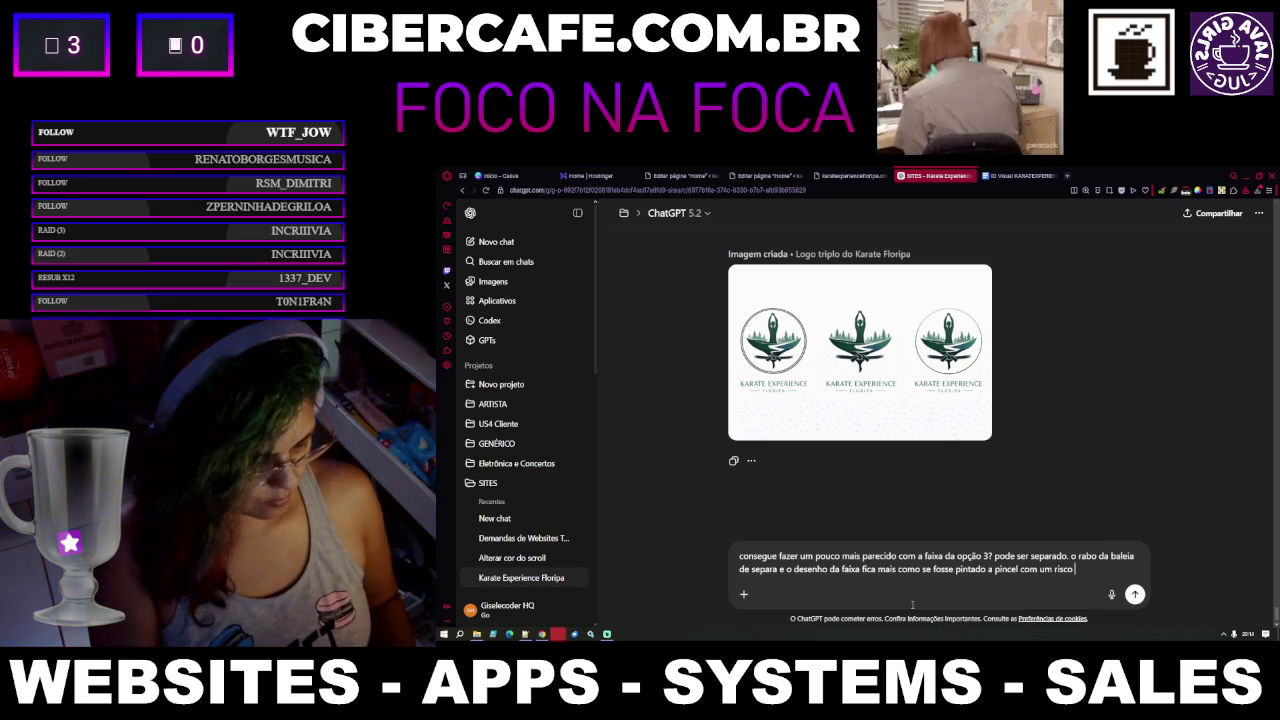
text(embaixo )
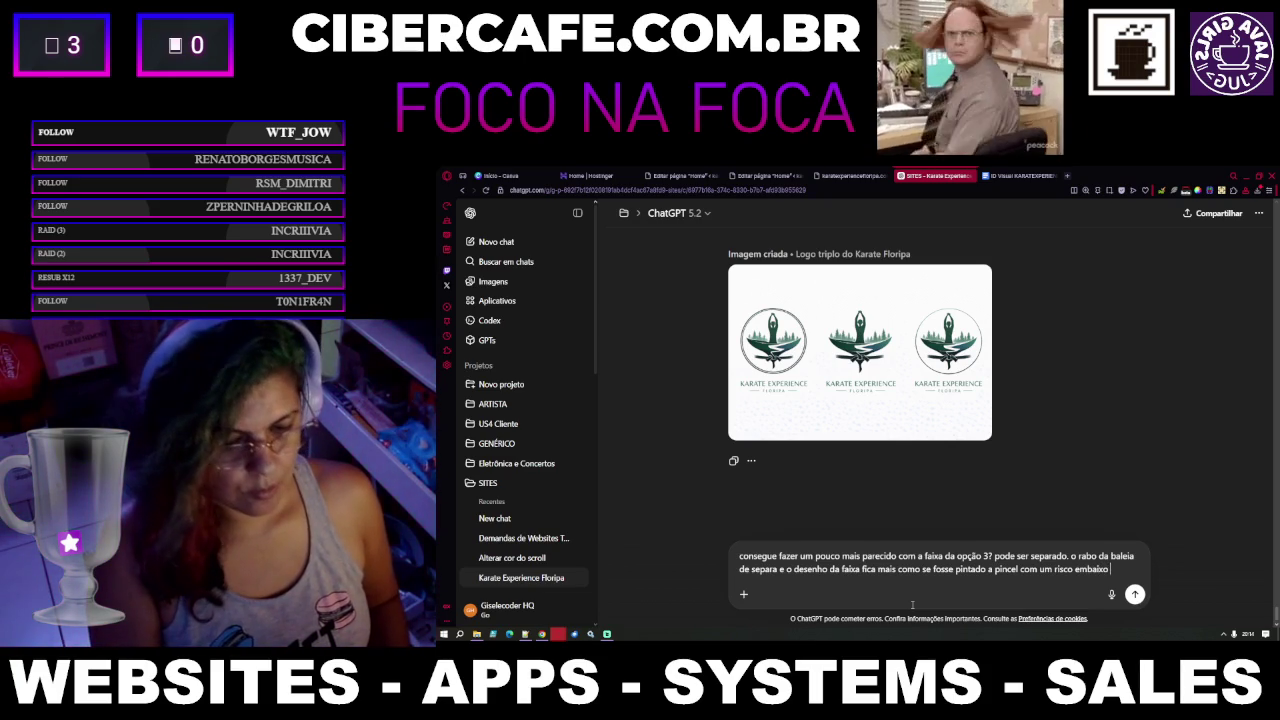
text(Fique abaixo da onda, separada e clara)
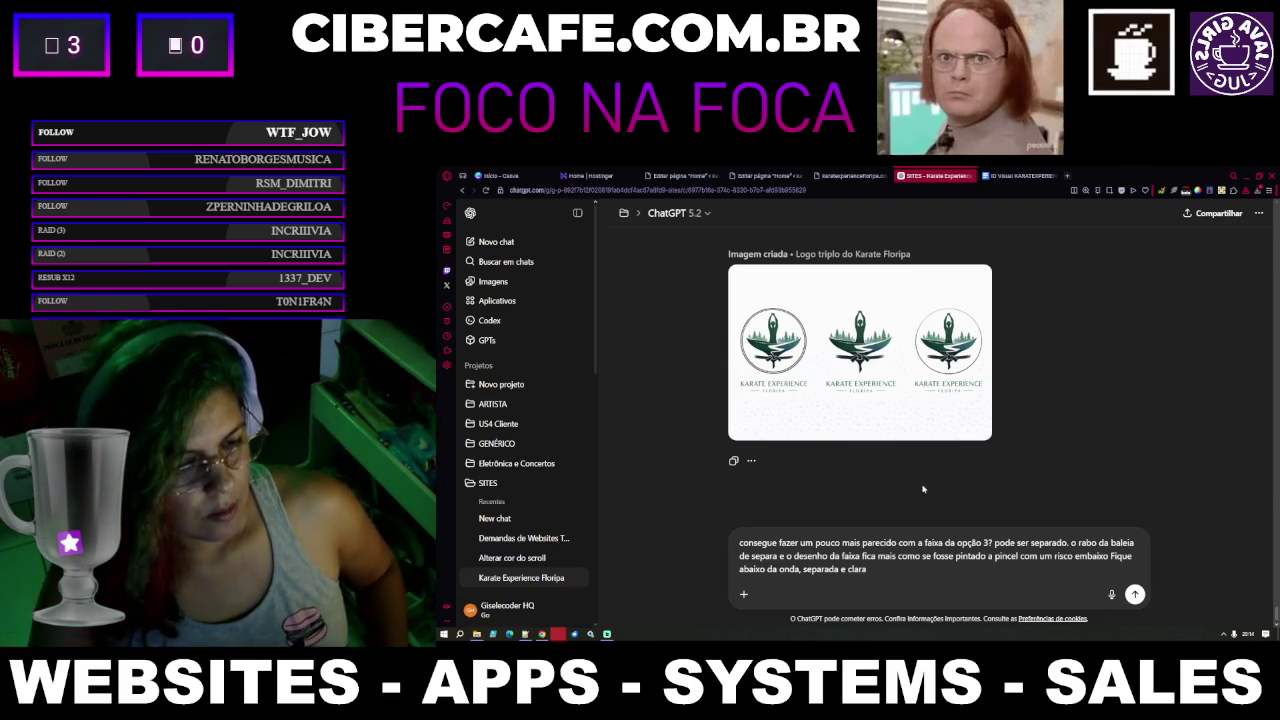
Enlarge the uploaded belt-knot reference image and mark the knot area for a Lightshot capture
scroll(920, 475, up, 5)
scroll(920, 475, up, 3)
scroll(920, 475, up, 3)
scroll(920, 475, up, 3)
scroll(920, 475, up, 3)
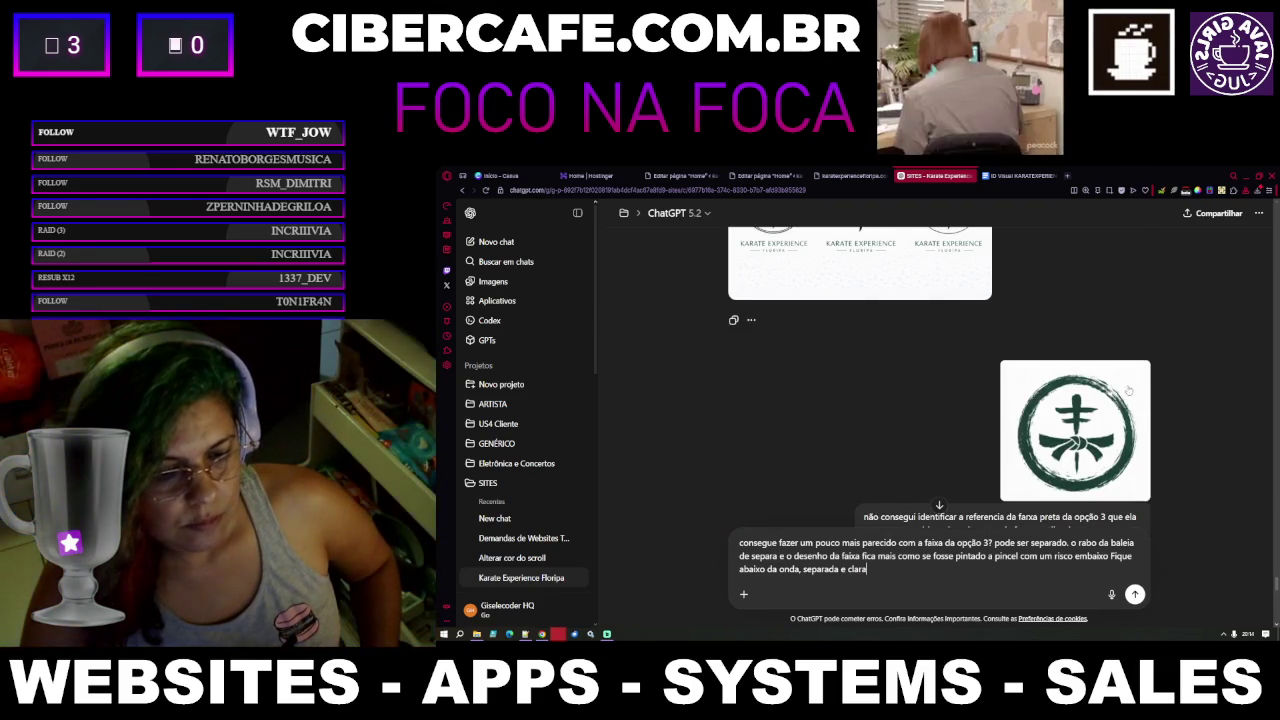
click(1101, 428)
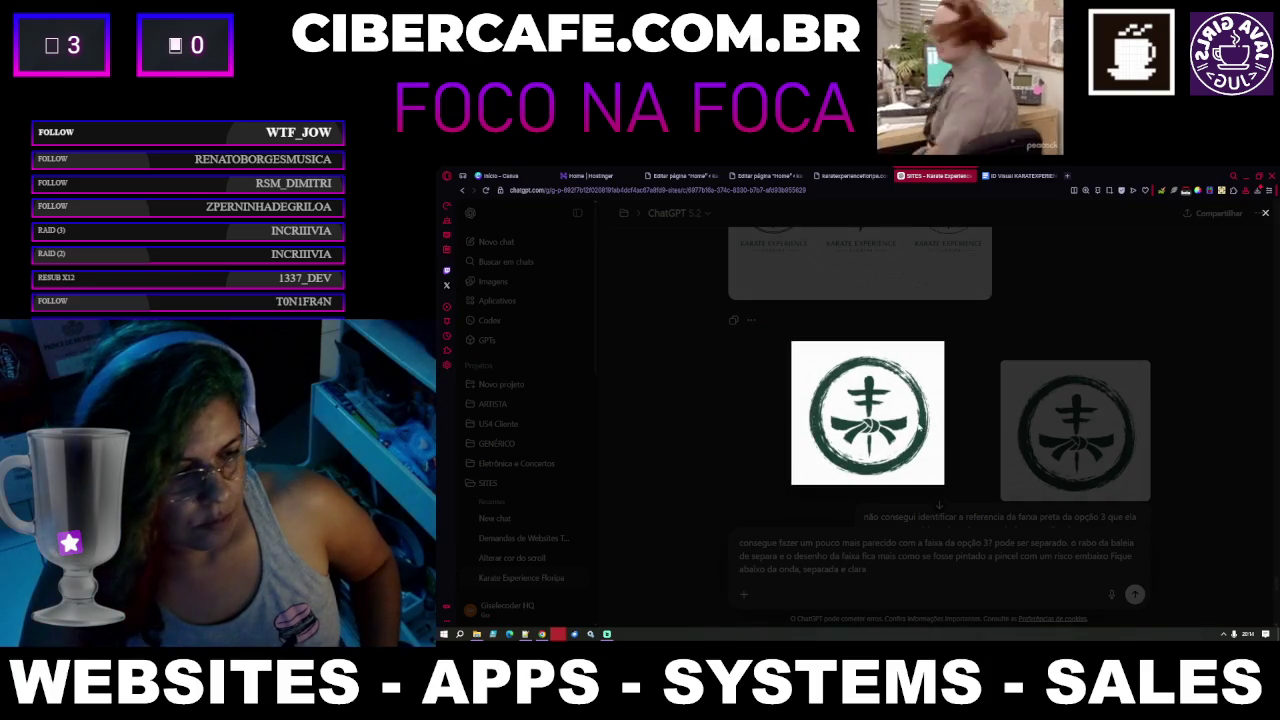
scroll(1000, 400, up, 1)
scroll(1010, 395, up, 1)
scroll(1025, 390, up, 1)
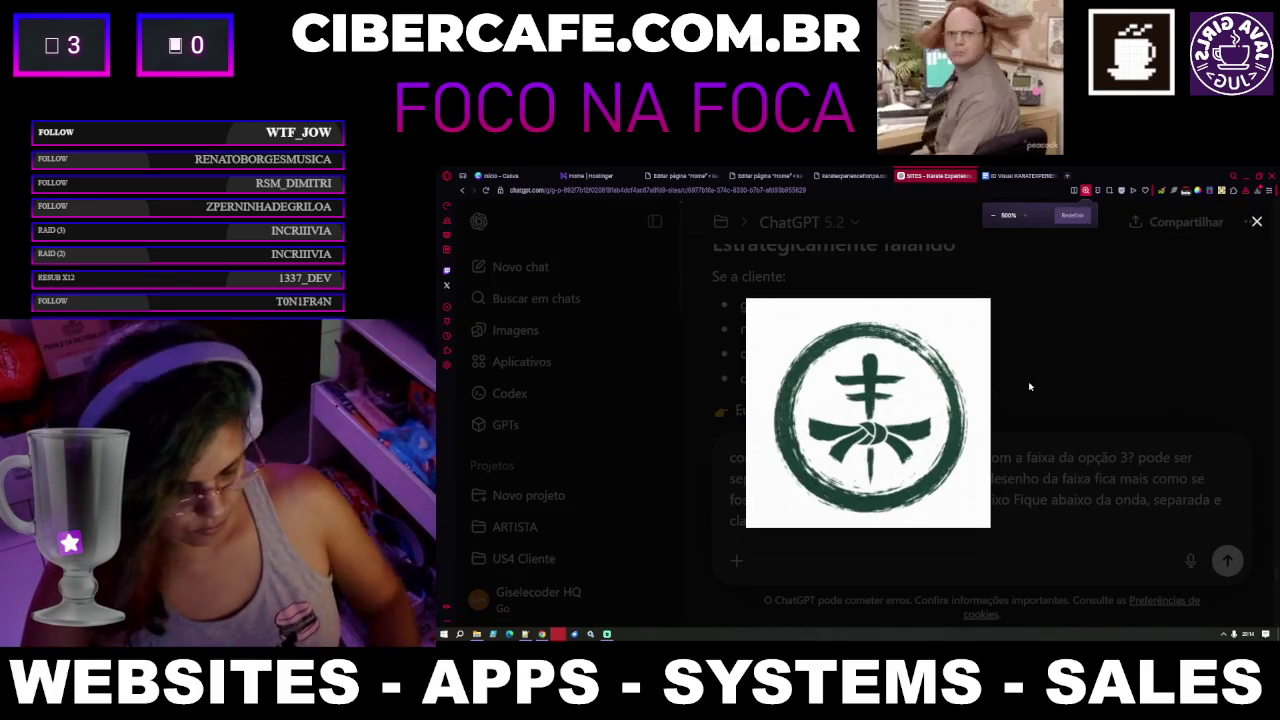
scroll(1025, 390, up, 1)
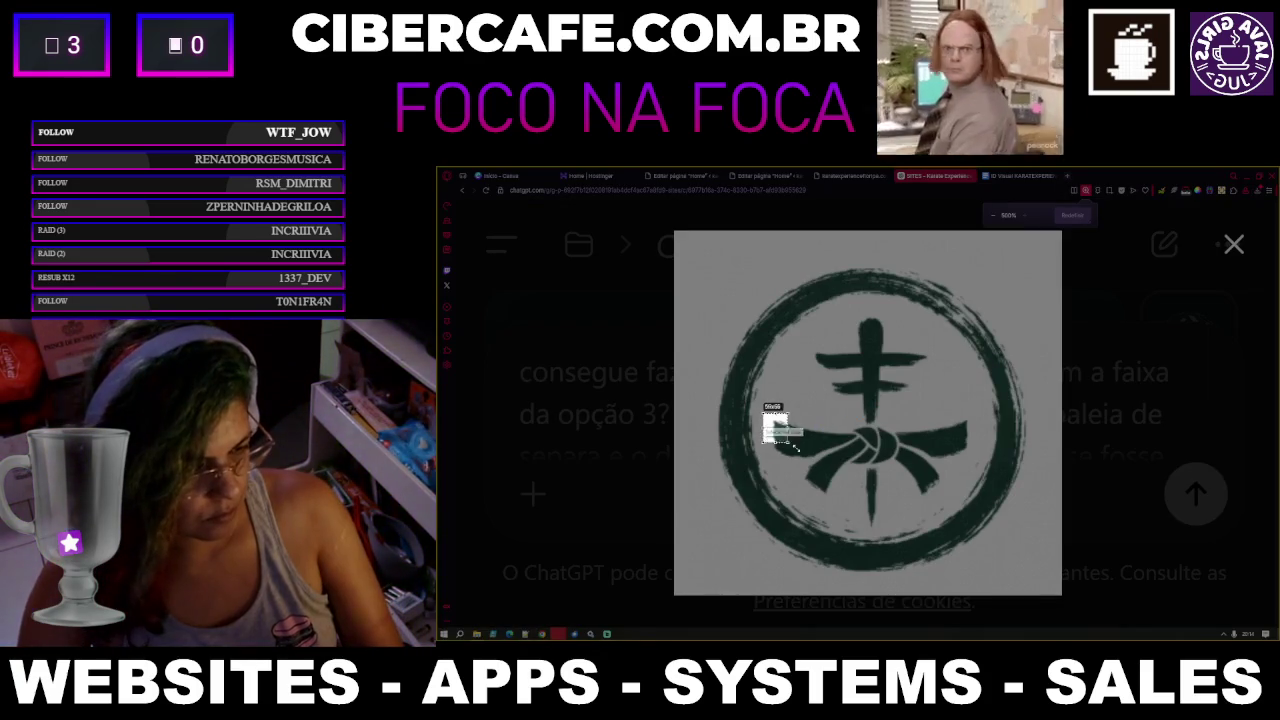
drag(770, 428, 978, 541)
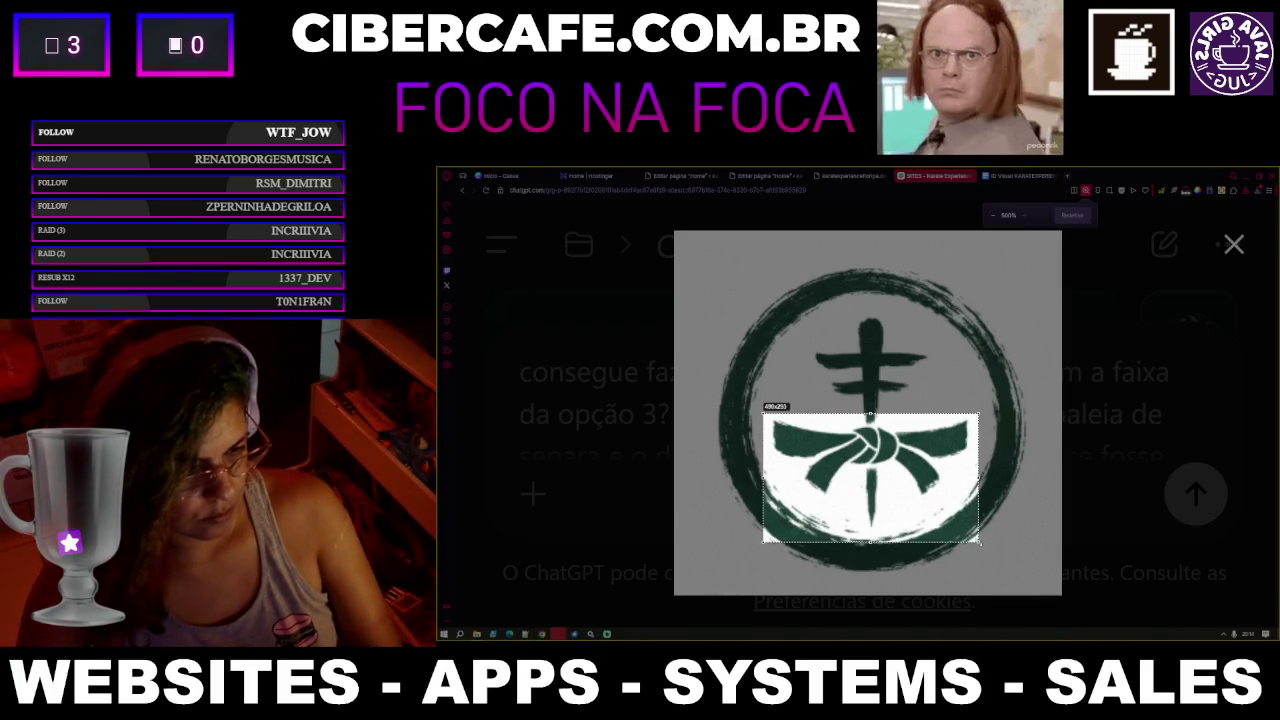
Adjust the capture area around the belt knot and copy the crop to the clipboard
drag(918, 472, 920, 480)
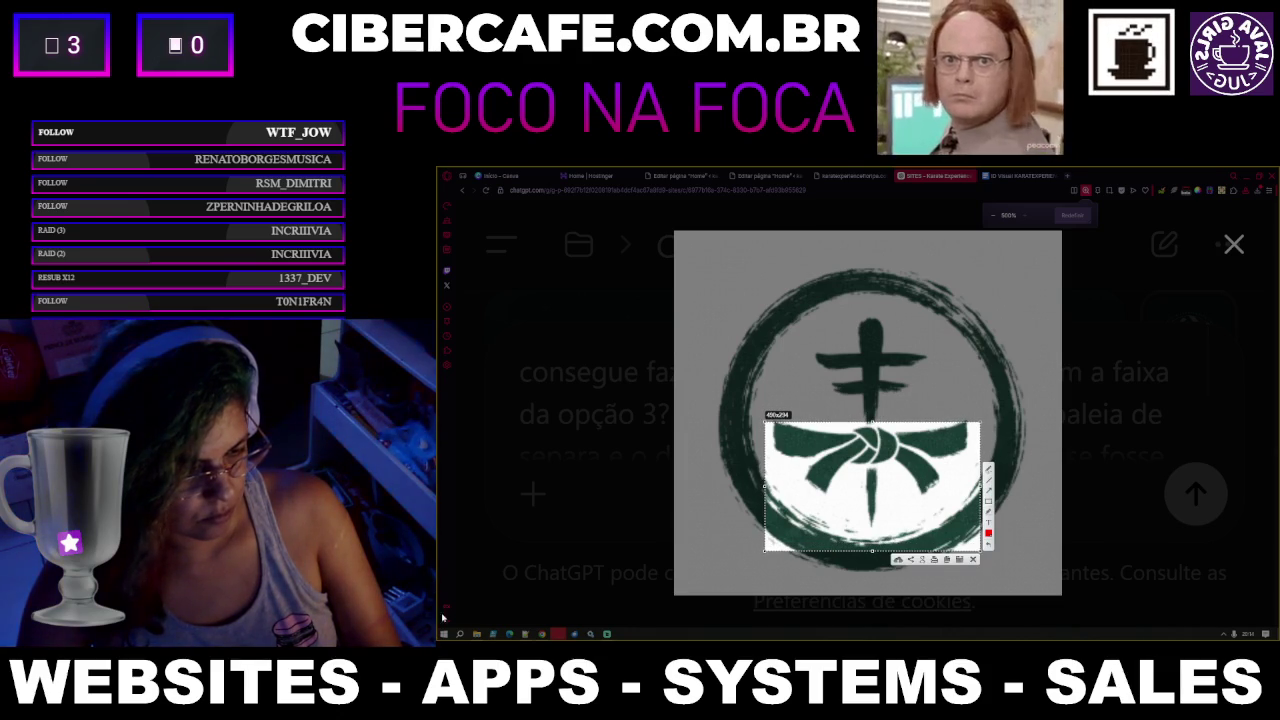
drag(872, 549, 872, 543)
right_click(1175, 636)
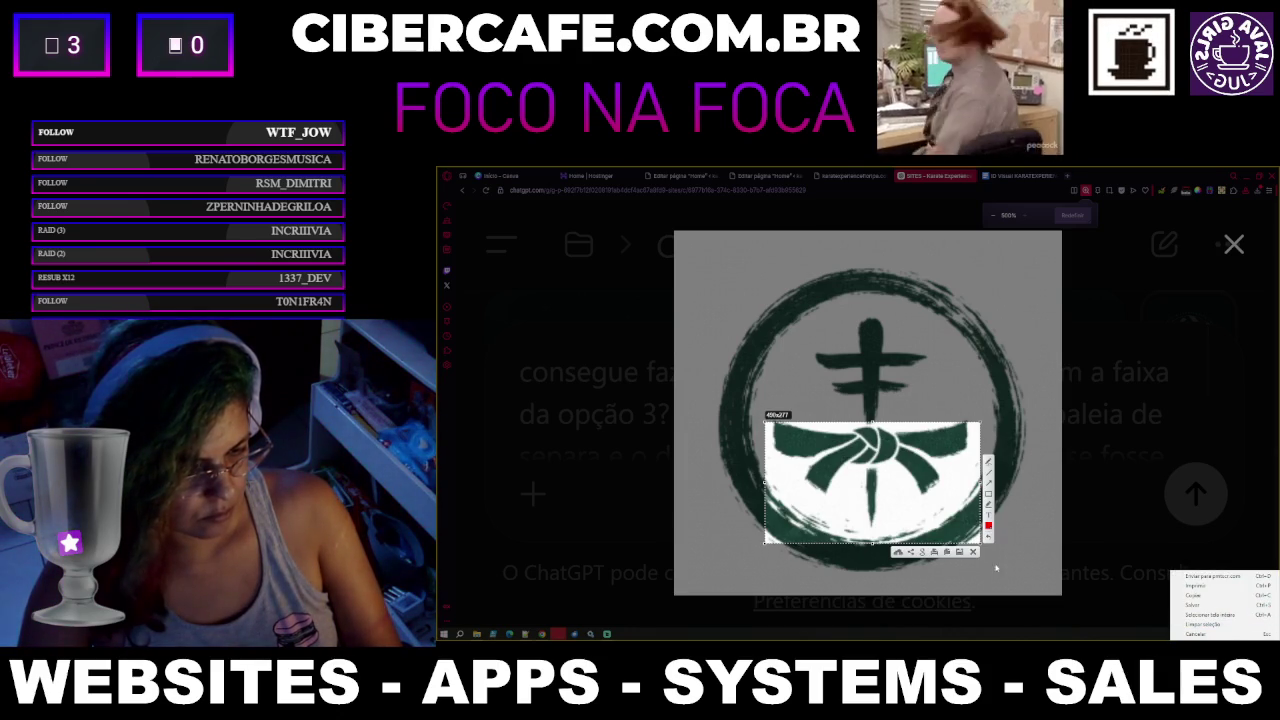
click(946, 552)
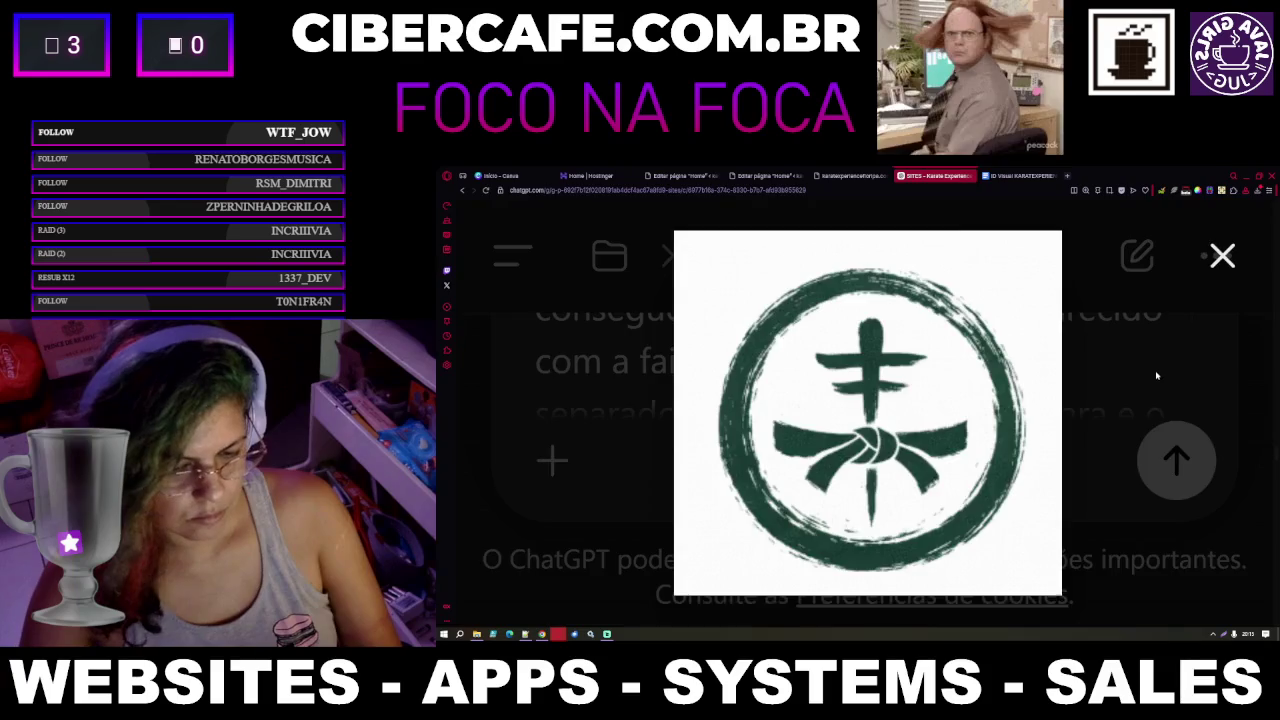
click(1093, 425)
Paste the belt-knot crop into the prompt and send the belt request
key(ctrl+minus)
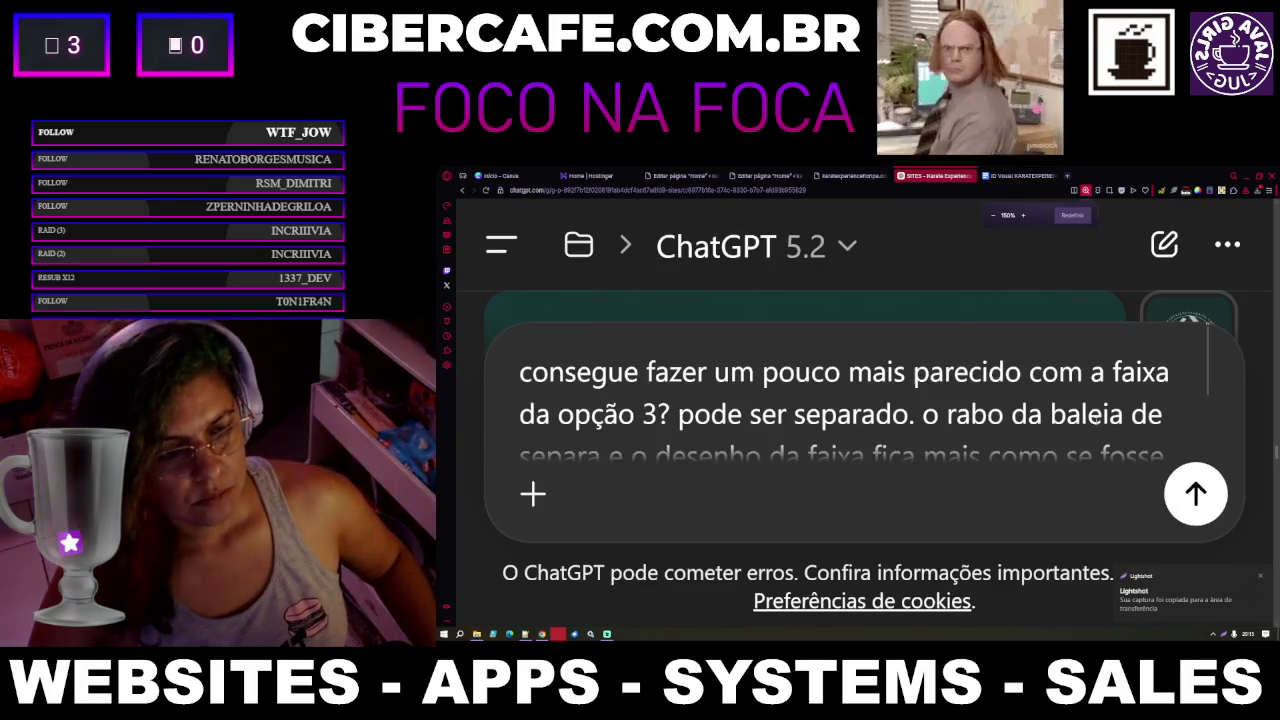
key(ctrl+minus)
key(ctrl+minus)
key(ctrl+minus)
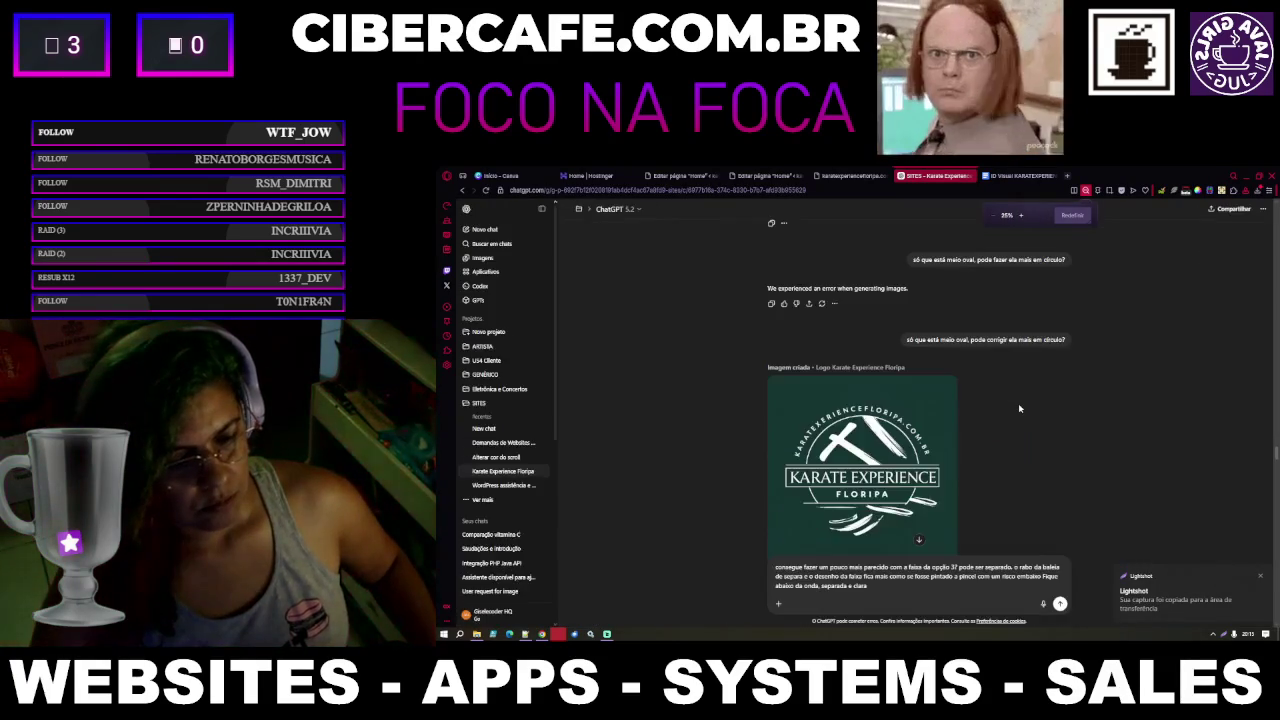
key(ctrl+minus)
key(ctrl+plus)
key(ctrl+plus)
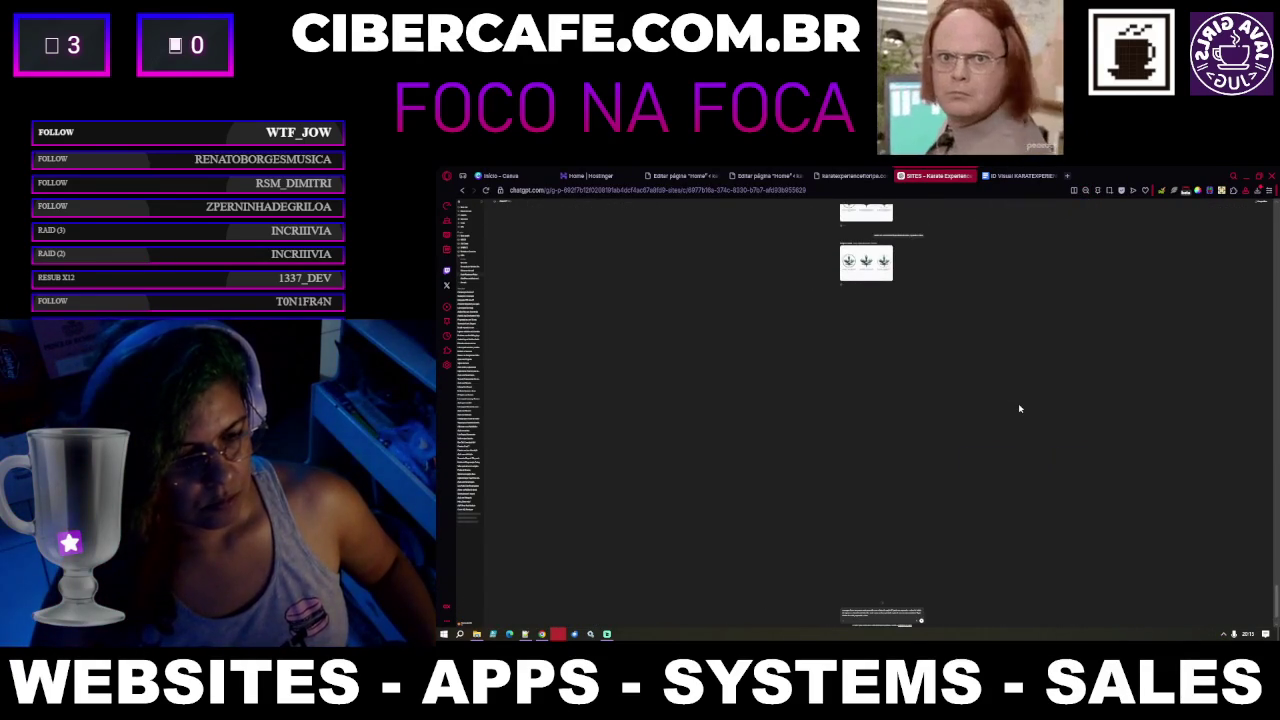
key(ctrl+plus)
key(ctrl+plus)
key(ctrl+plus)
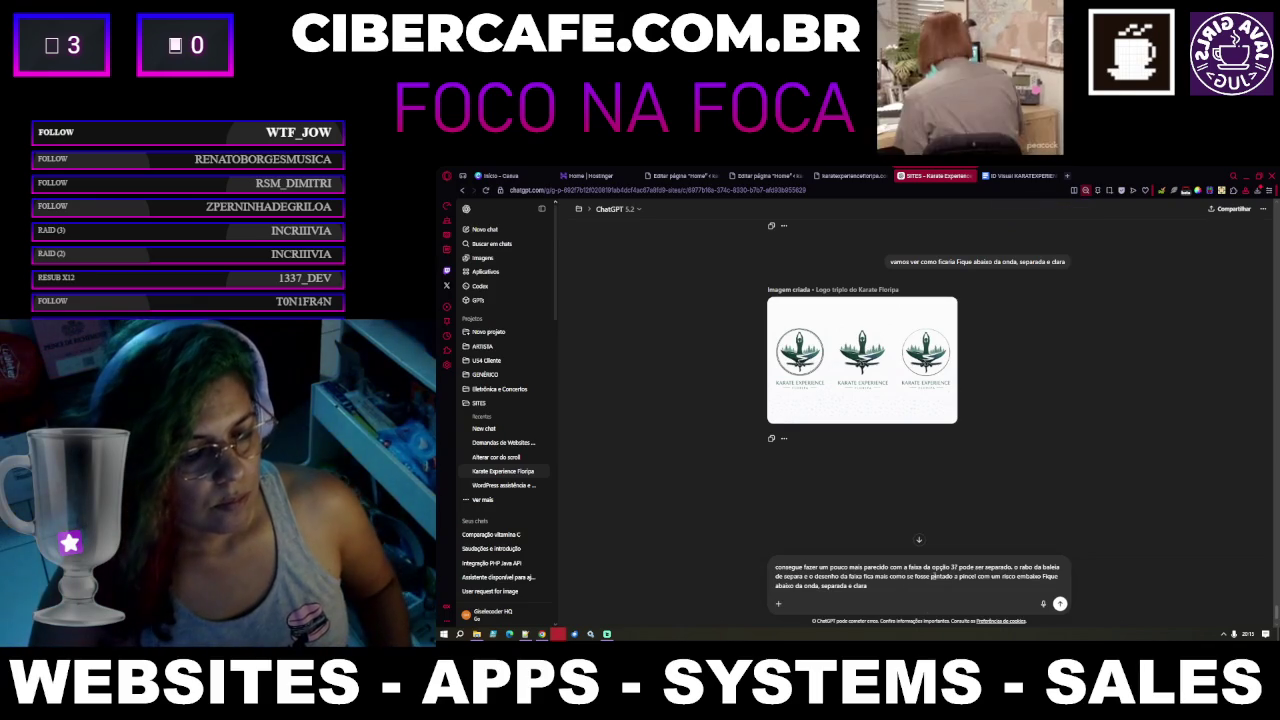
scroll(934, 581, down, 2)
scroll(934, 581, up, 2)
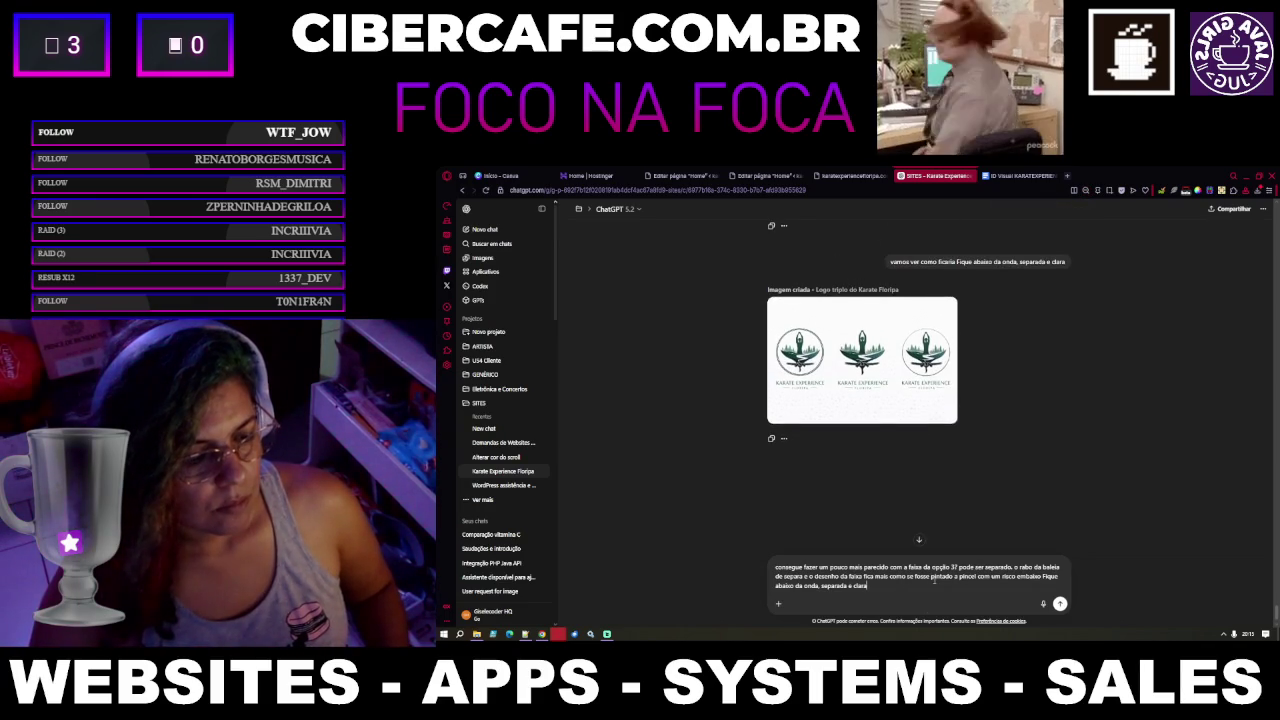
scroll(950, 589, down, 2)
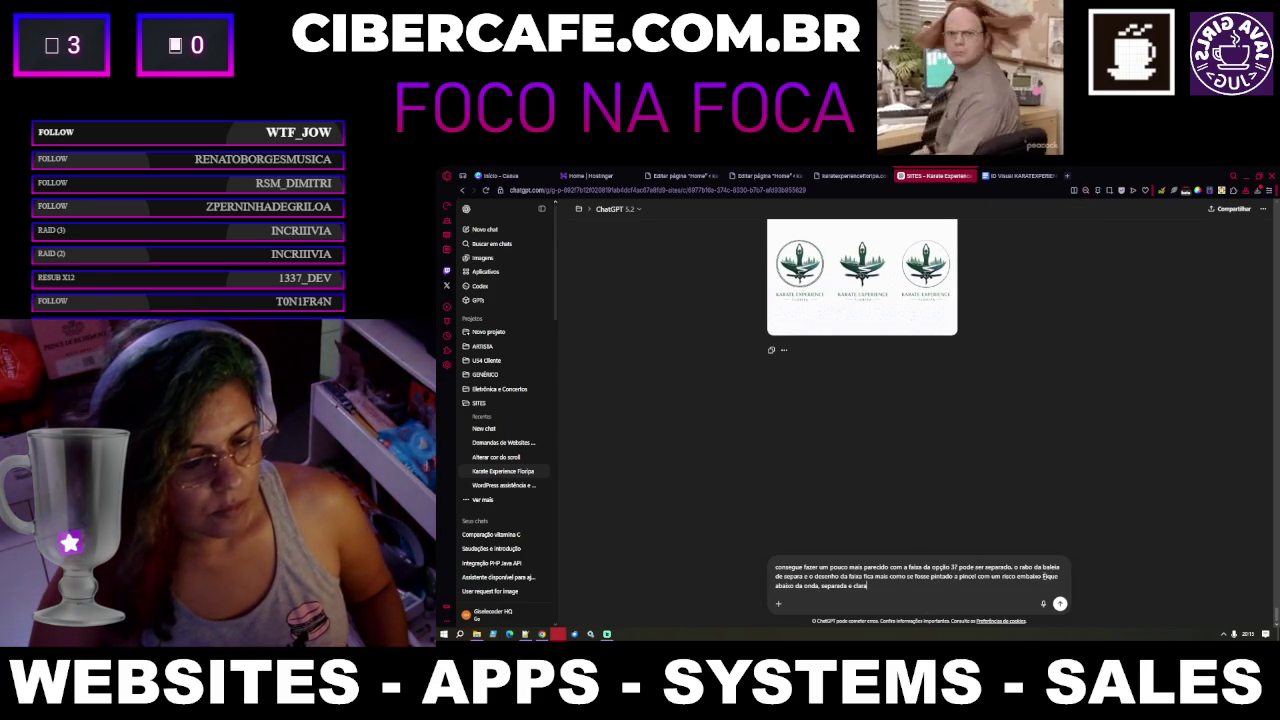
key(ctrl+v)
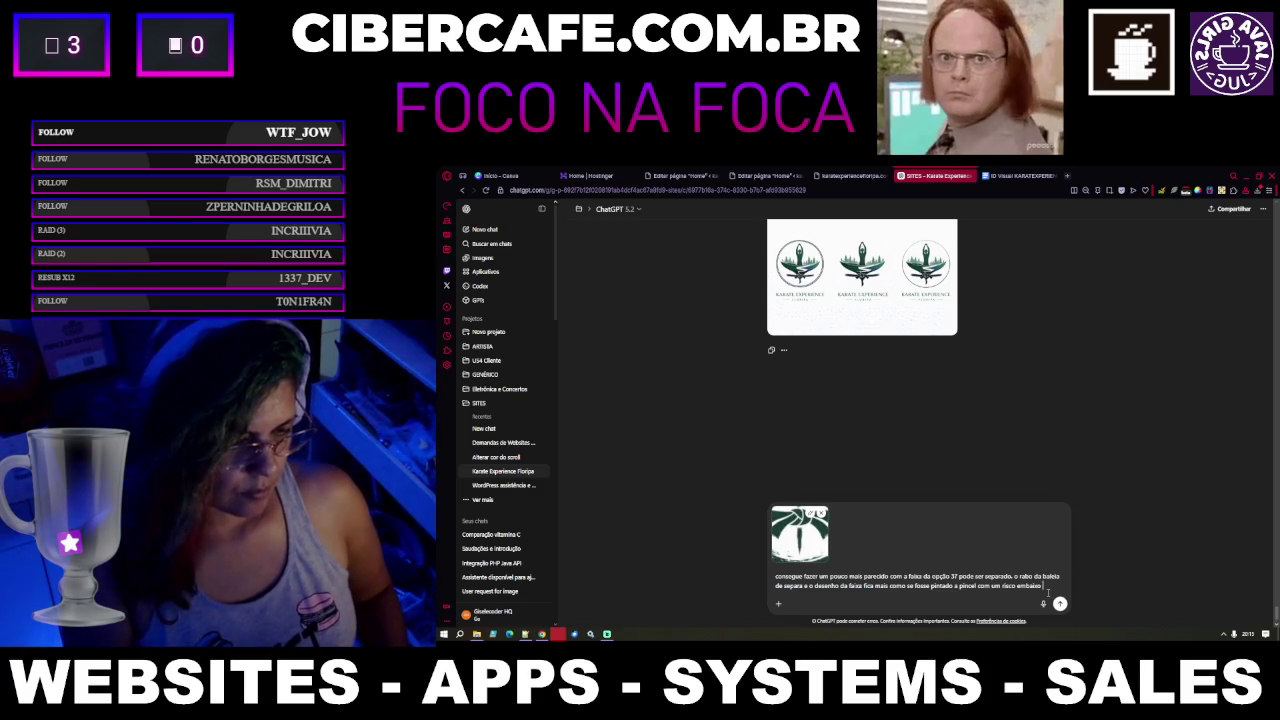
key(Return)
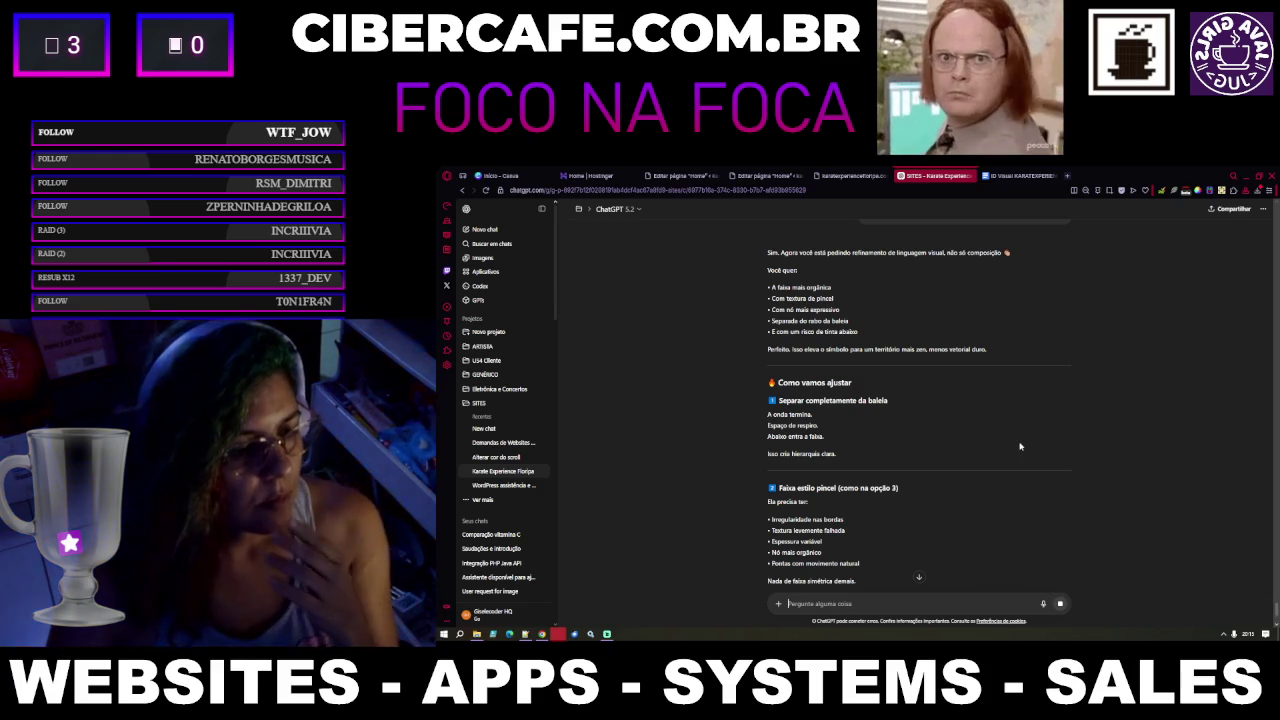
Read ChatGPT's plan: brush-style belt, organic knot, ink stroke below, separated from the whale
scroll(1005, 500, down, 5)
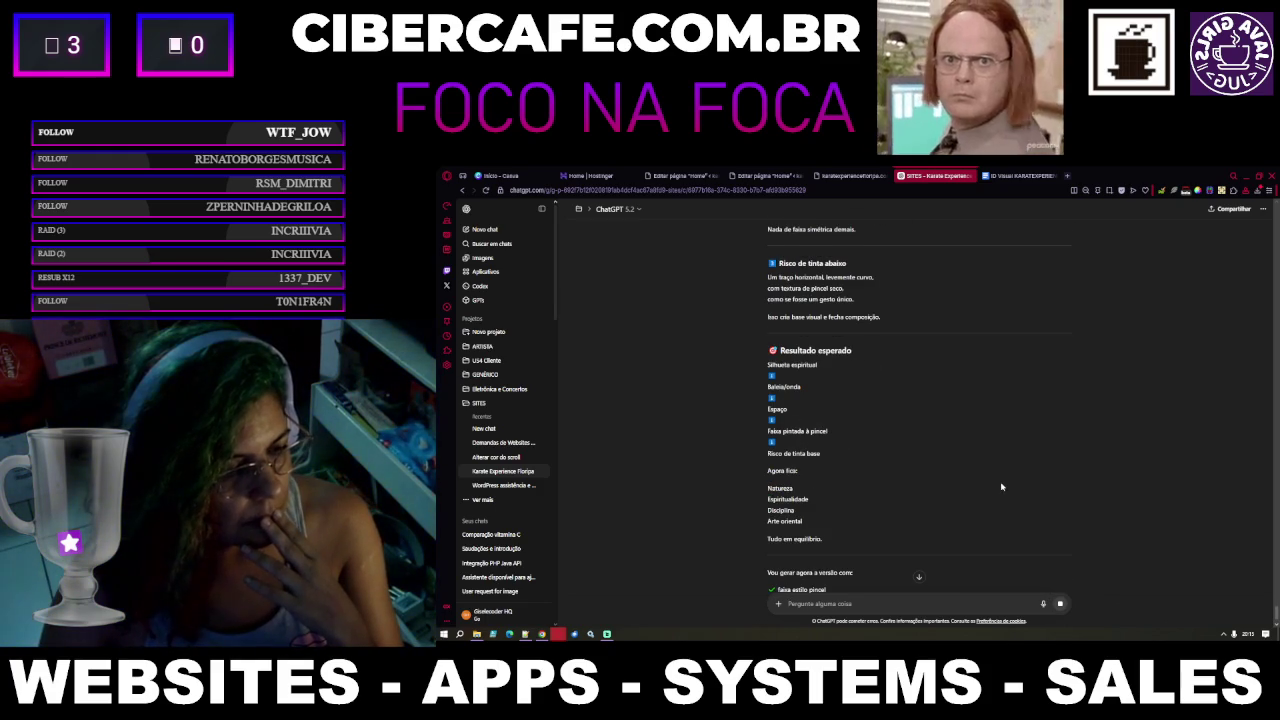
scroll(1001, 487, down, 2)
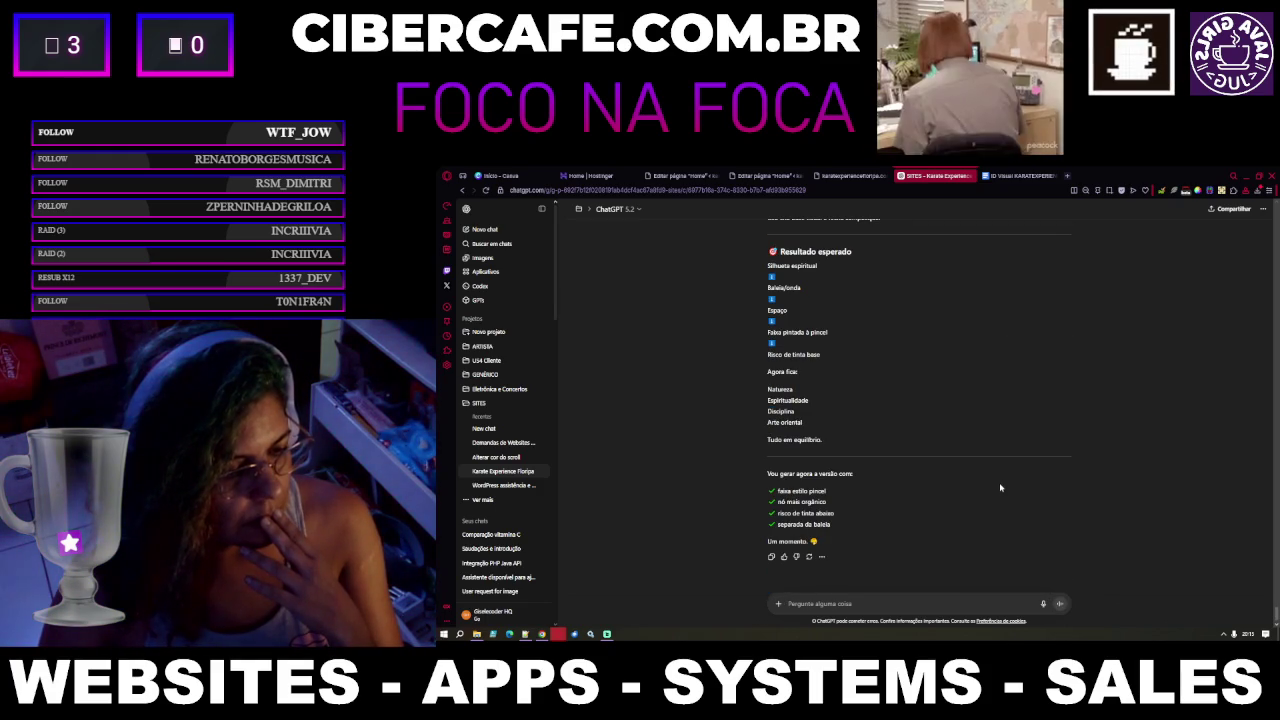
scroll(999, 488, down, 1)
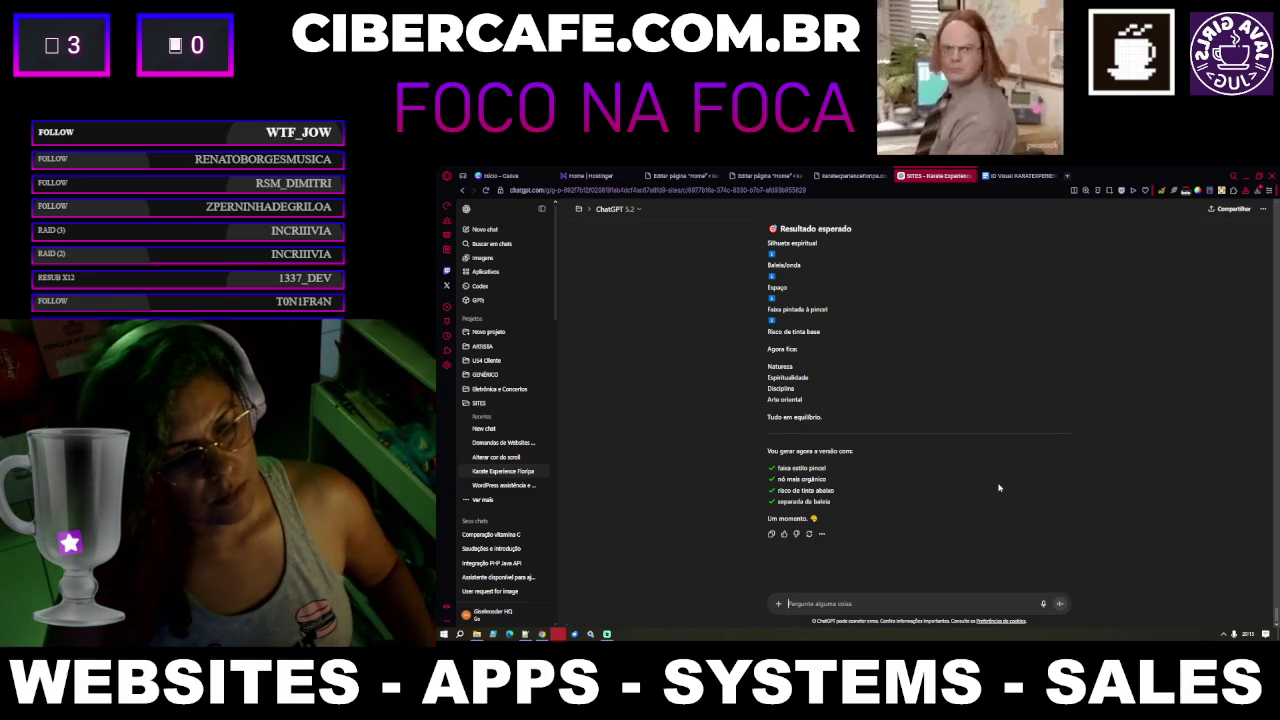
key(ctrl+plus)
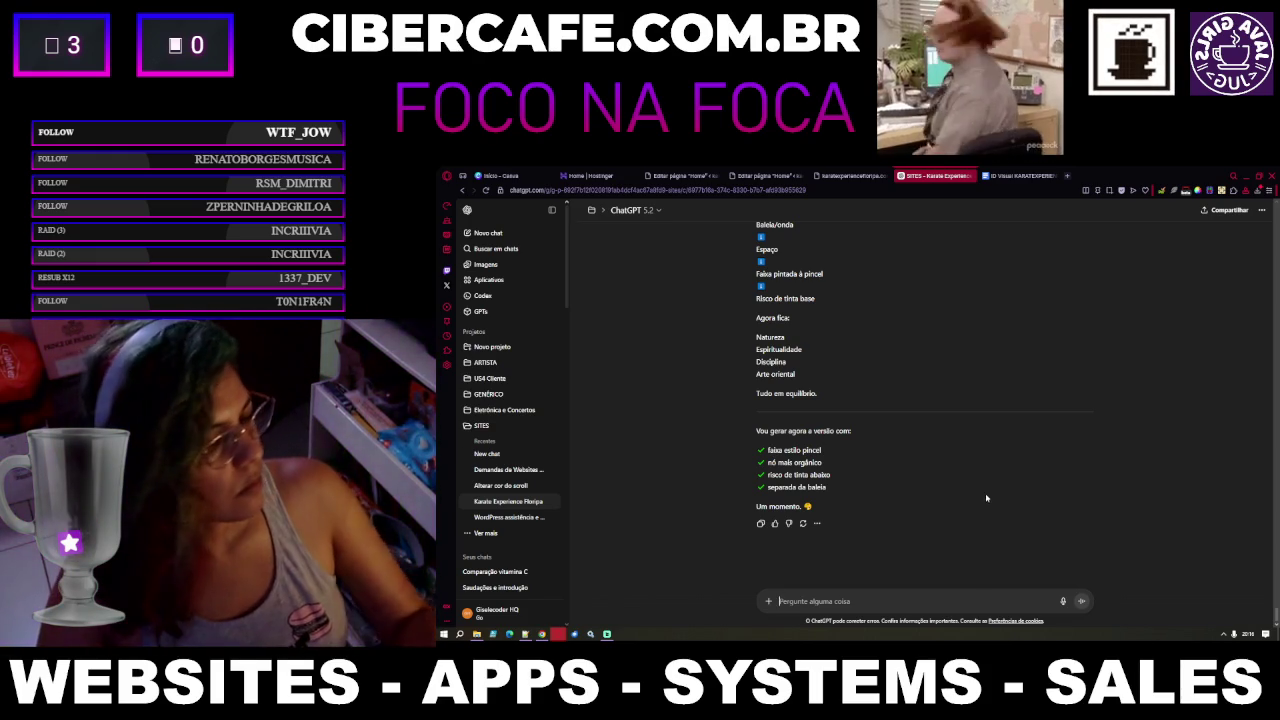
scroll(940, 503, up, 3)
scroll(940, 503, up, 3)
scroll(940, 503, up, 3)
scroll(940, 503, up, 3)
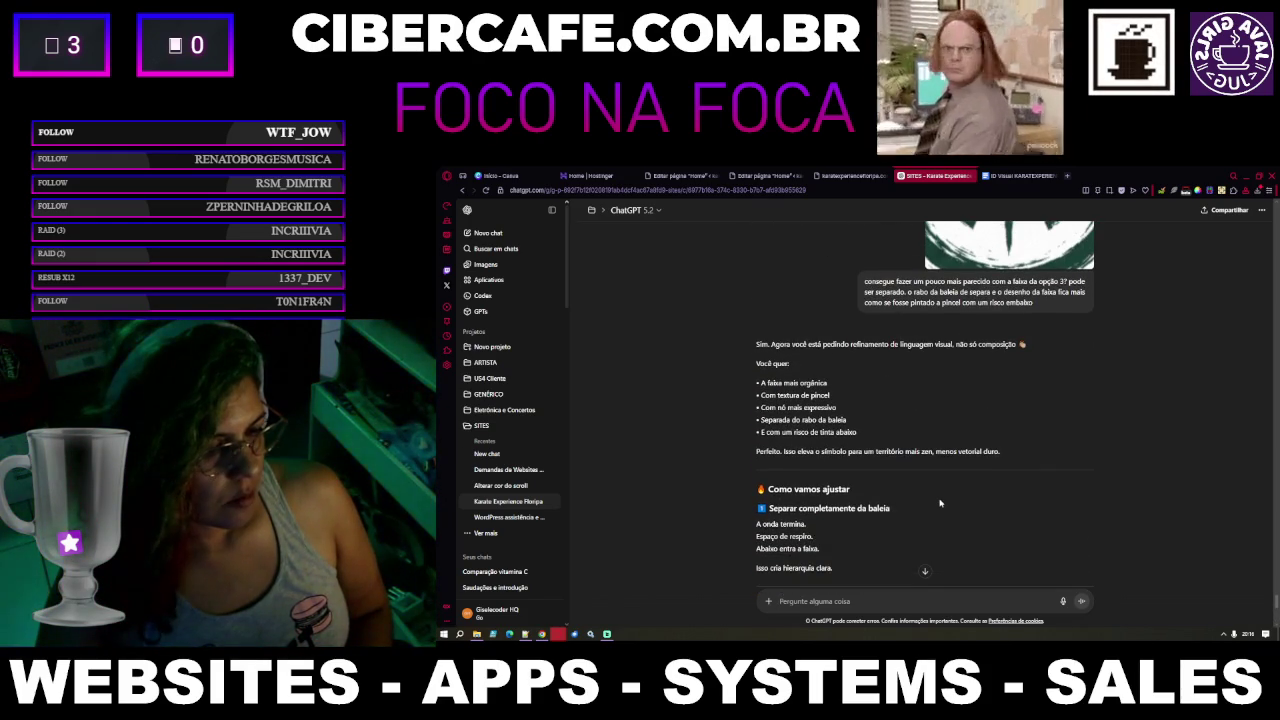
scroll(940, 503, down, 3)
scroll(940, 503, down, 3)
scroll(940, 503, down, 3)
click(846, 601)
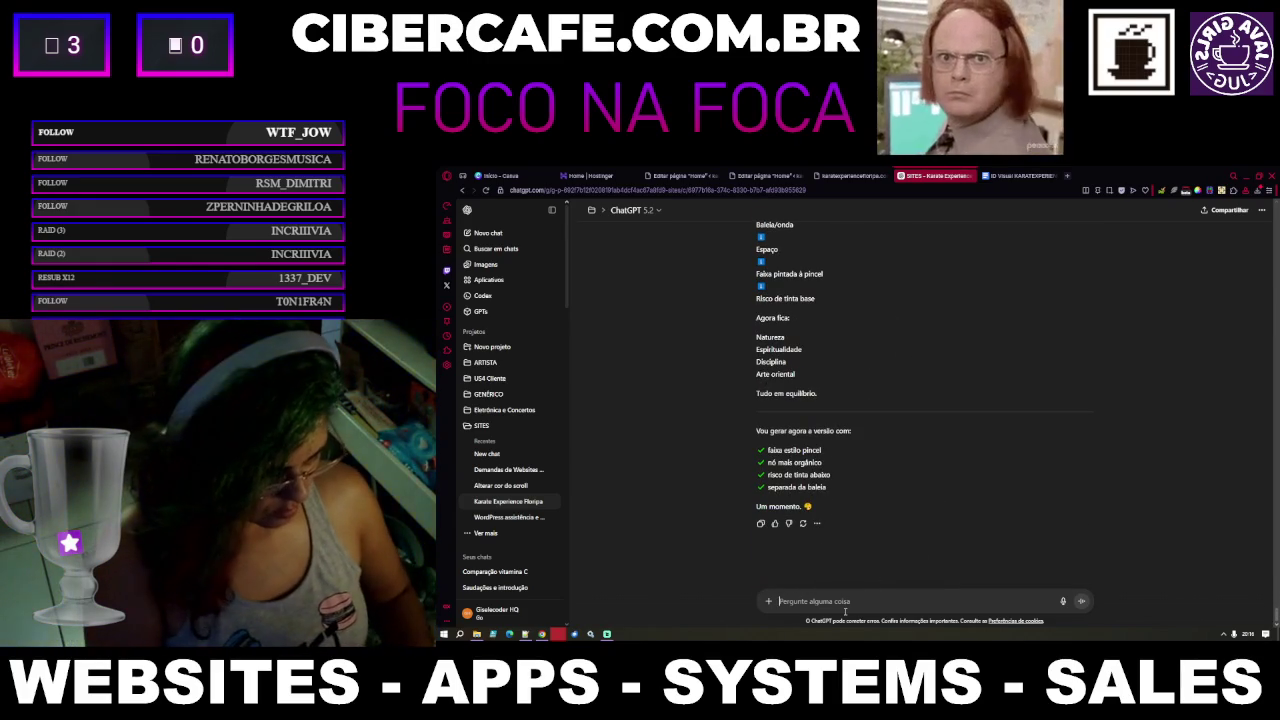
Send 'sim gere para mim assim' to approve generating the logo that way
text(sim gere para im)
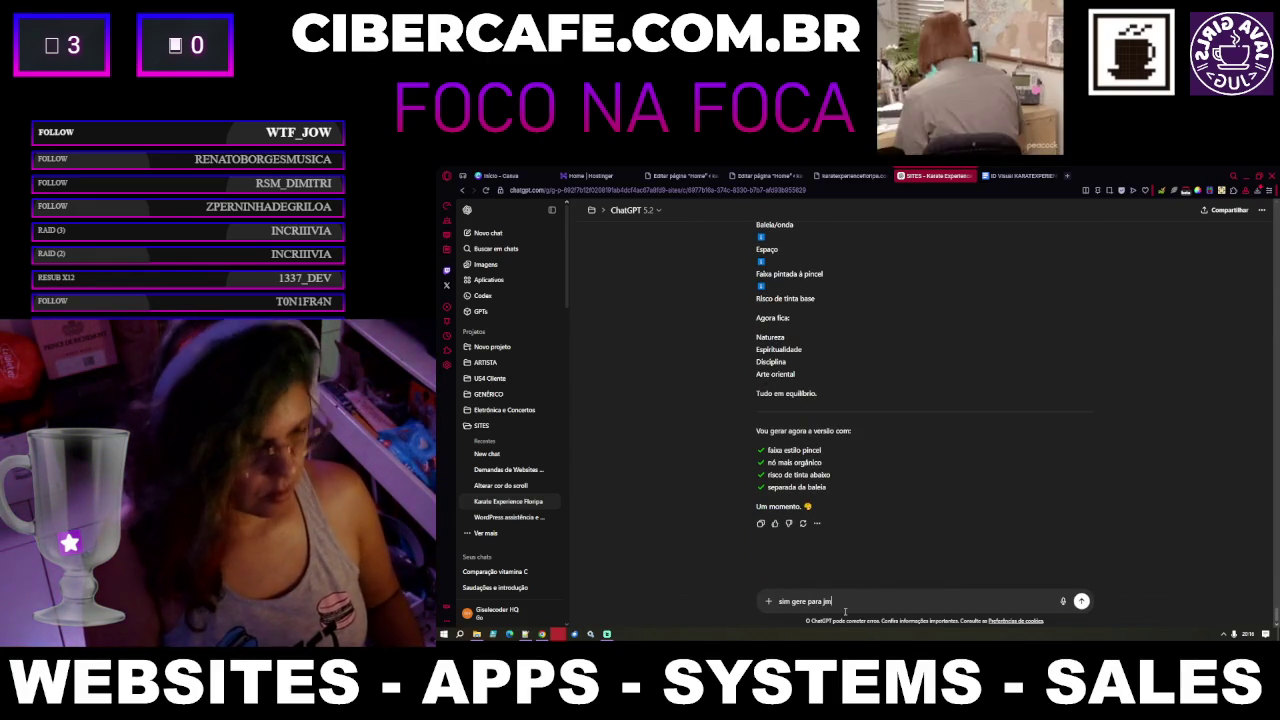
text( para mim a)
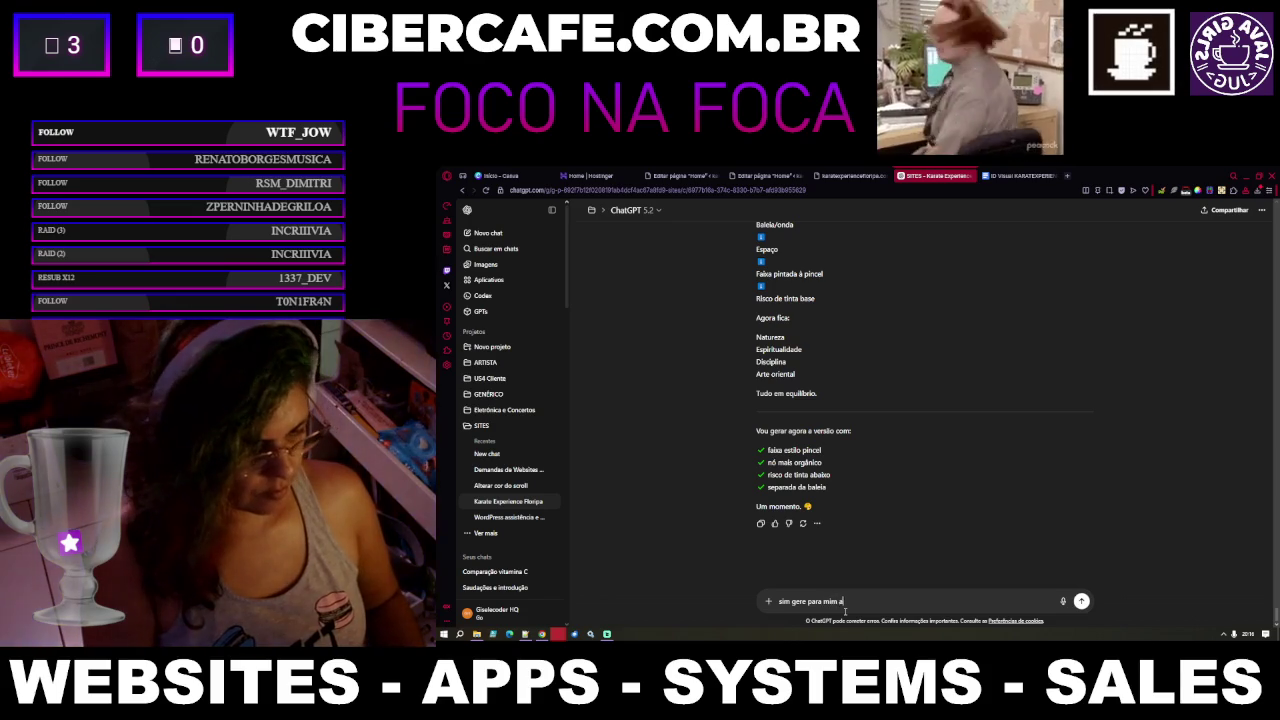
text(ssim)
key(Return)
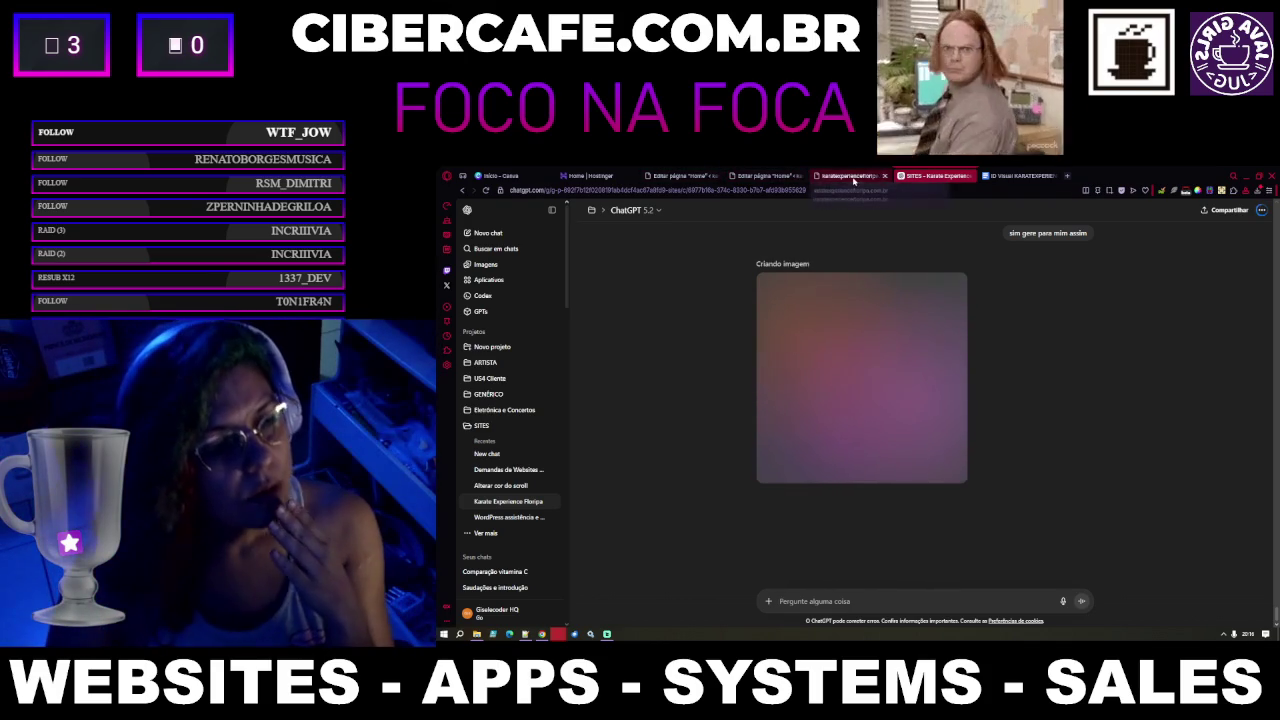
click(848, 176)
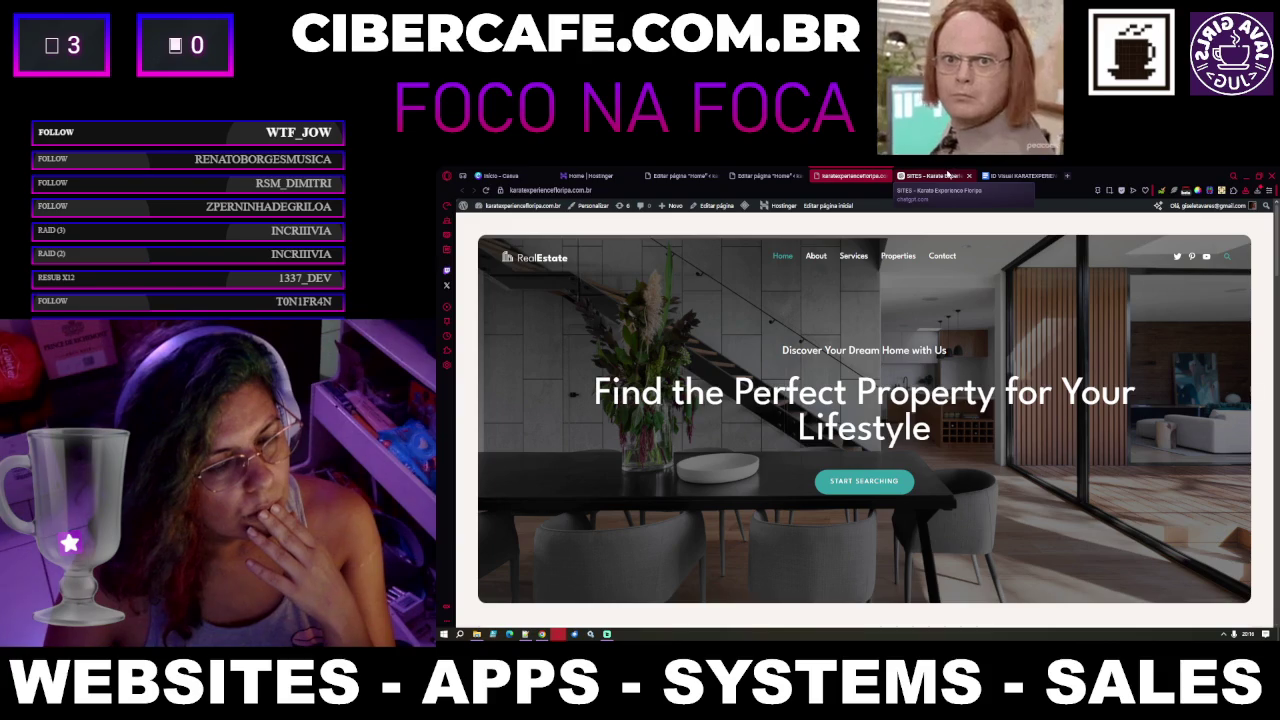
Open the ID Visual KARATEEXPERIENCE document and select just the OPÇÃO 04 section
click(1006, 170)
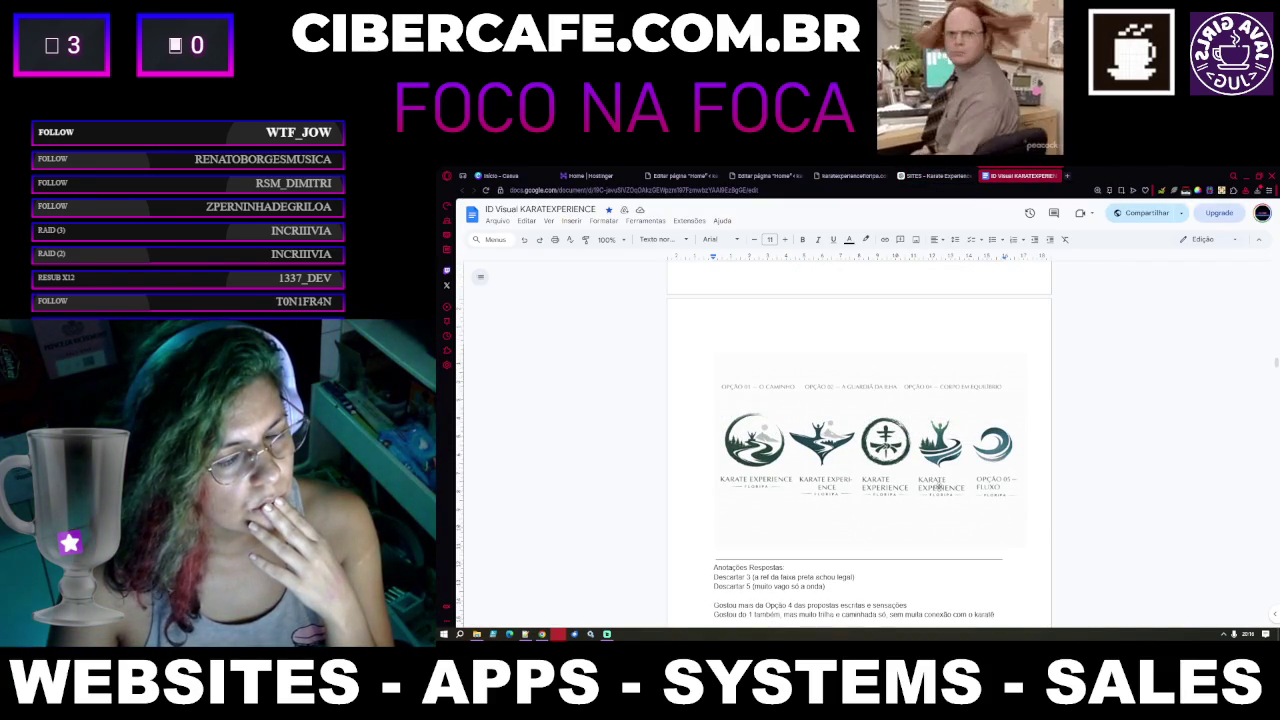
scroll(939, 487, up, 3)
scroll(939, 487, up, 3)
scroll(939, 487, up, 2)
scroll(939, 487, up, 3)
scroll(939, 487, up, 5)
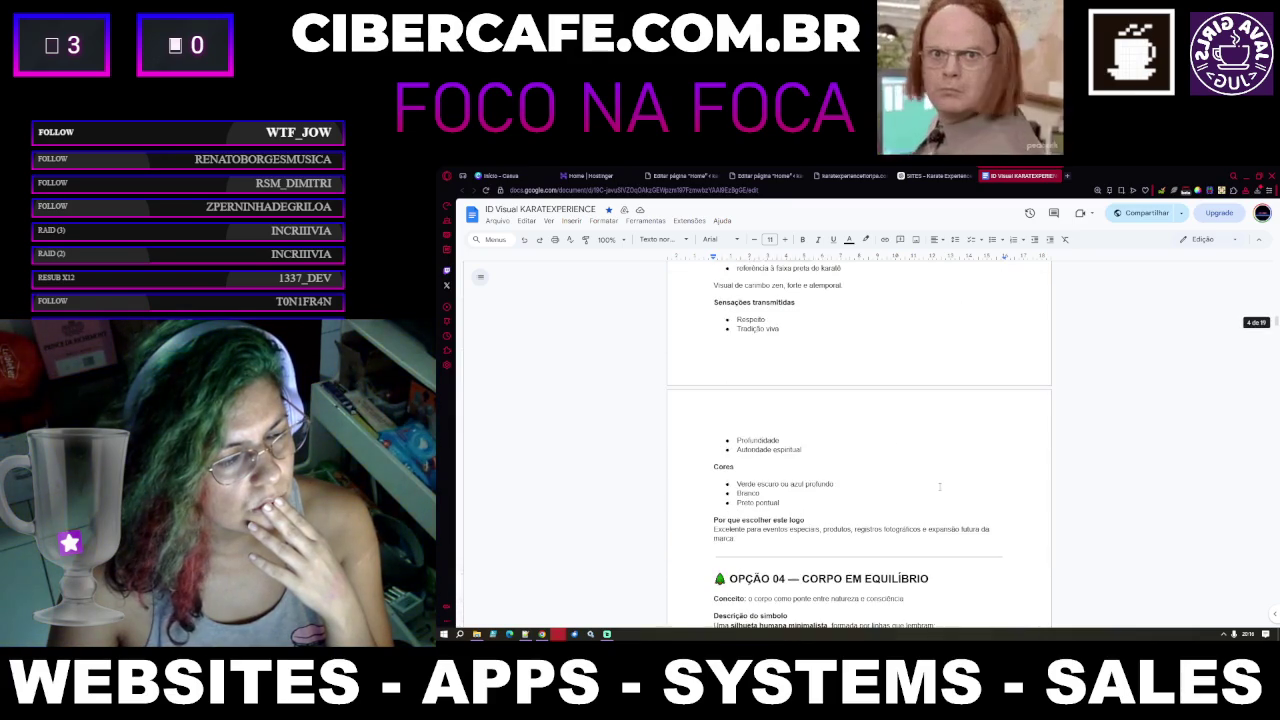
scroll(850, 420, down, 2)
scroll(803, 387, down, 2)
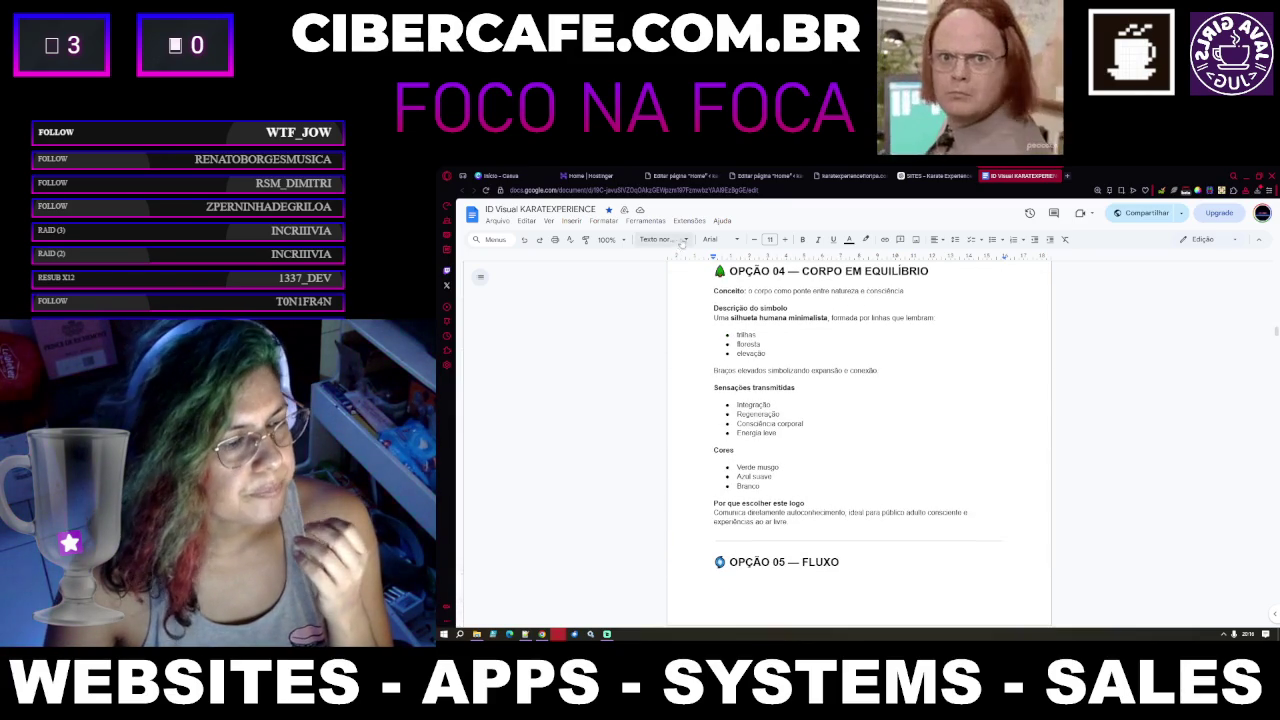
drag(714, 270, 840, 562)
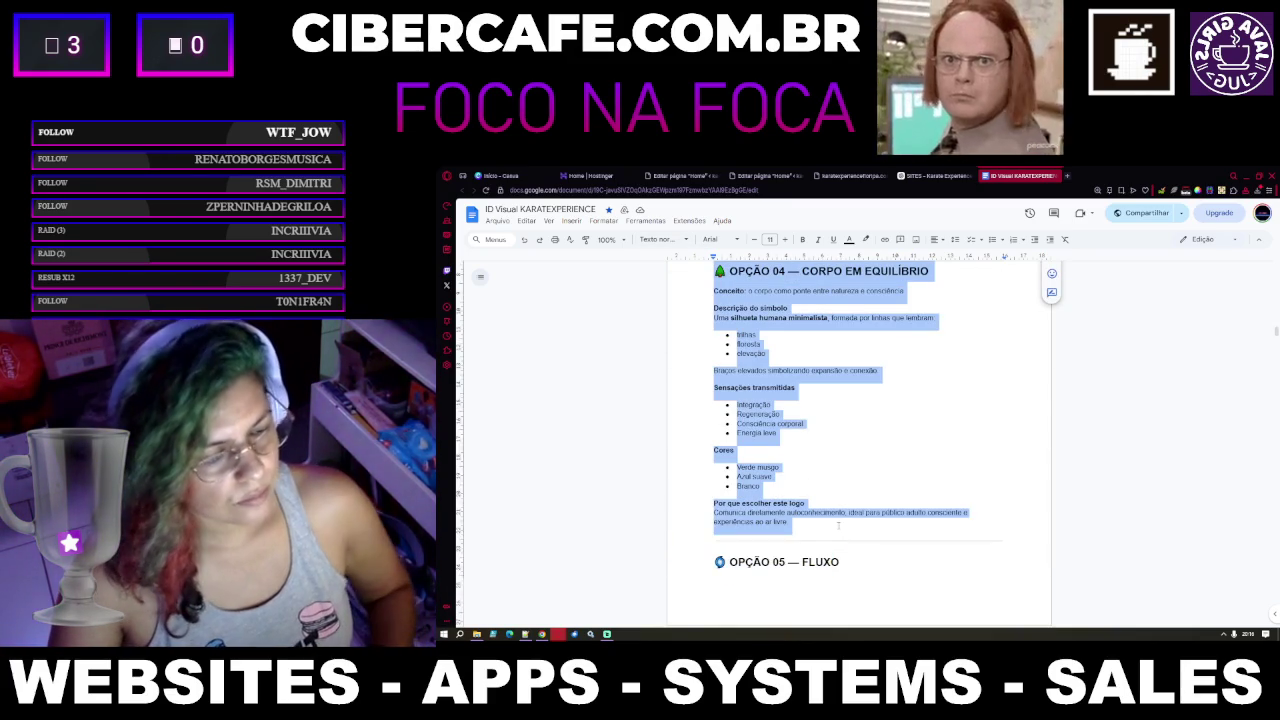
key(shift+Up)
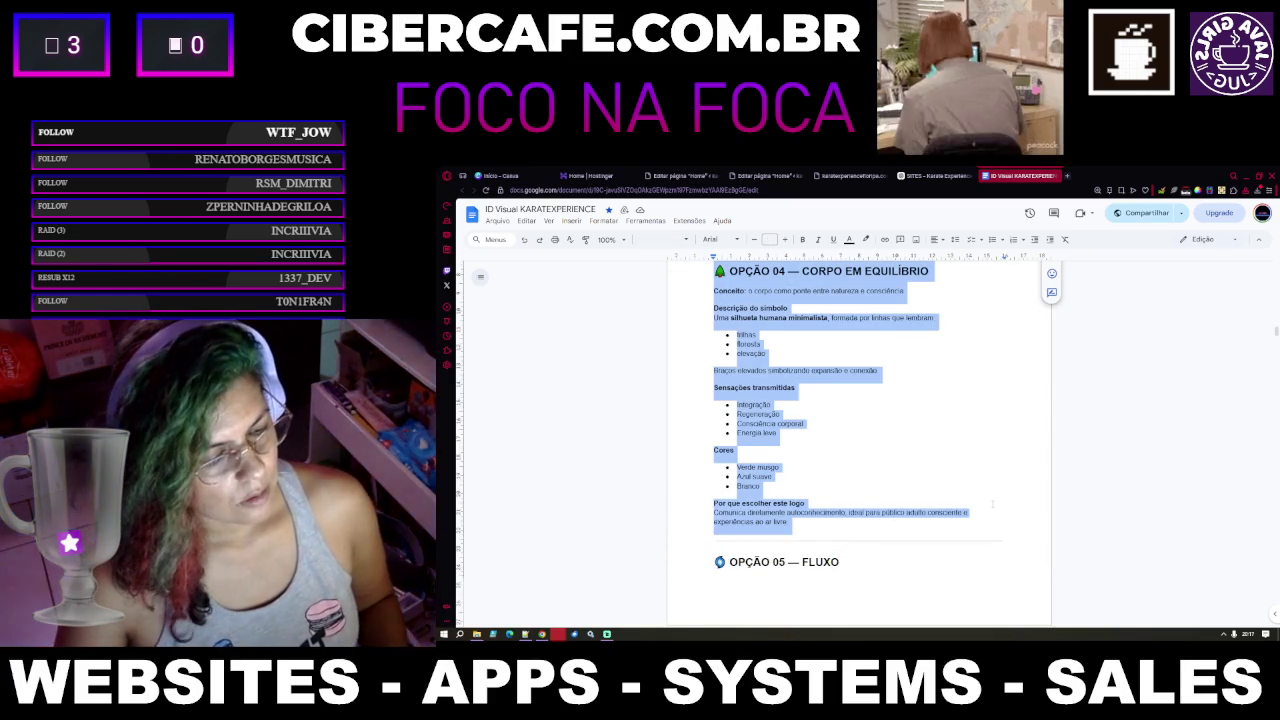
Look over the document around OPÇÃO 04, then return to the ChatGPT conversation
scroll(993, 503, up, 2)
scroll(993, 503, up, 3)
scroll(993, 503, up, 3)
scroll(994, 503, up, 3)
scroll(994, 503, up, 3)
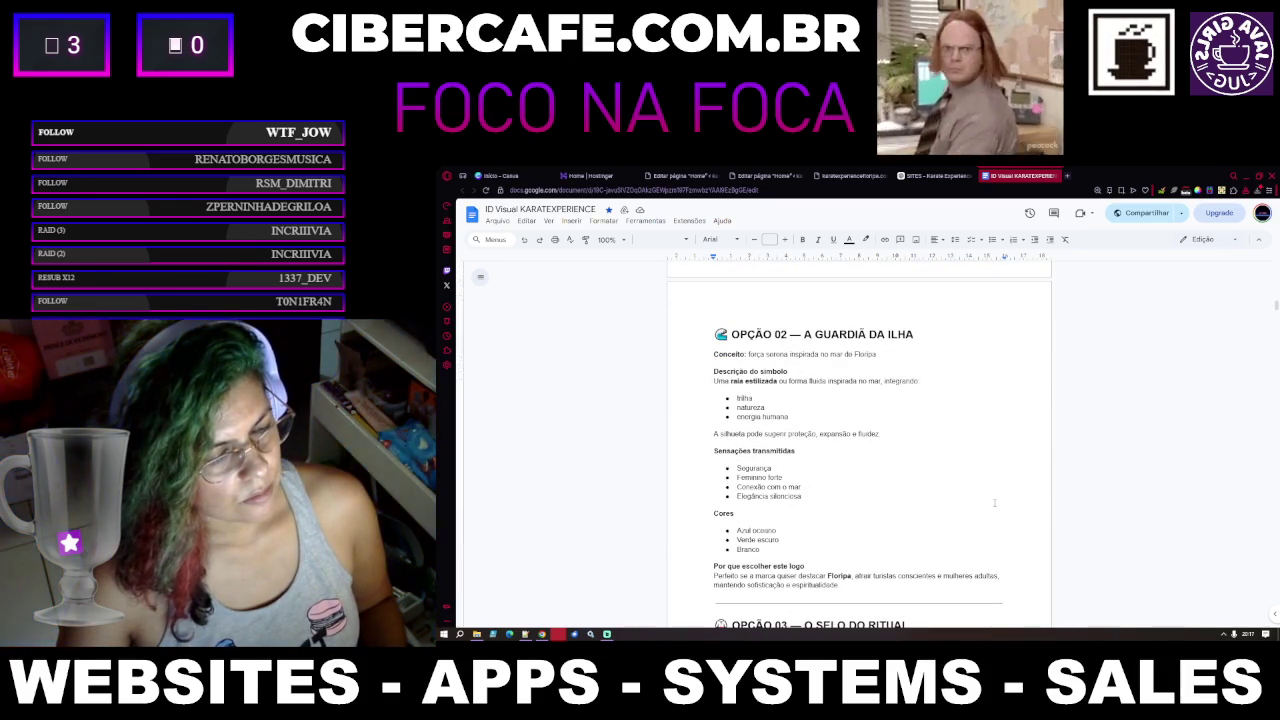
scroll(994, 503, down, 1)
scroll(994, 503, down, 8)
scroll(995, 502, down, 4)
scroll(996, 501, down, 2)
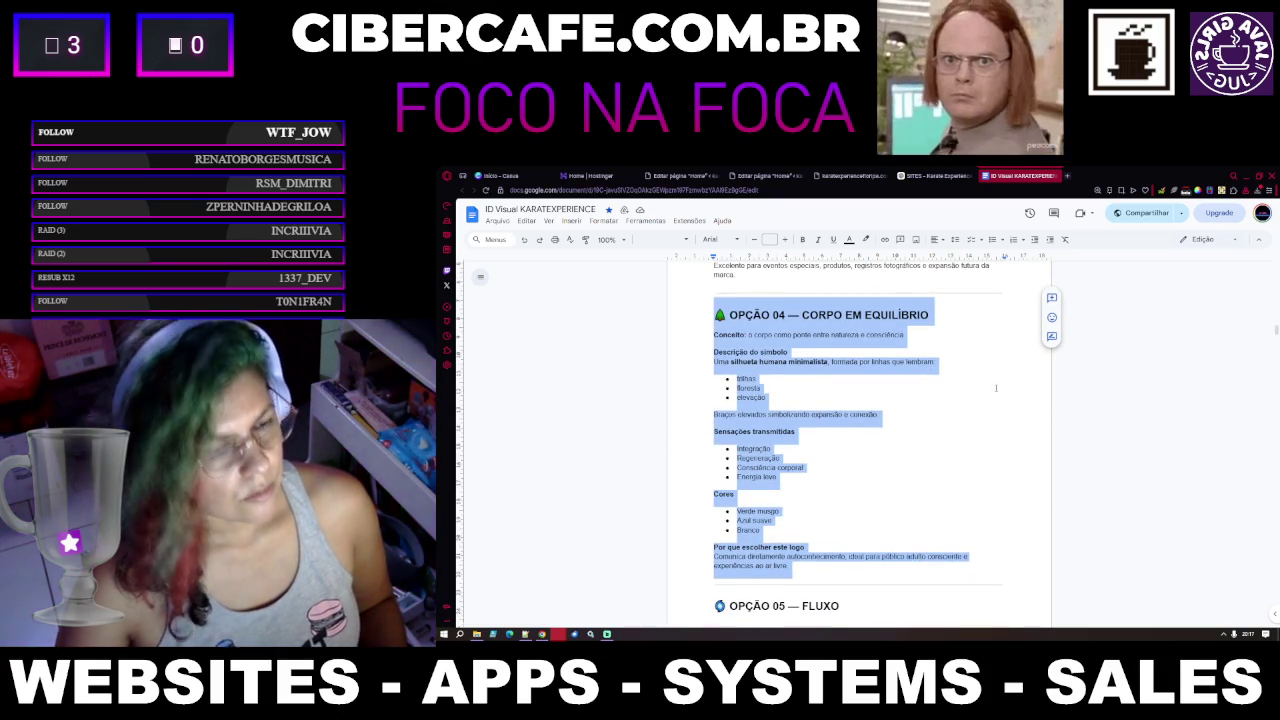
click(927, 177)
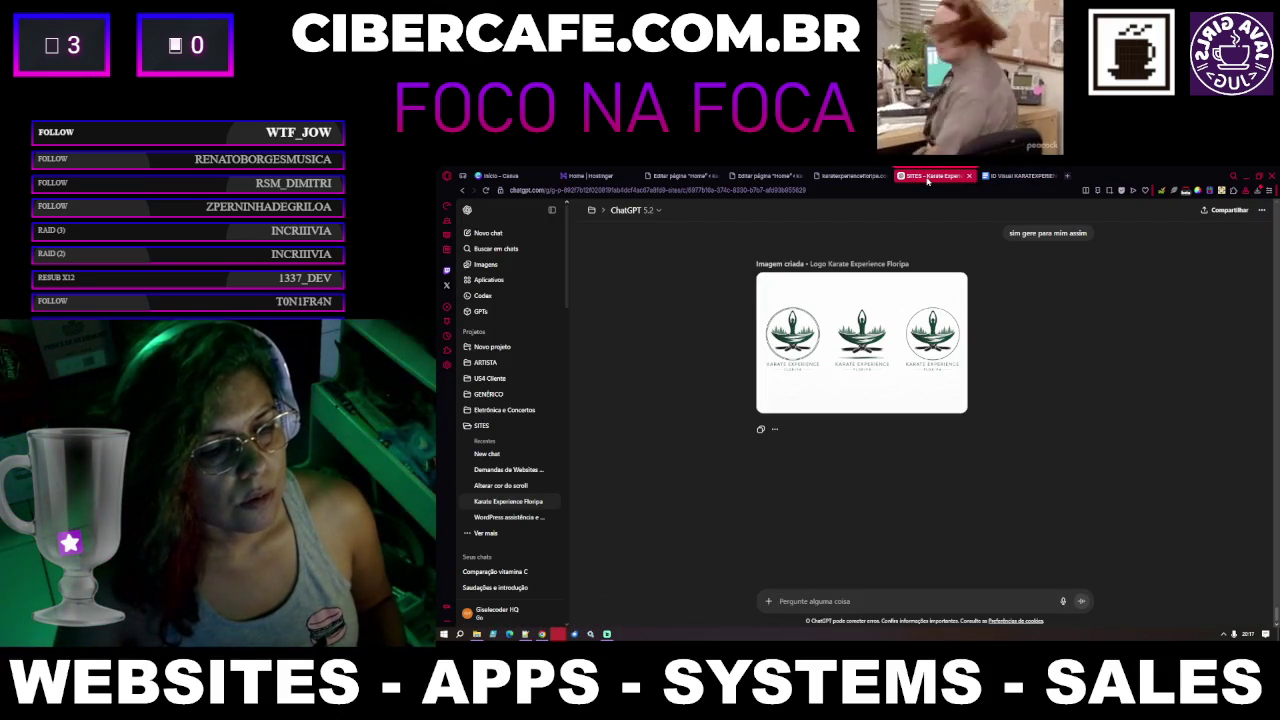
Inspect the newly generated Karate Experience Floripa logo image in full view
key(ctrl+plus)
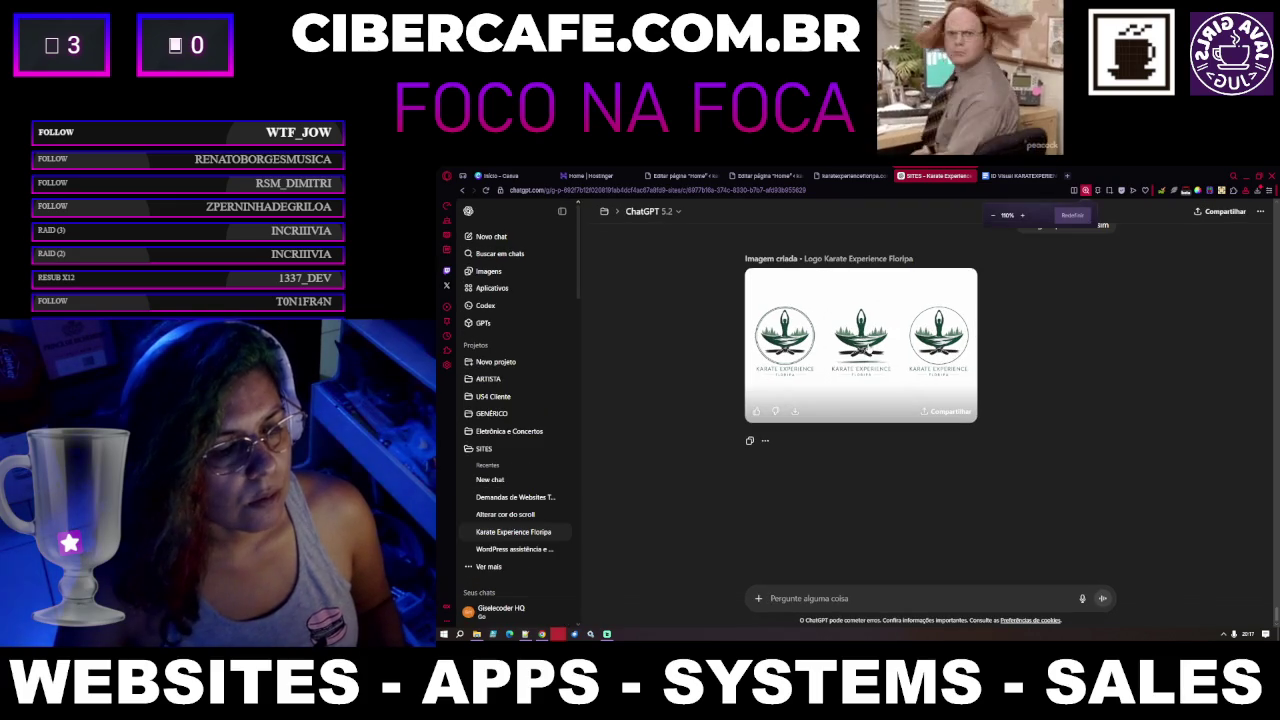
click(860, 340)
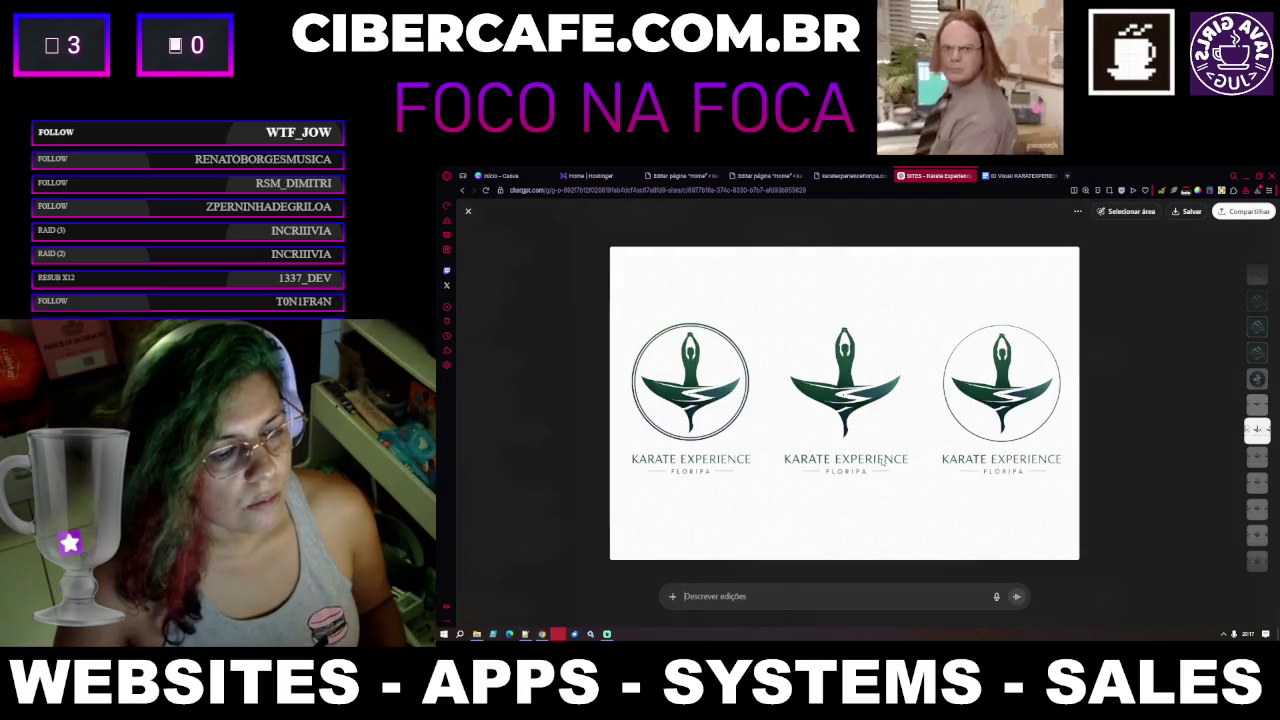
scroll(881, 458, down, 2)
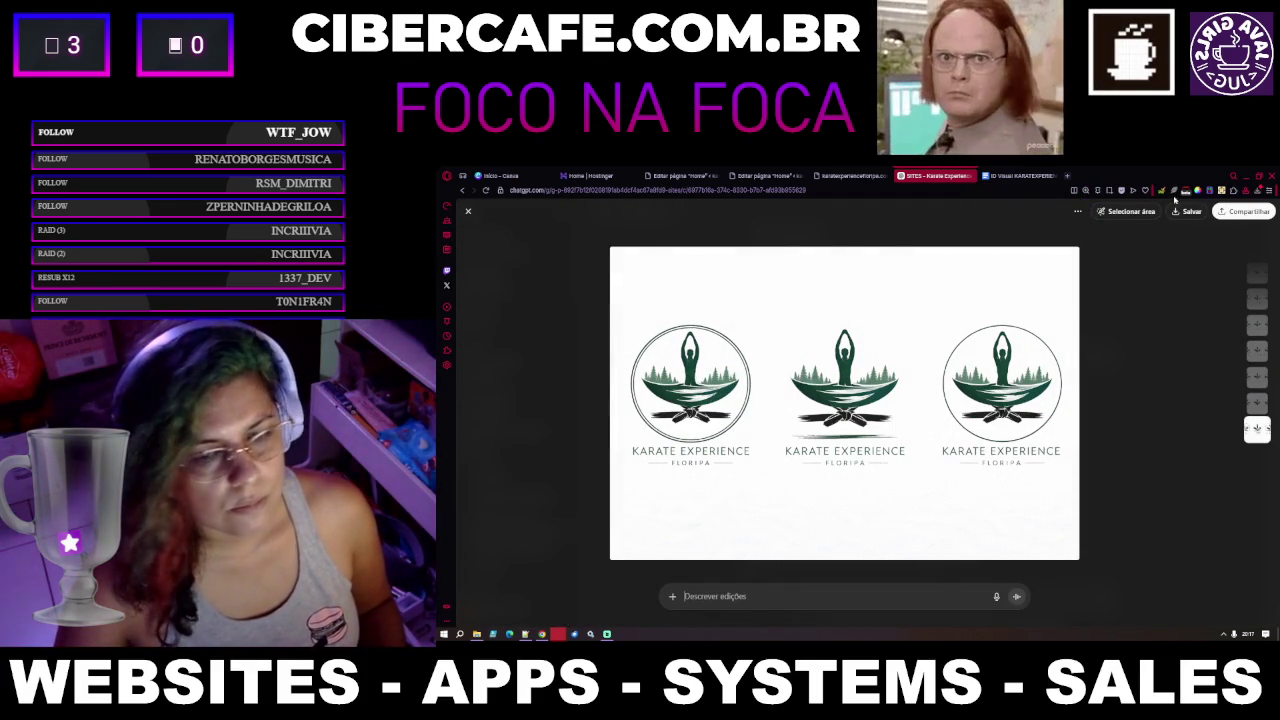
click(604, 267)
Send feedback that the logo lost its whale-like shape and review the suggested correction
text(agora perdeu)
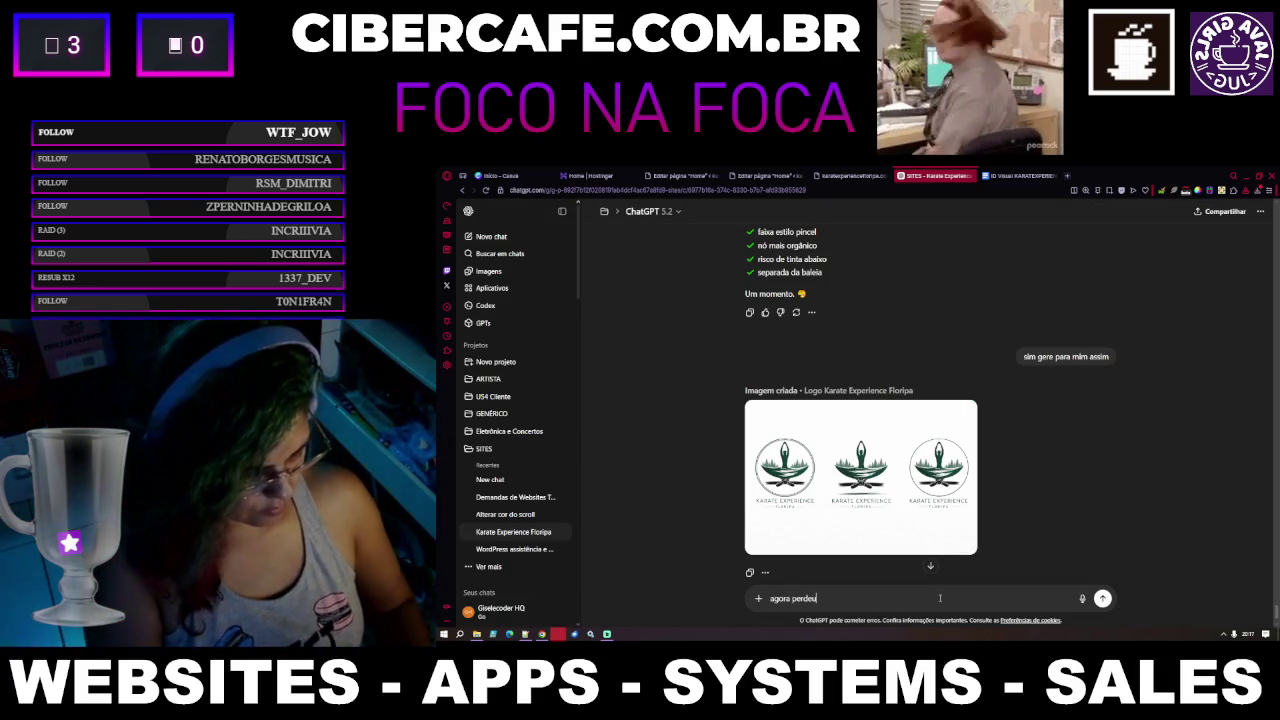
text( a forma q)
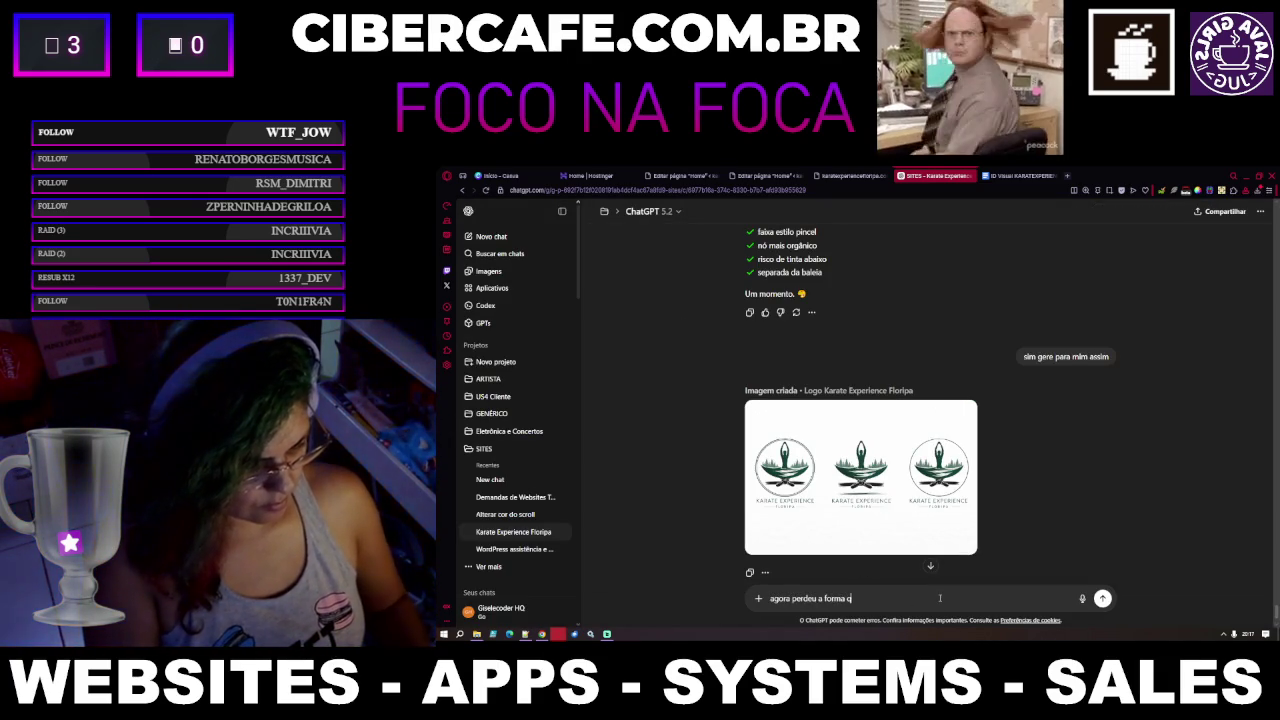
text(ue le)
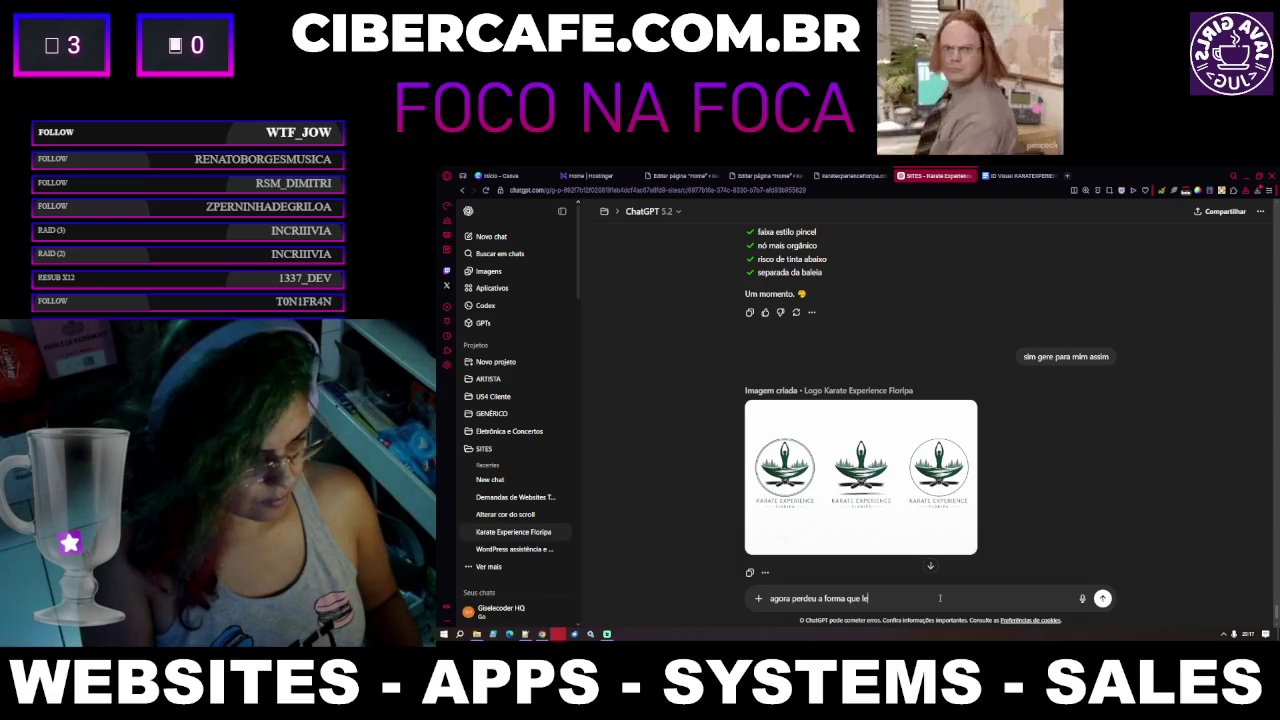
text(mbrava uma baleia)
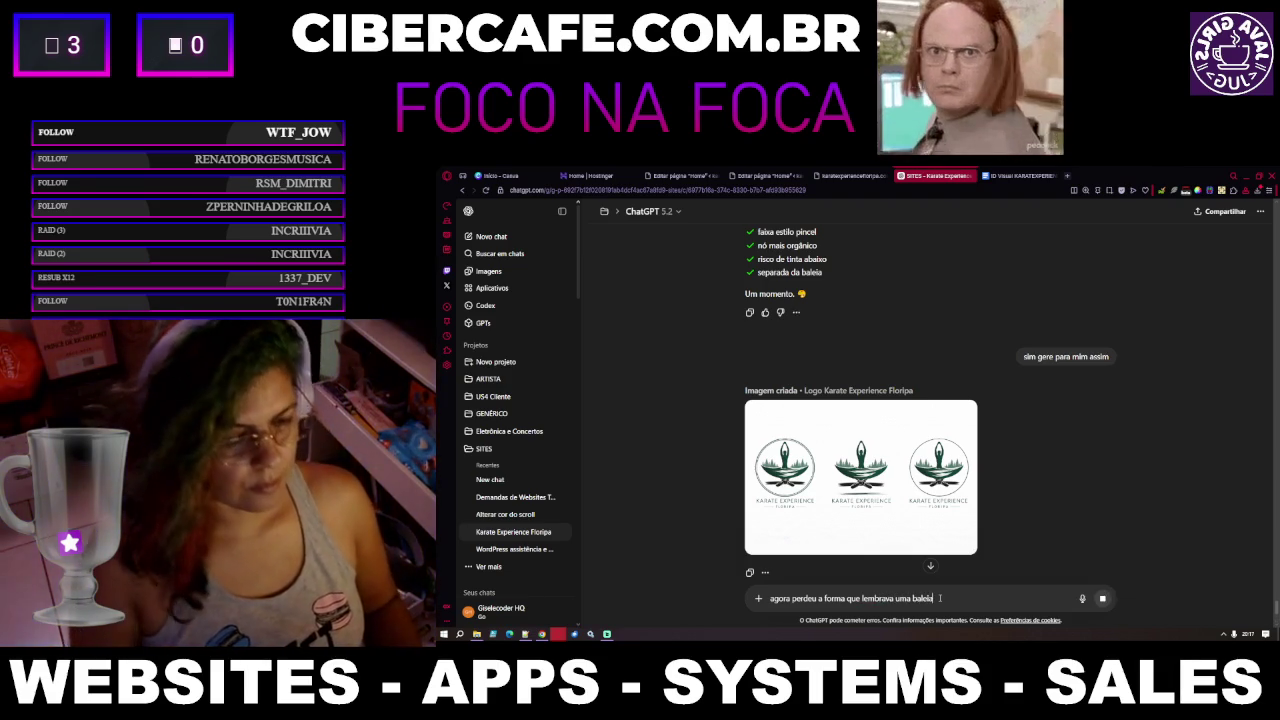
key(Return)
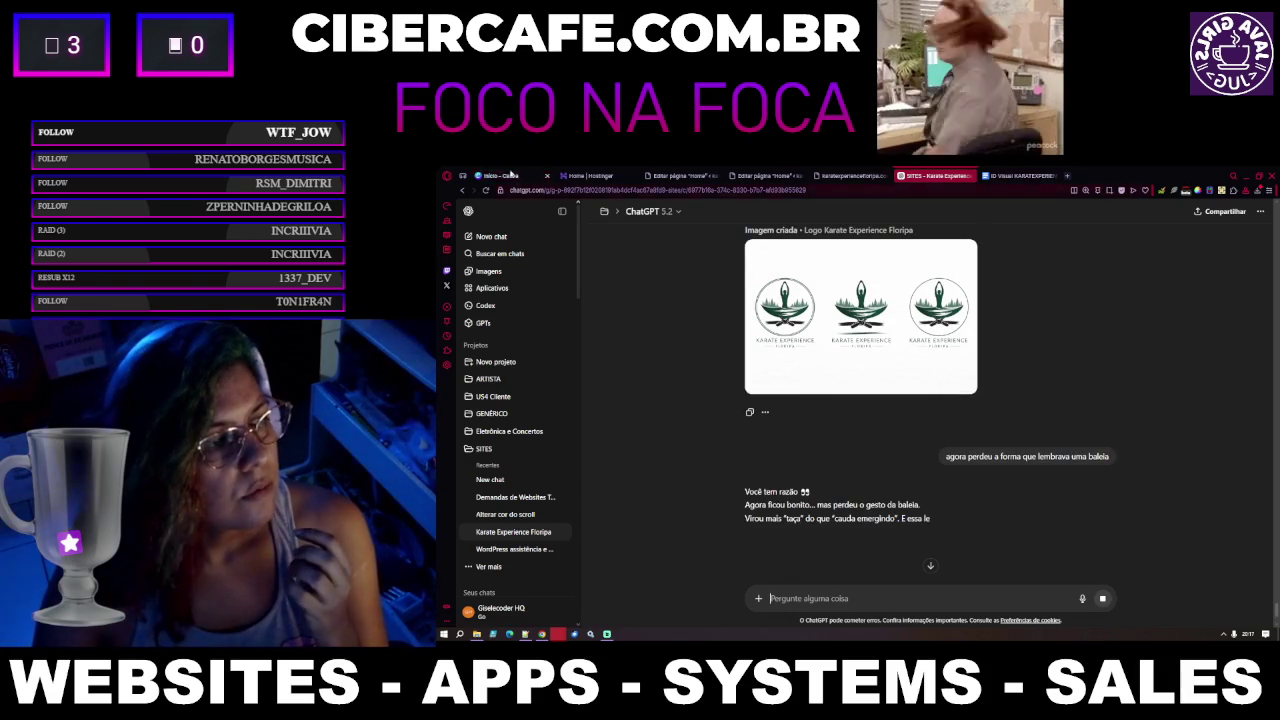
scroll(858, 377, down, 5)
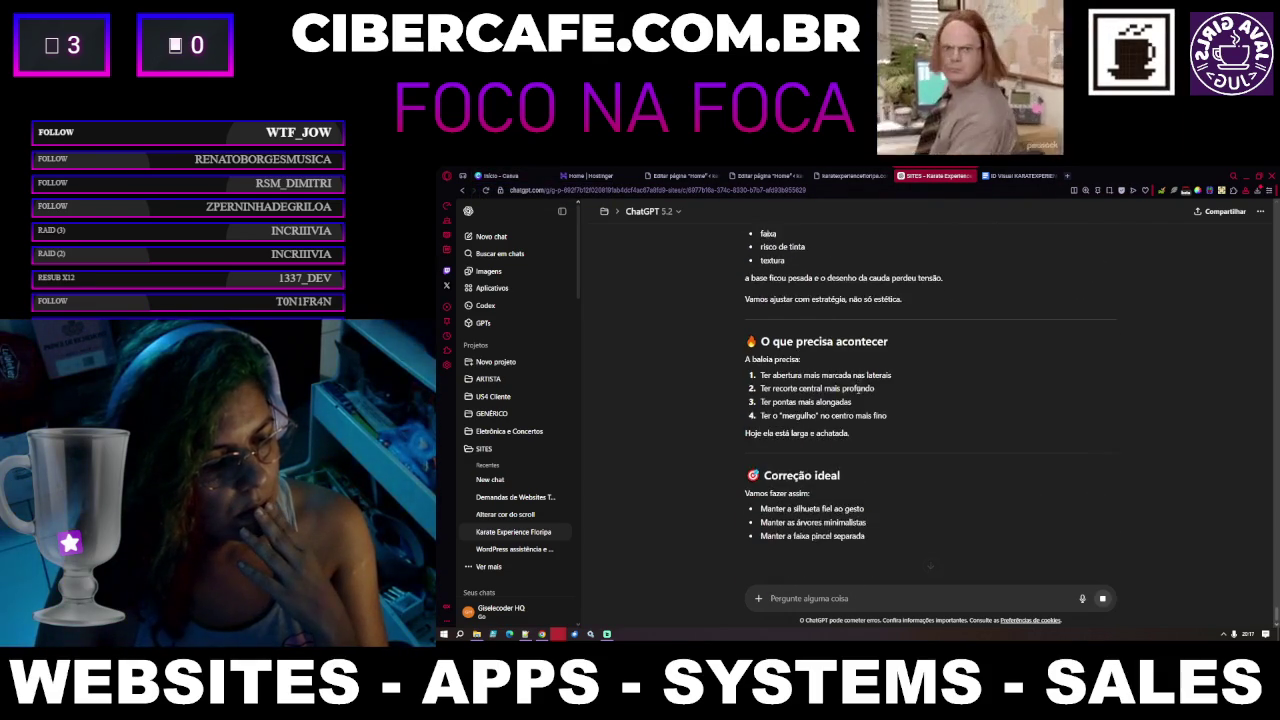
click(502, 177)
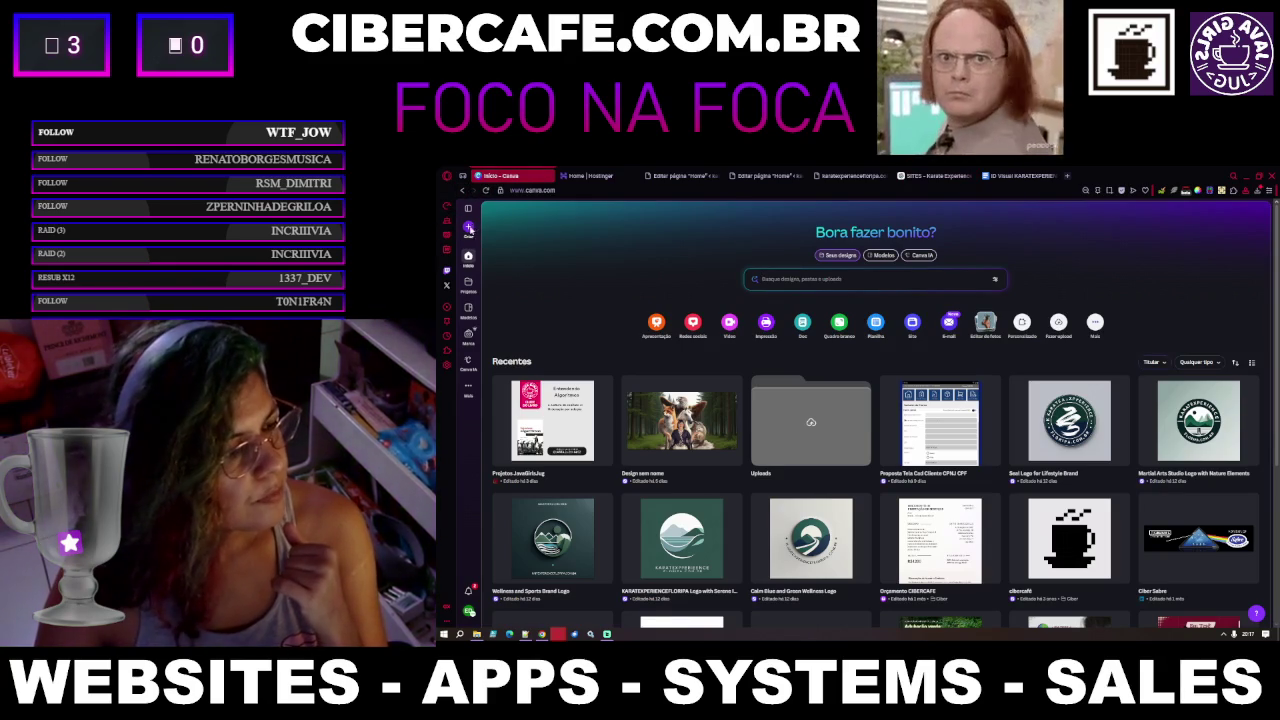
Start a new Canva design, searching 'logotipo' and browsing the design categories
click(469, 229)
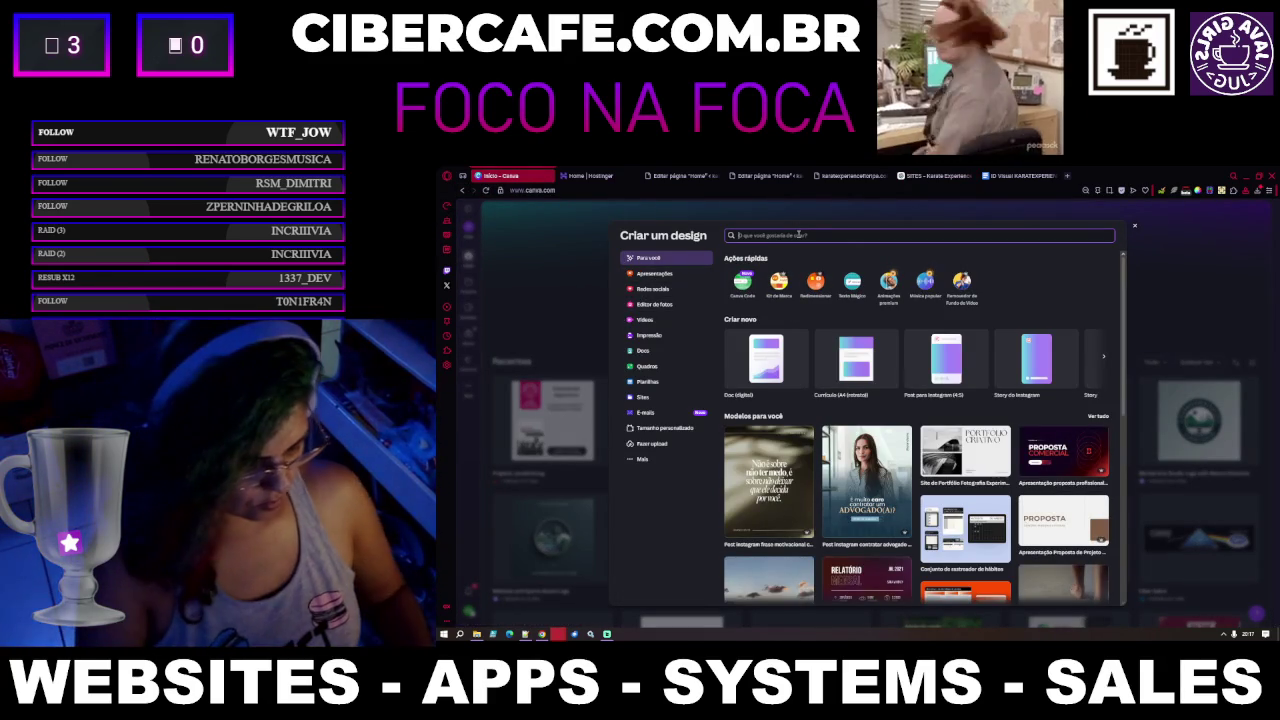
text(logo)
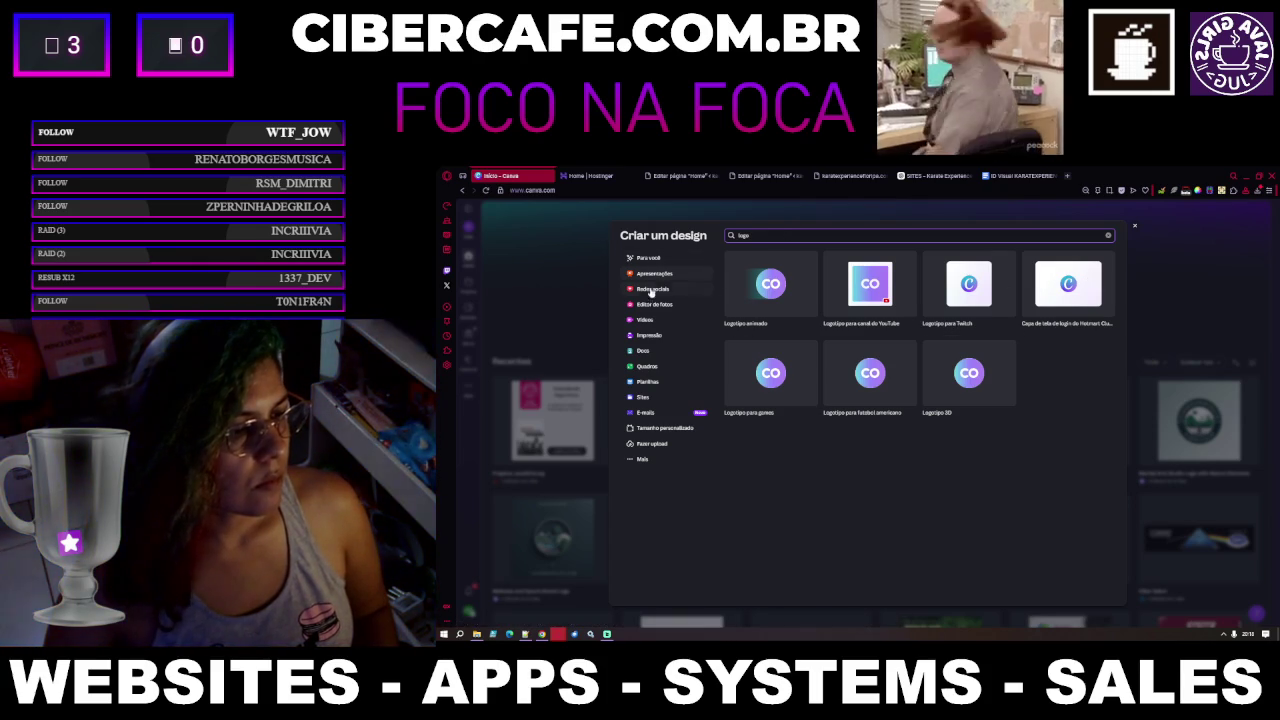
text(tipo)
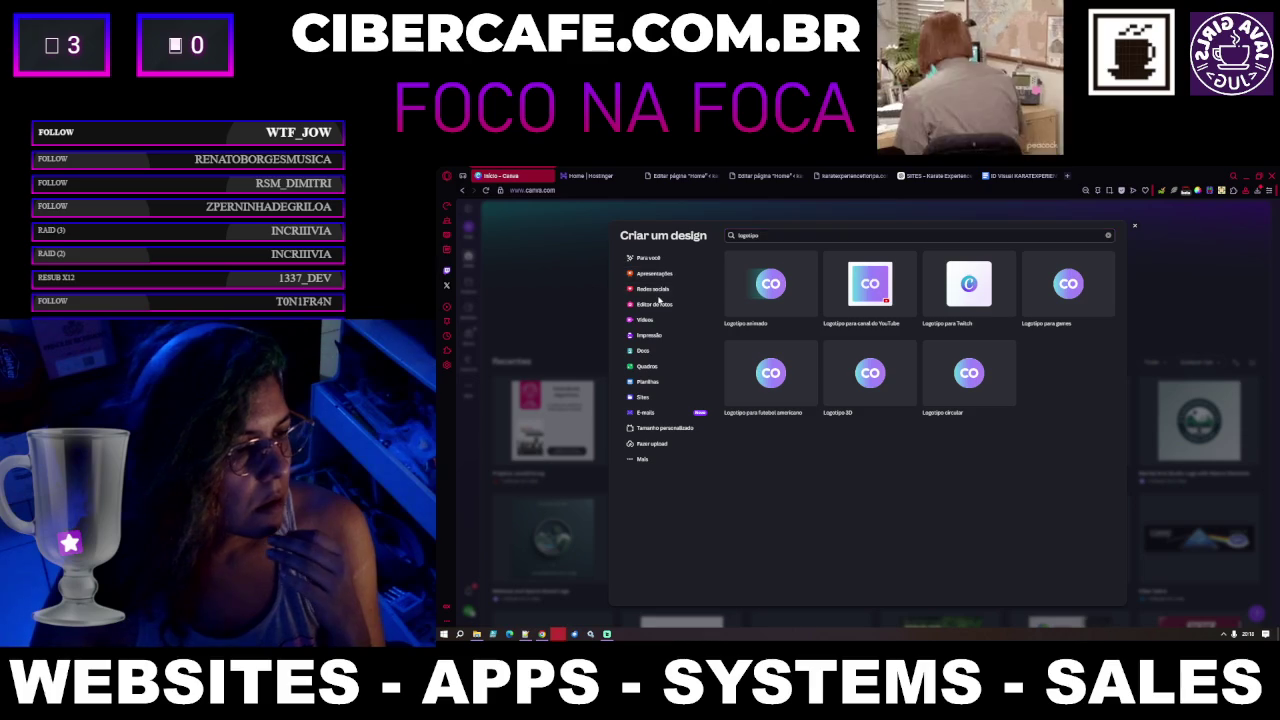
click(655, 290)
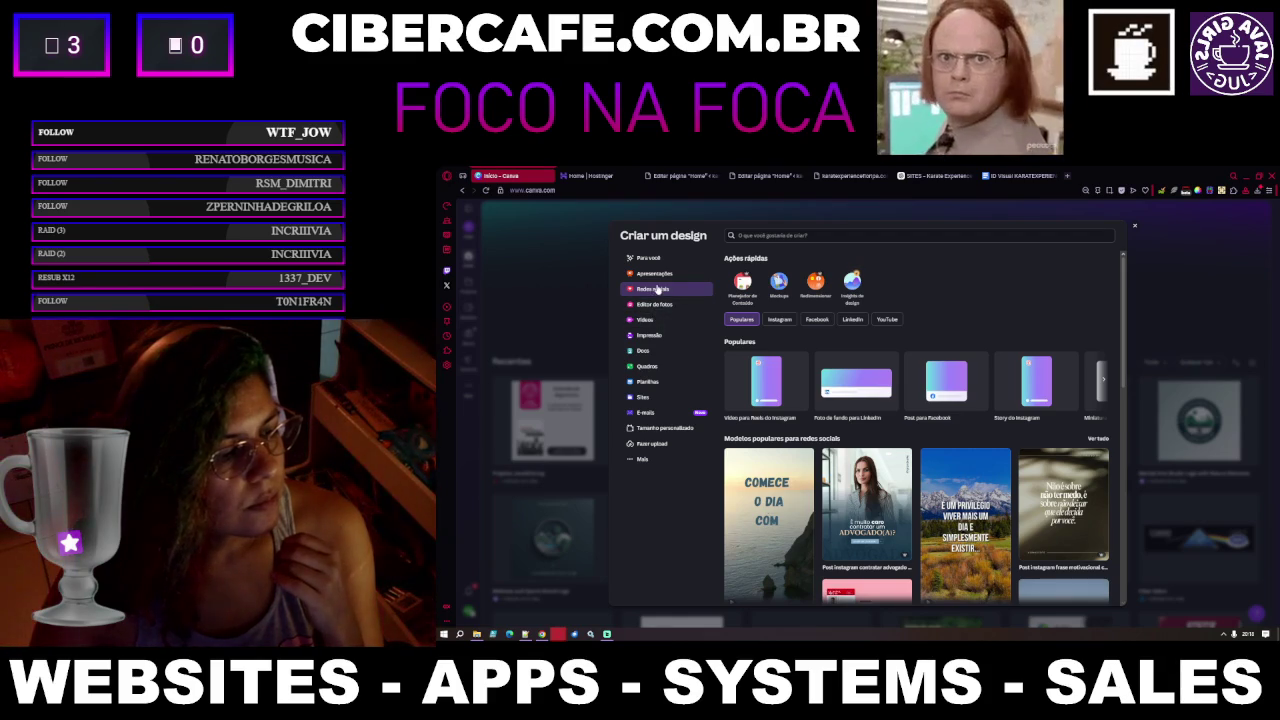
click(640, 460)
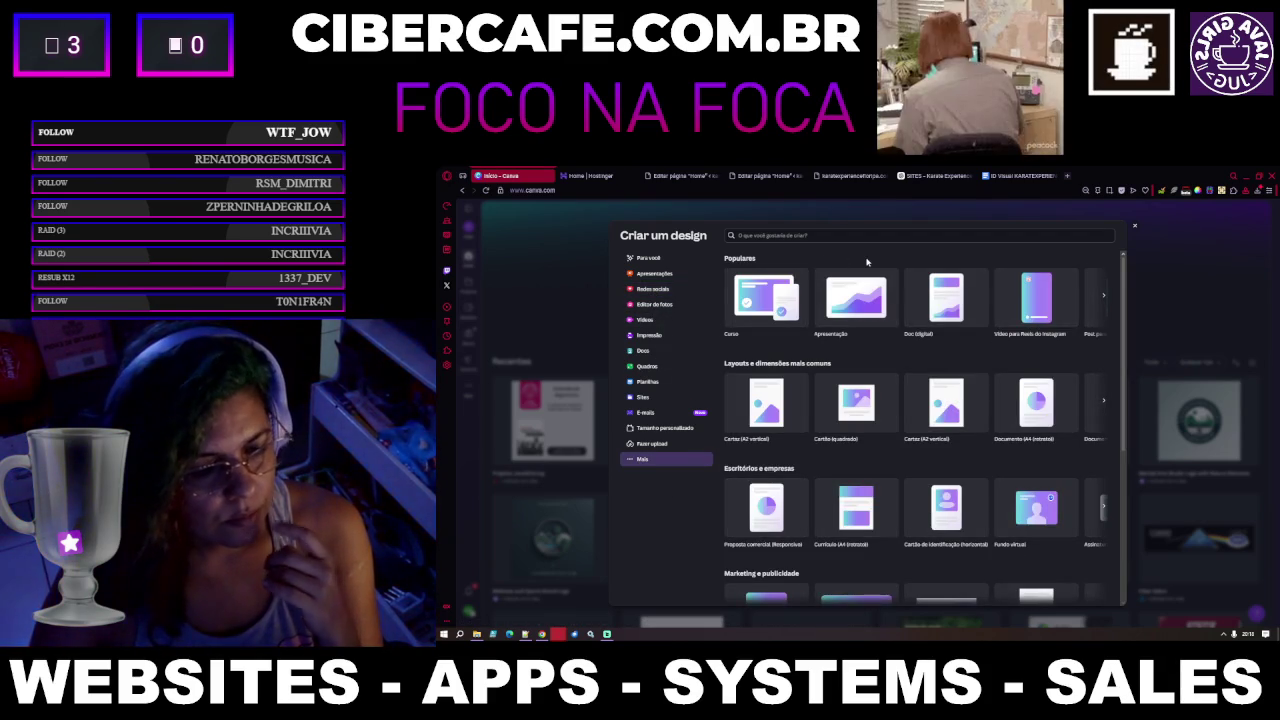
Search logotipo design types and create a blank Logotipo animado design
click(768, 236)
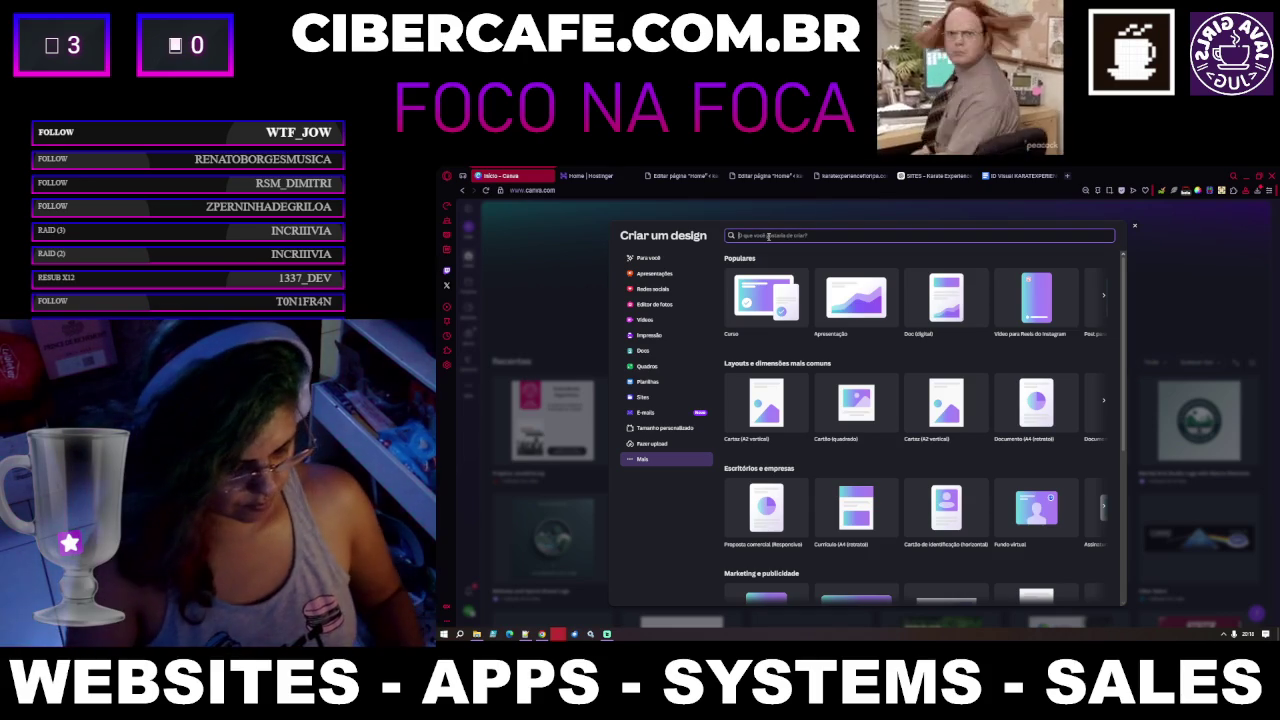
text(logo)
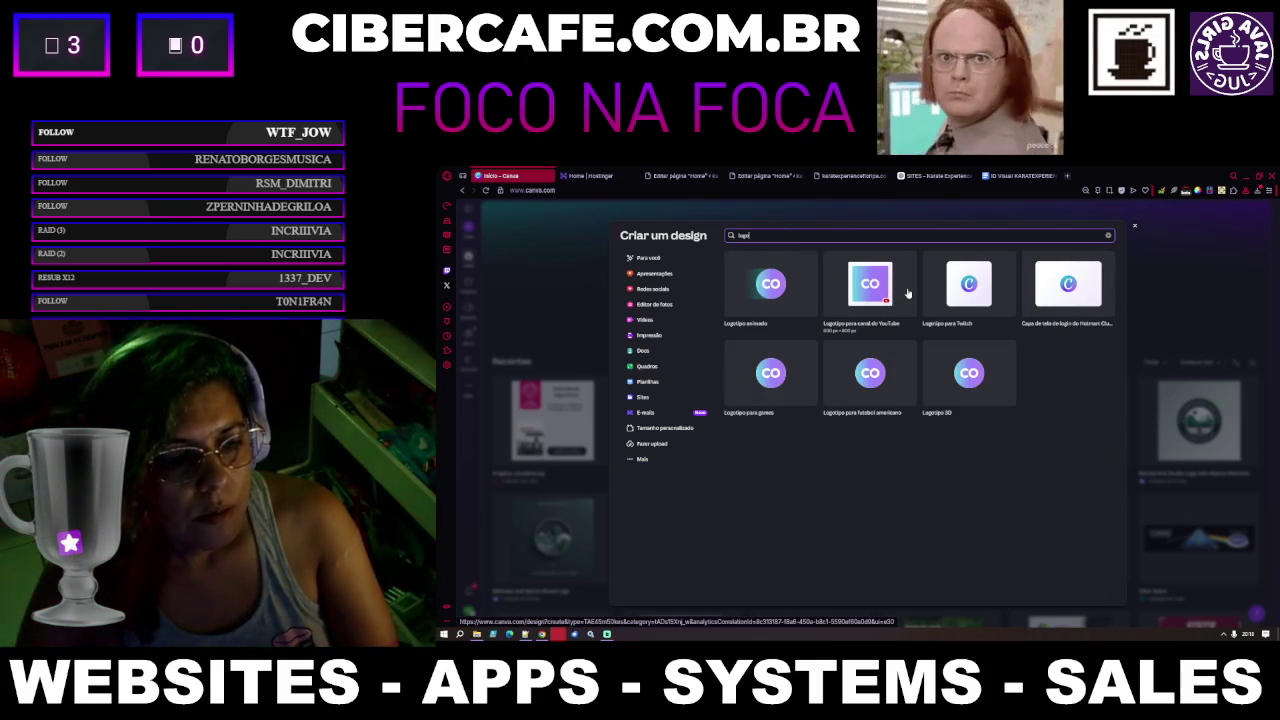
text( para site)
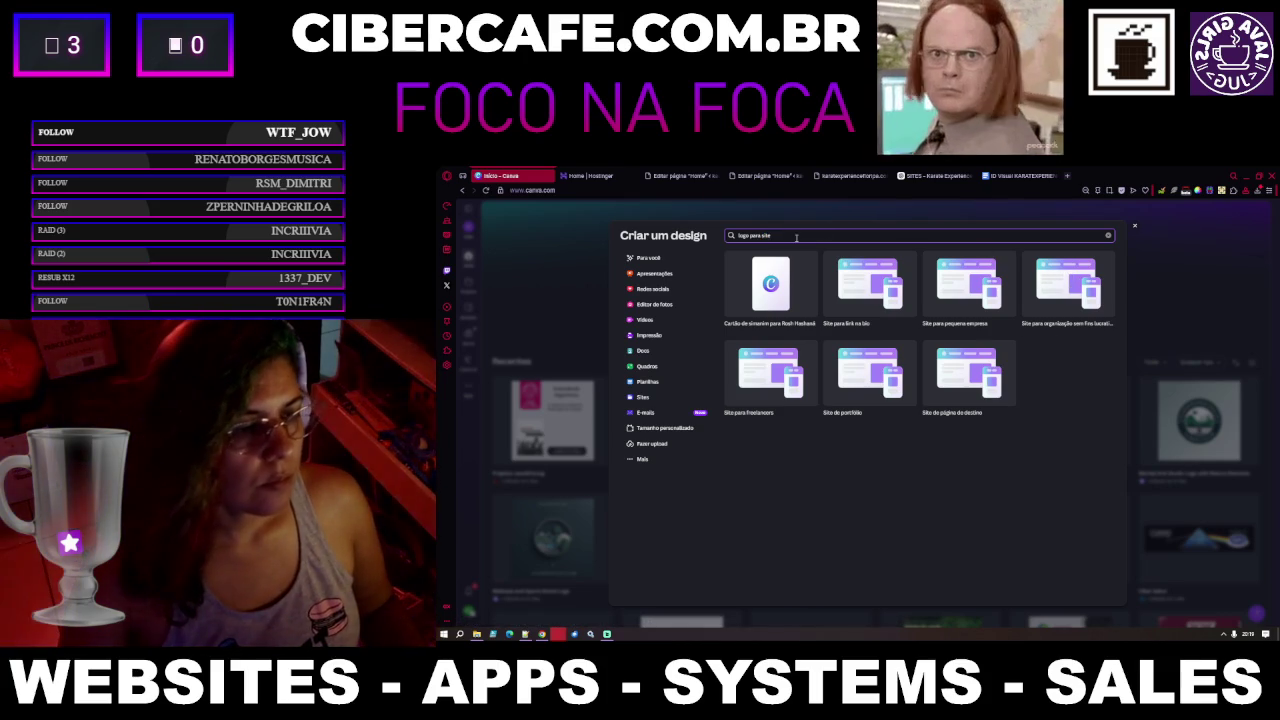
drag(769, 235, 751, 235)
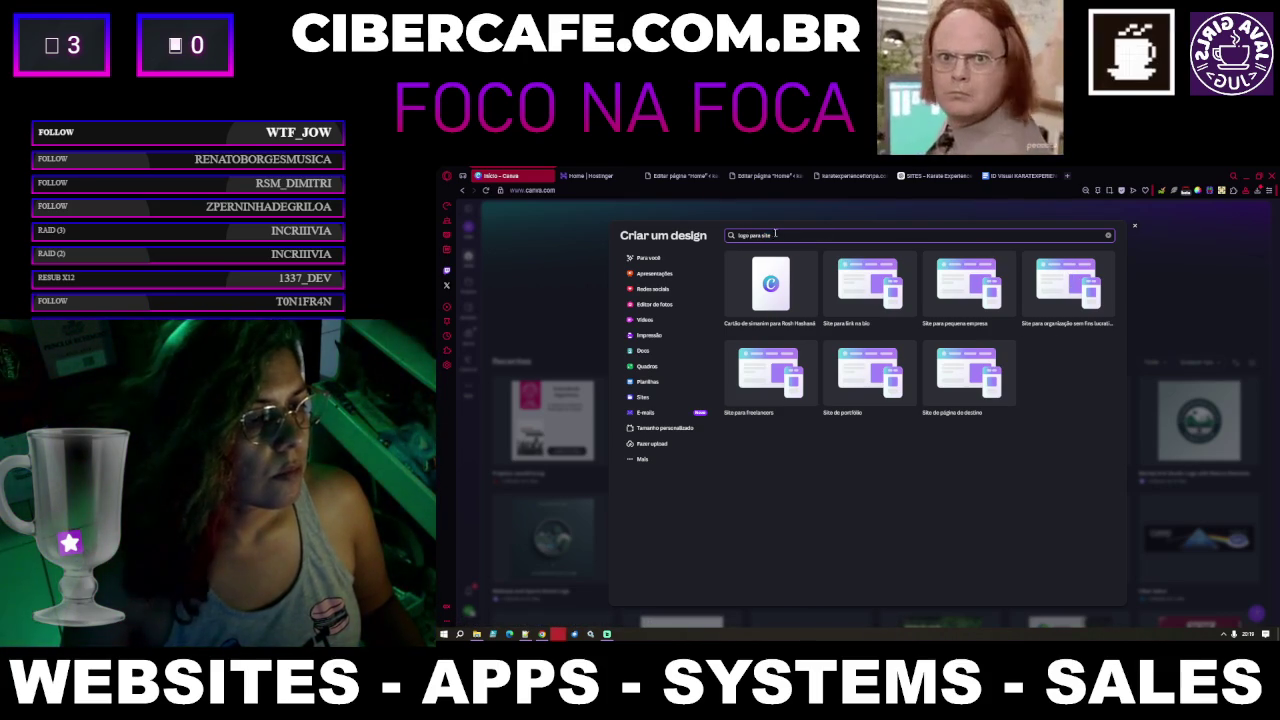
text(marca)
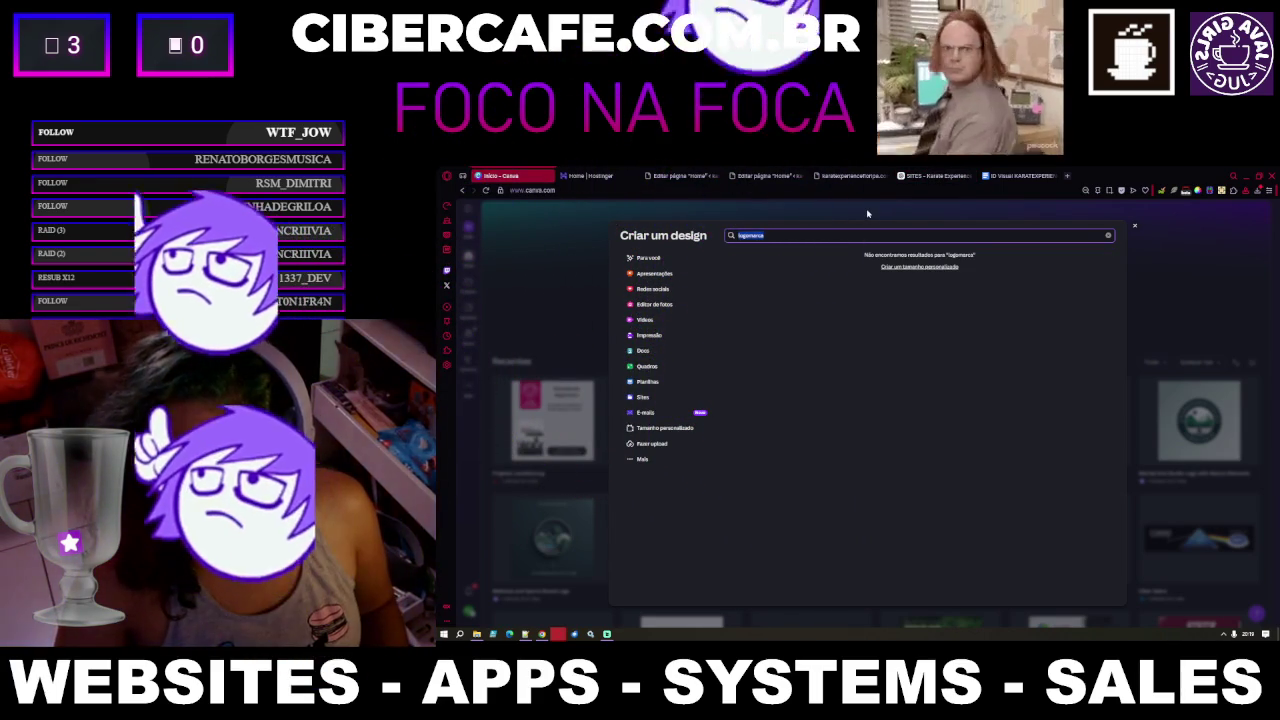
text(logotipo)
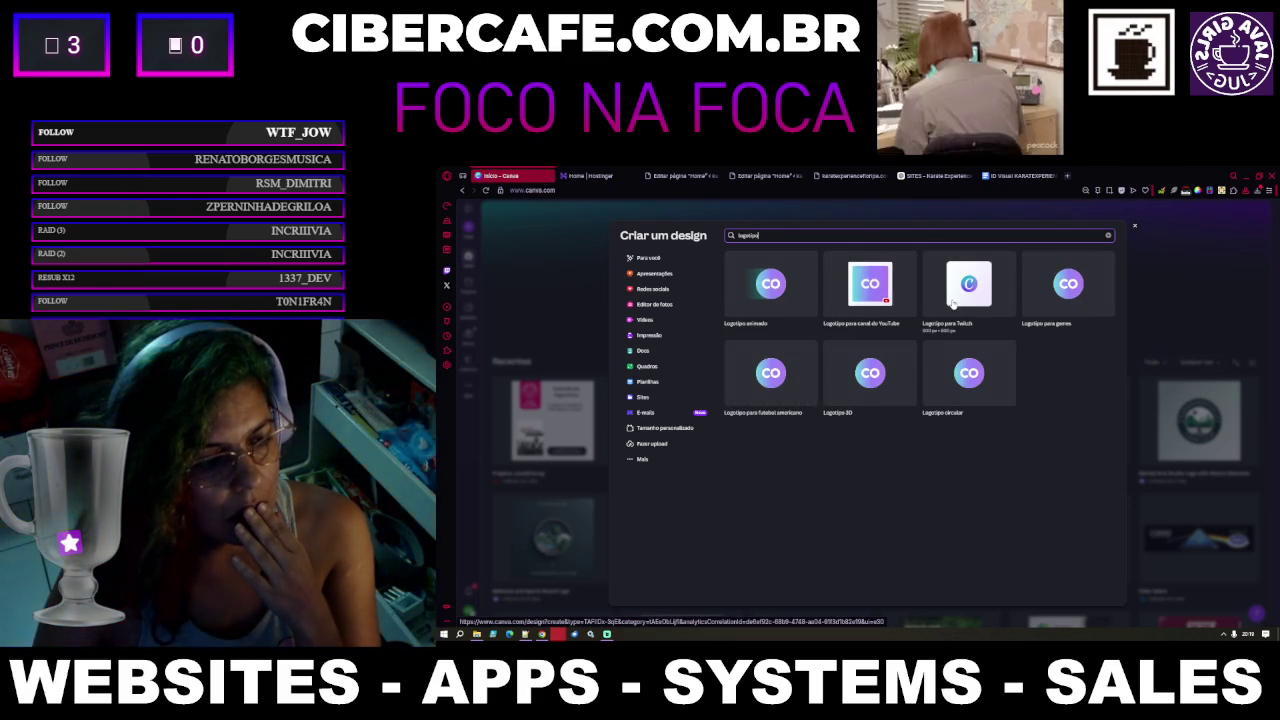
click(779, 287)
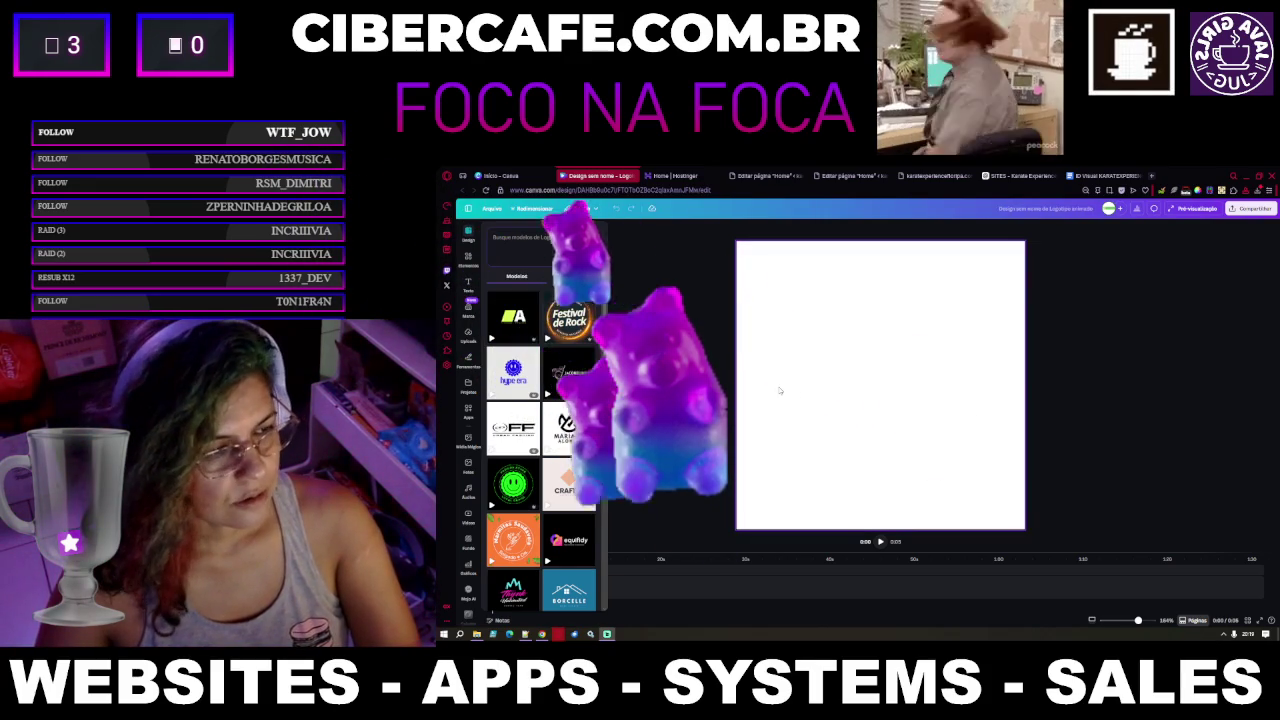
click(1112, 177)
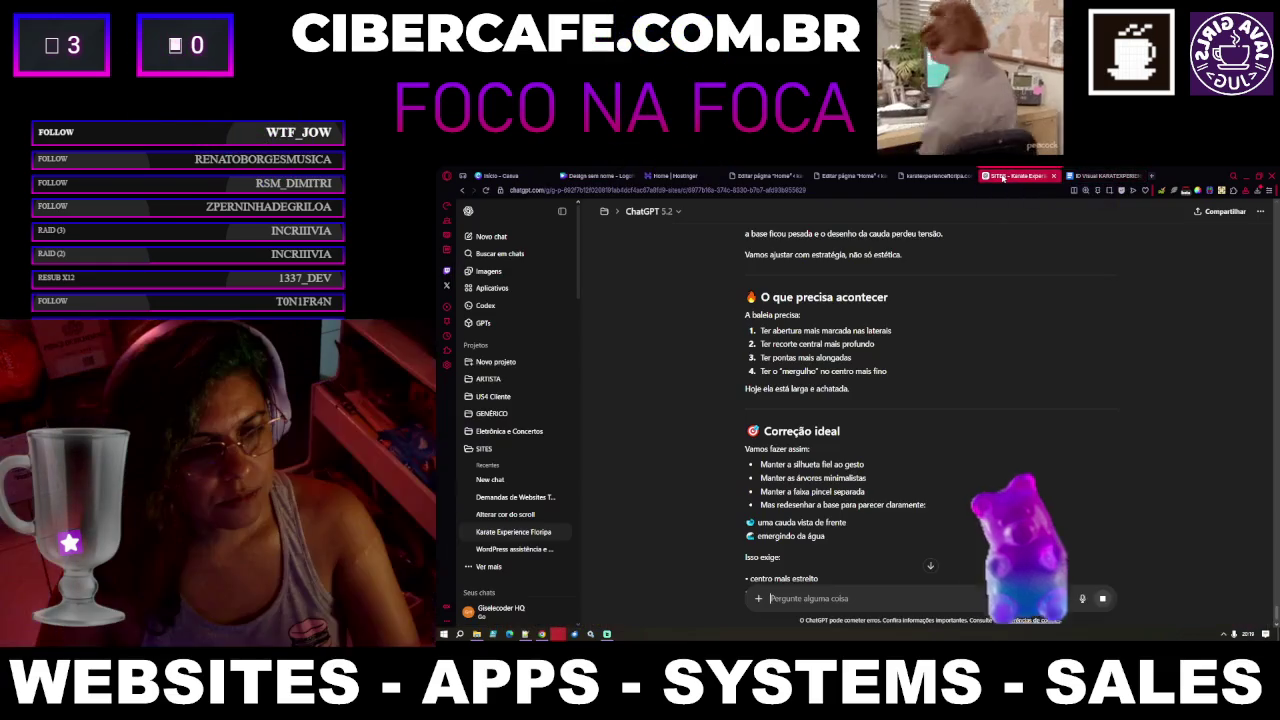
Open 'opcoes logo karate experience floripa.png' from Downloads > Karate Experience Floripa
click(1003, 177)
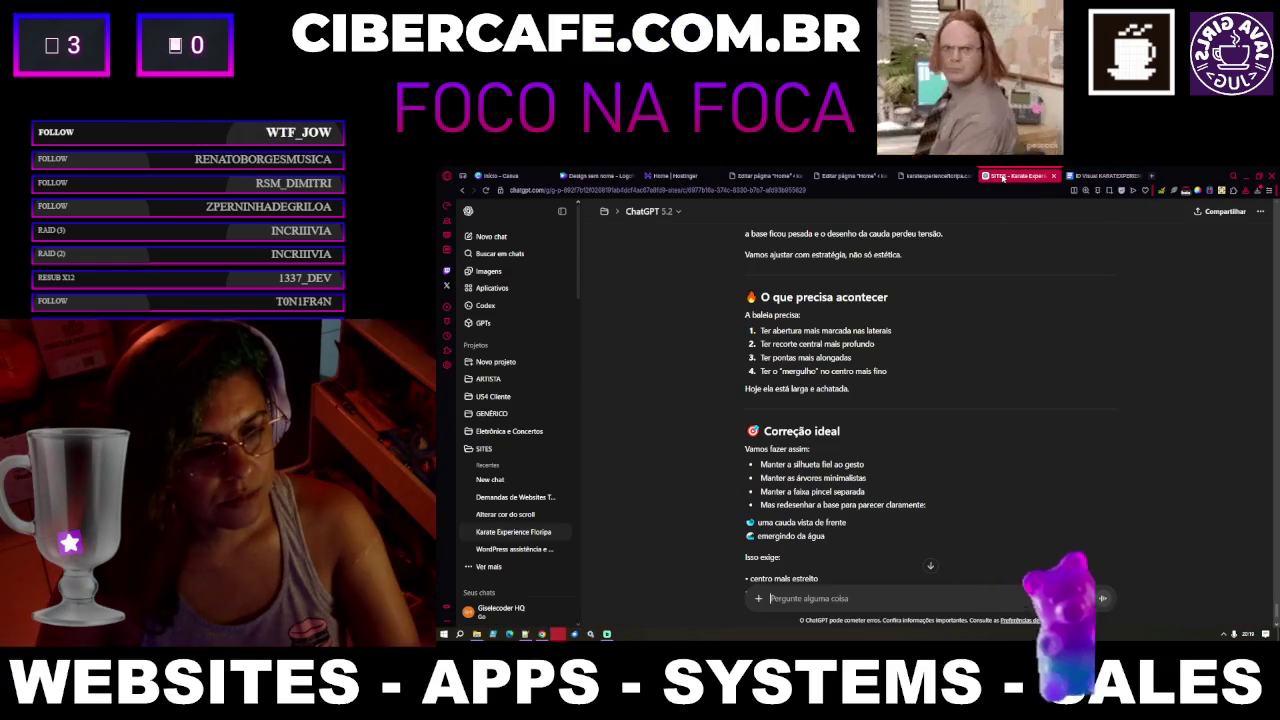
click(477, 634)
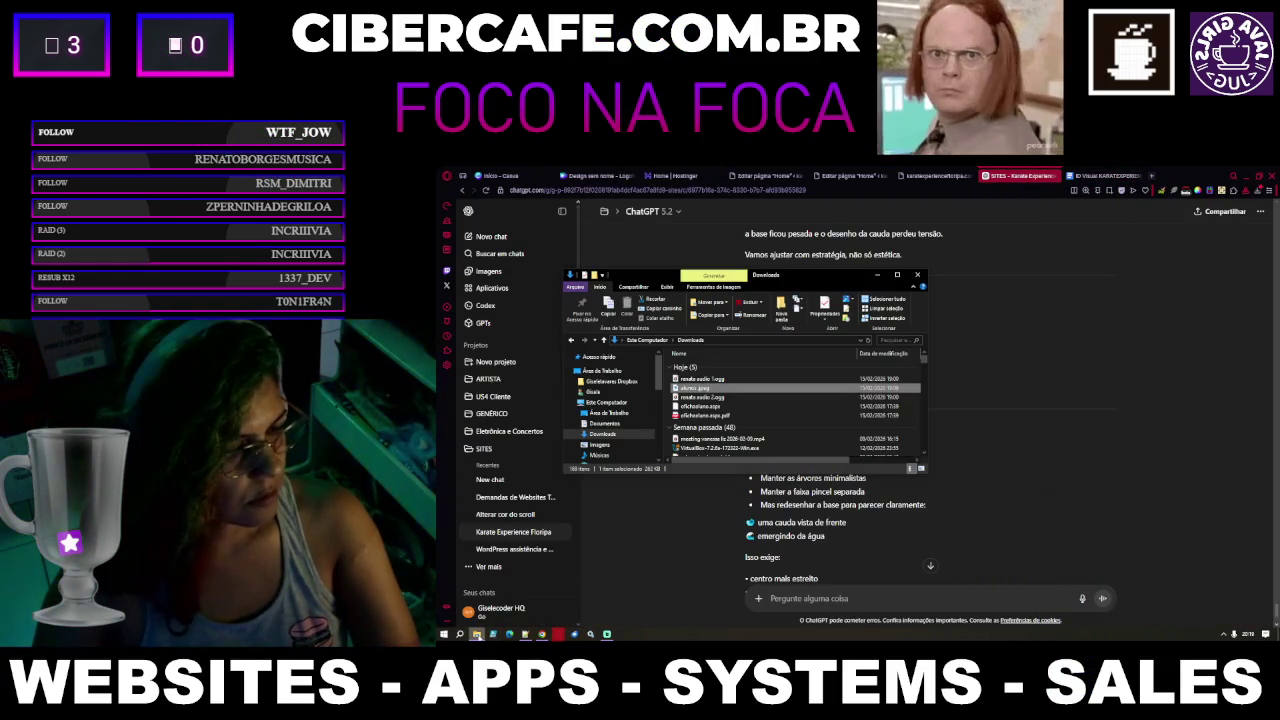
click(898, 276)
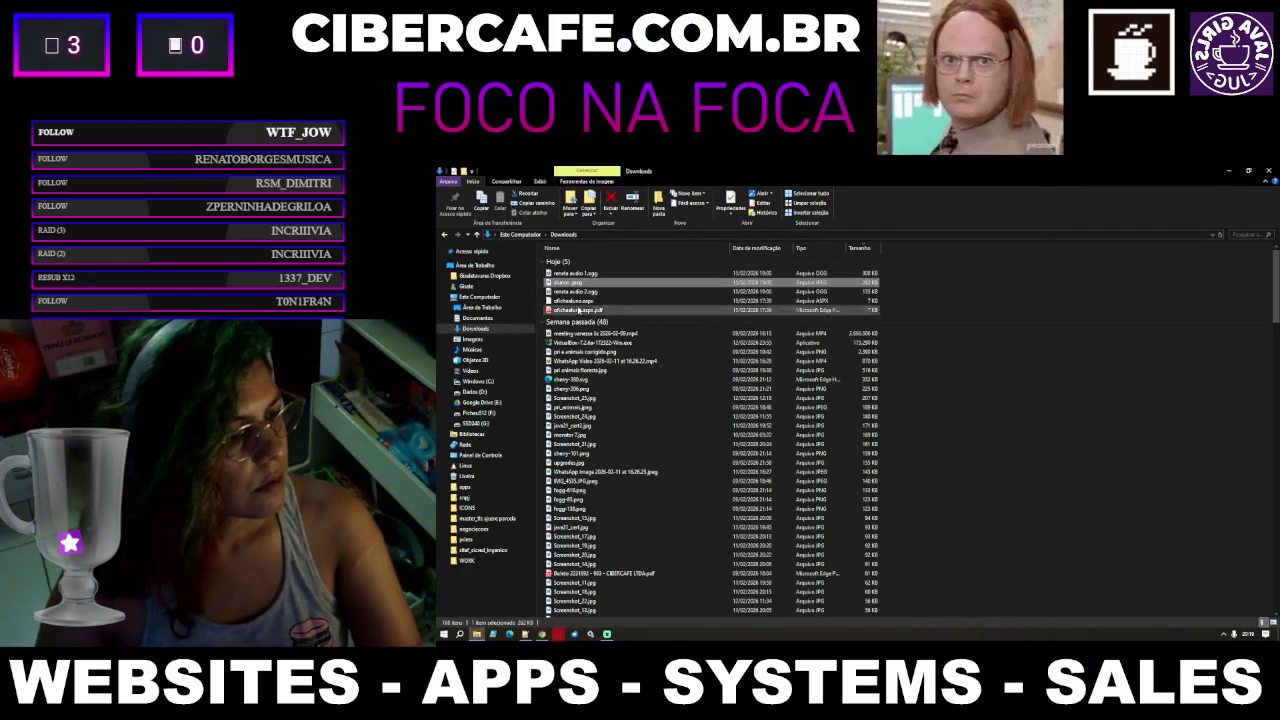
scroll(580, 400, down, 5)
scroll(571, 414, down, 4)
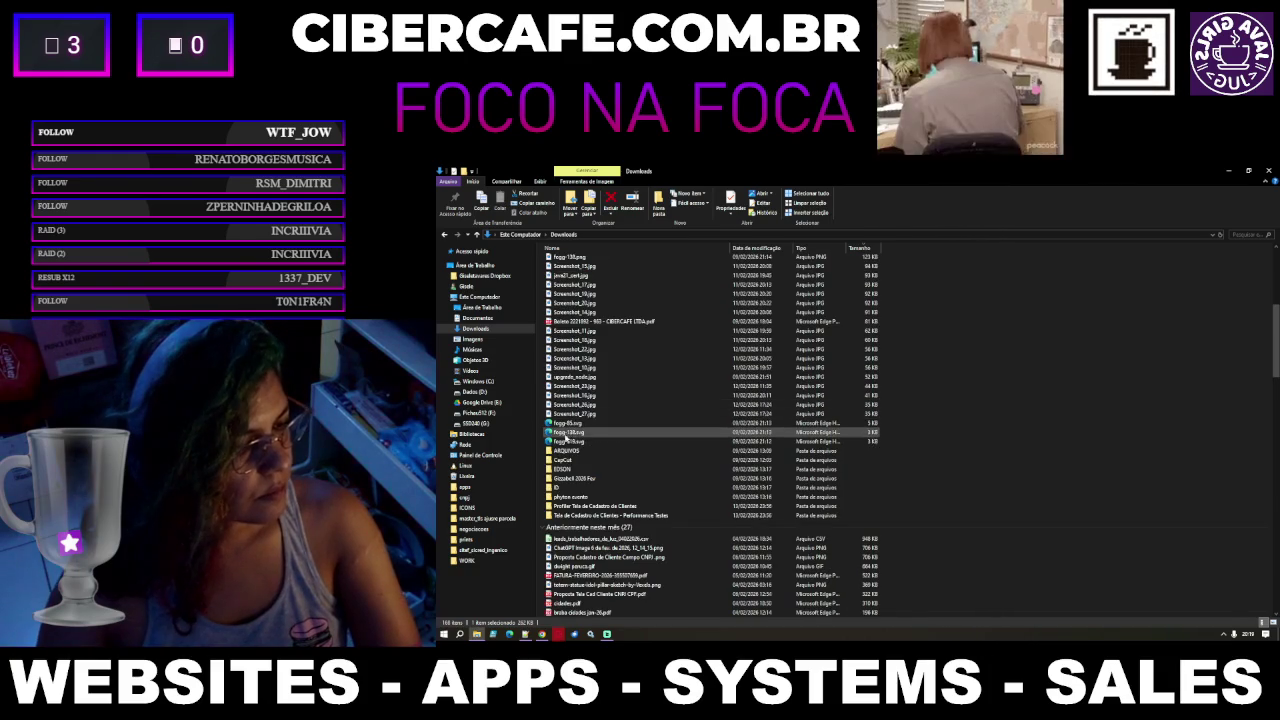
scroll(590, 494, down, 5)
scroll(592, 494, down, 4)
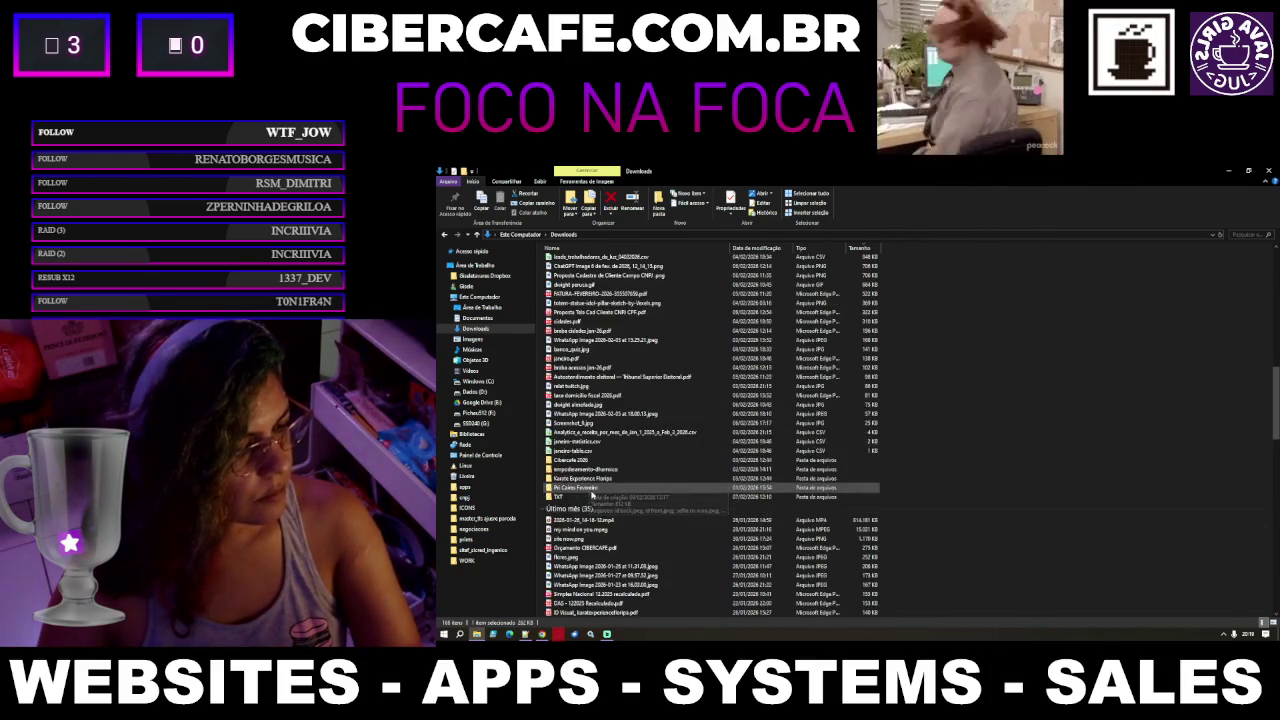
scroll(592, 494, down, 2)
double_click(597, 453)
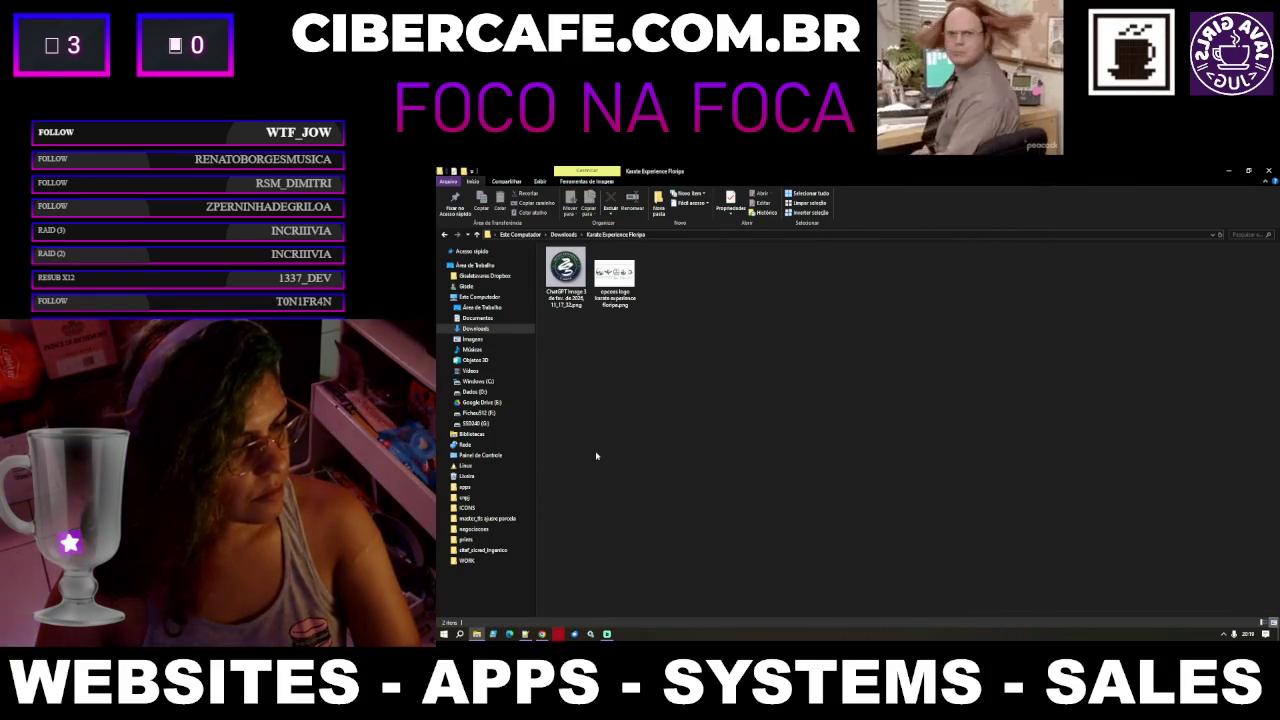
double_click(632, 276)
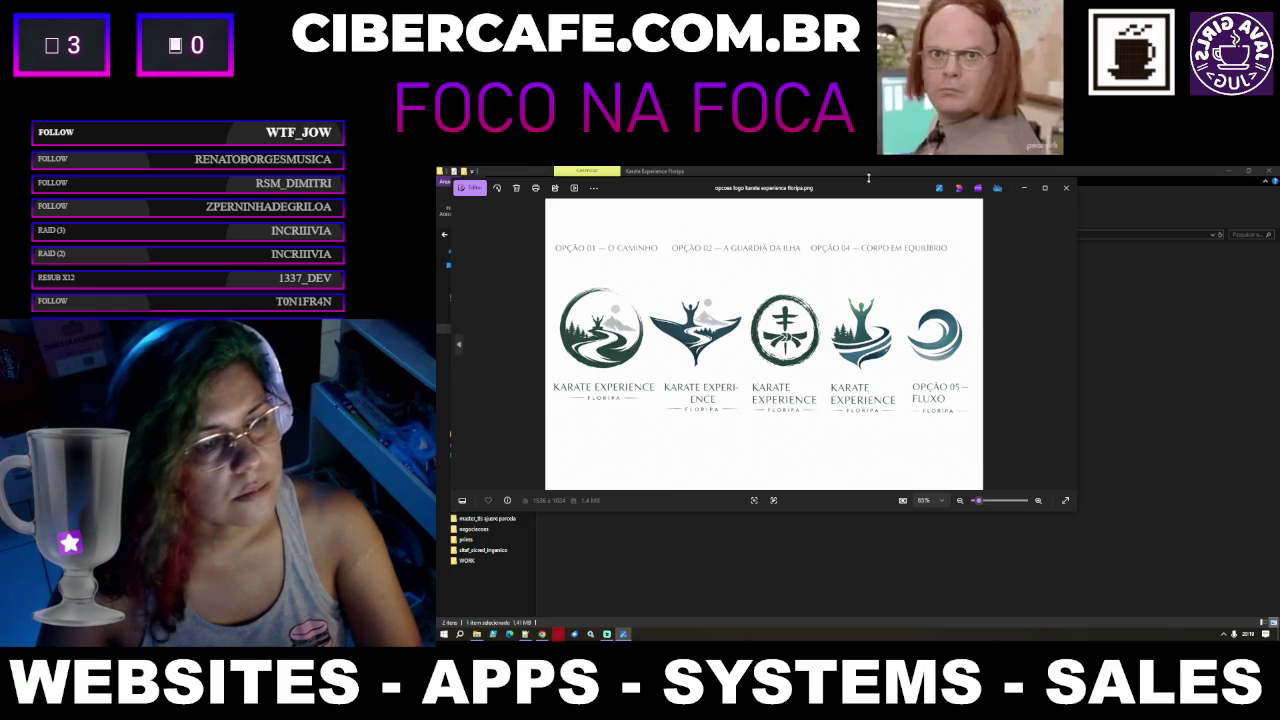
View the five-option logo sheet enlarged in Photos, then minimize Photos and File Explorer
double_click(880, 183)
scroll(975, 358, up, 4)
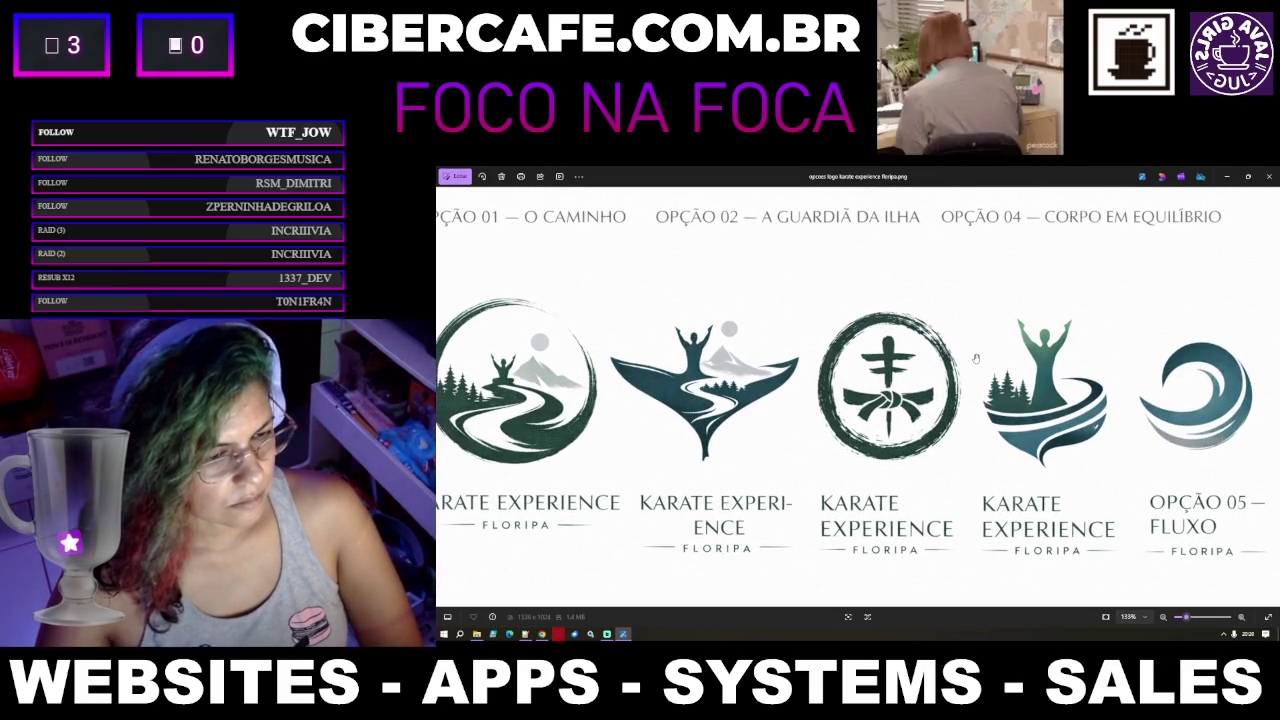
key(super+shift+s)
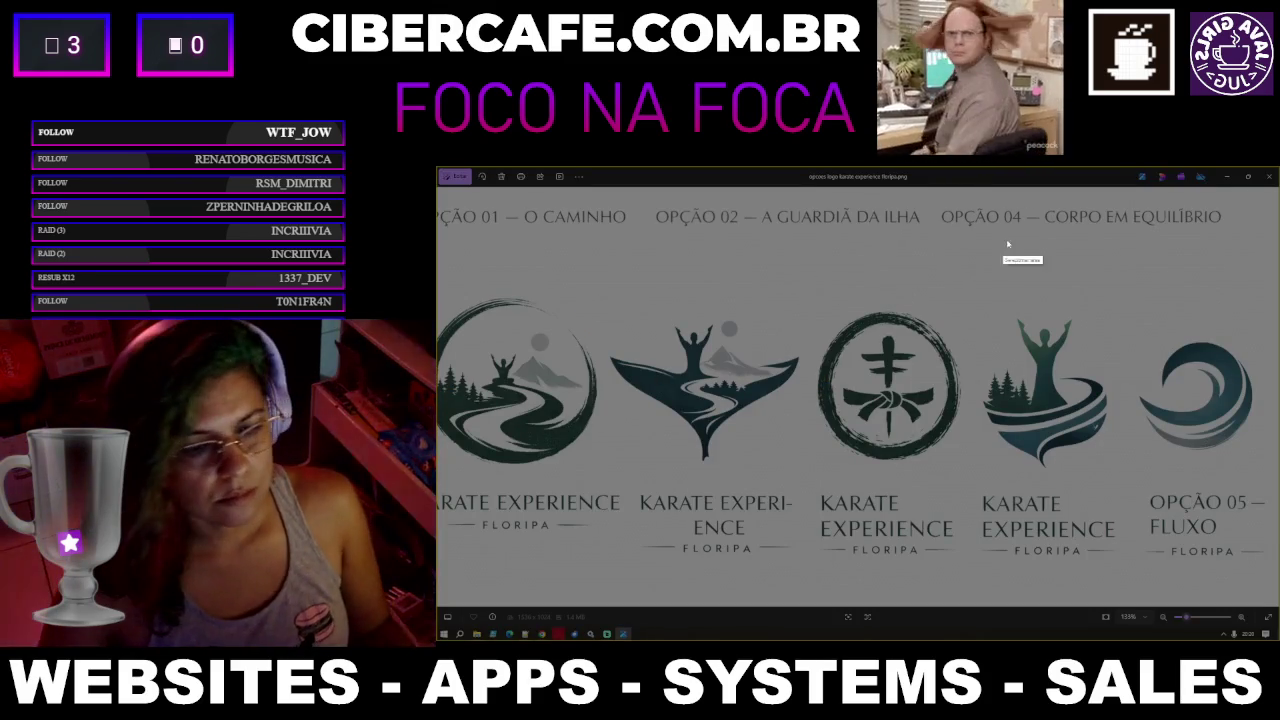
key(Escape)
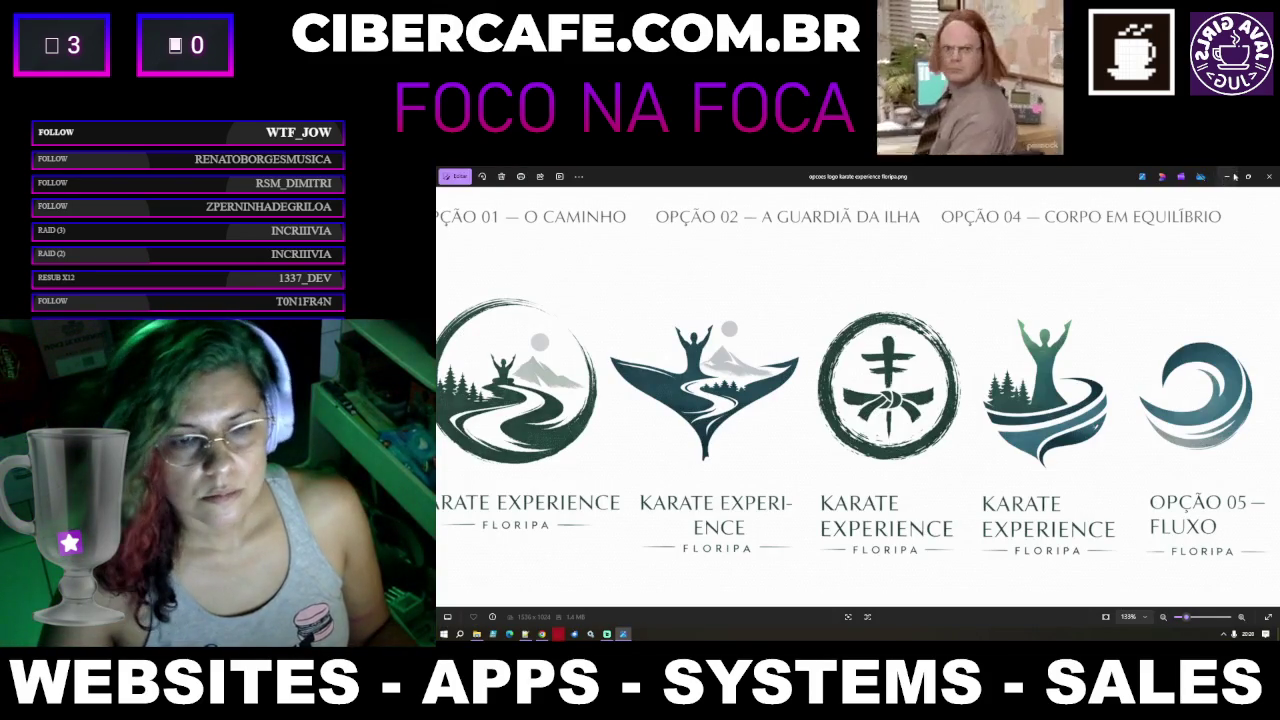
click(1266, 177)
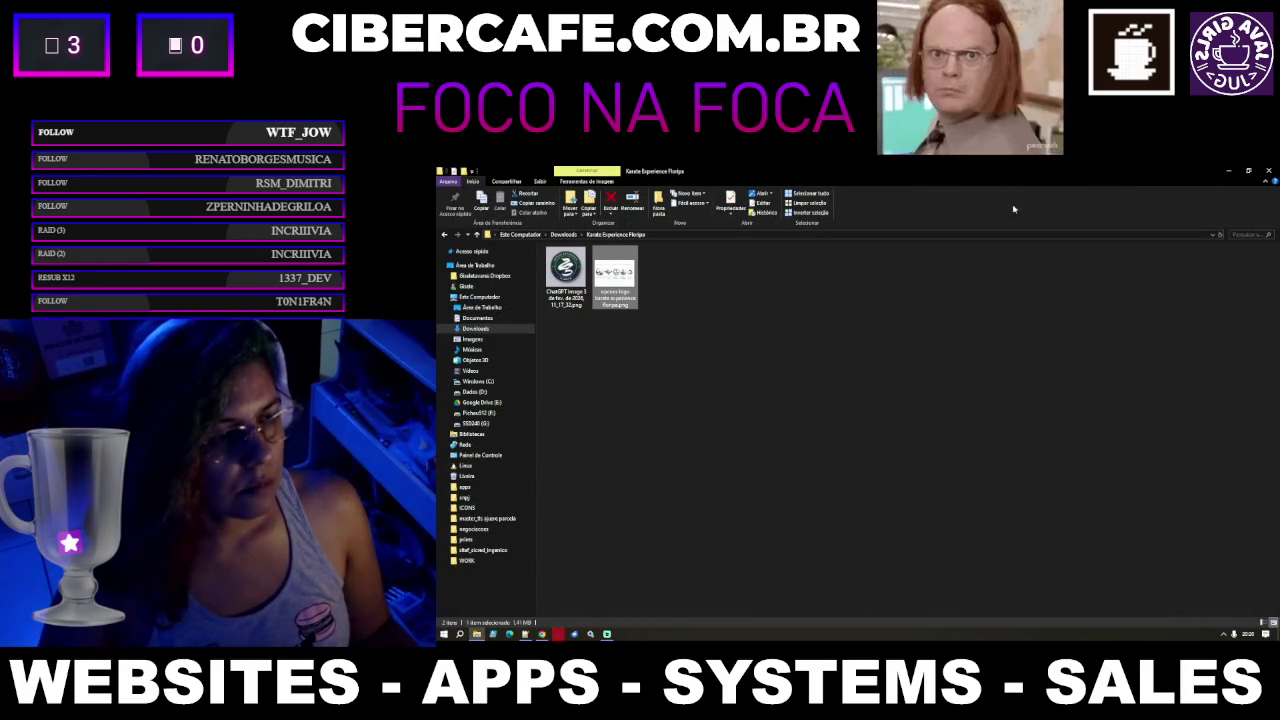
double_click(614, 299)
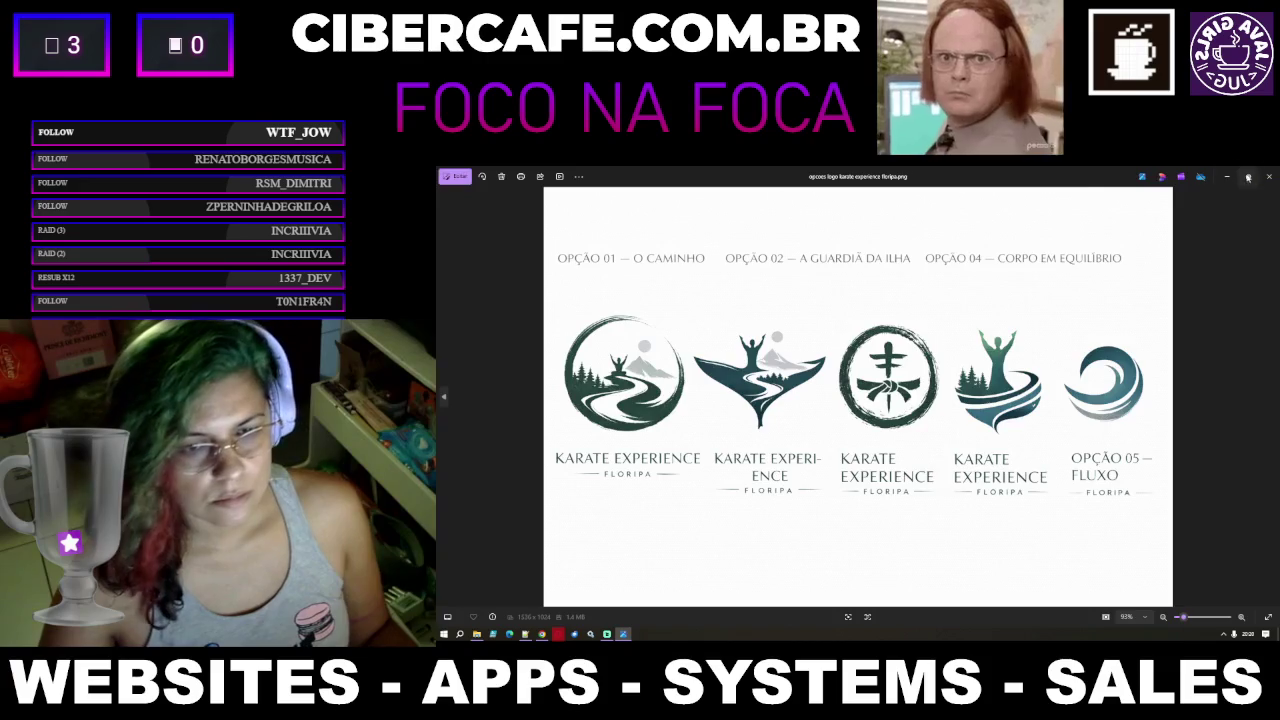
click(1222, 178)
click(1228, 173)
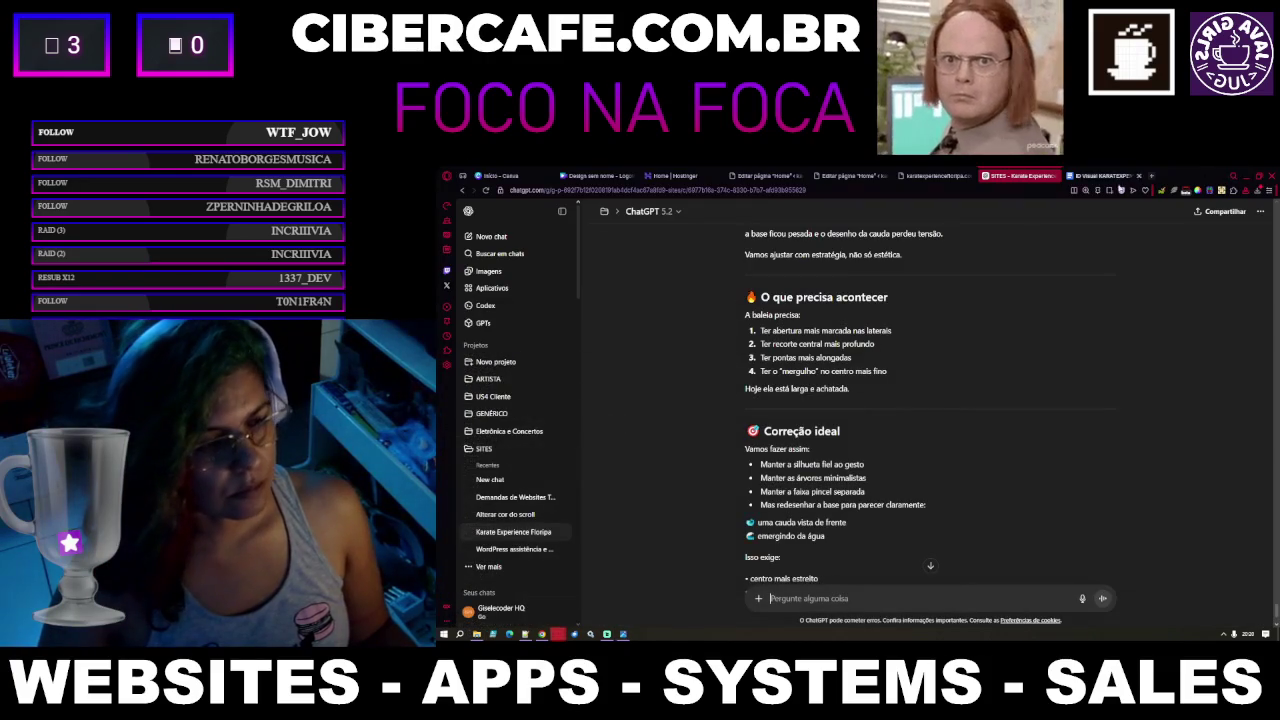
Find and preview the latest three-variation Karate Experience Floripa logo image with minimalist trees
scroll(939, 425, down, 10)
scroll(930, 435, up, 5)
scroll(925, 440, down, 2)
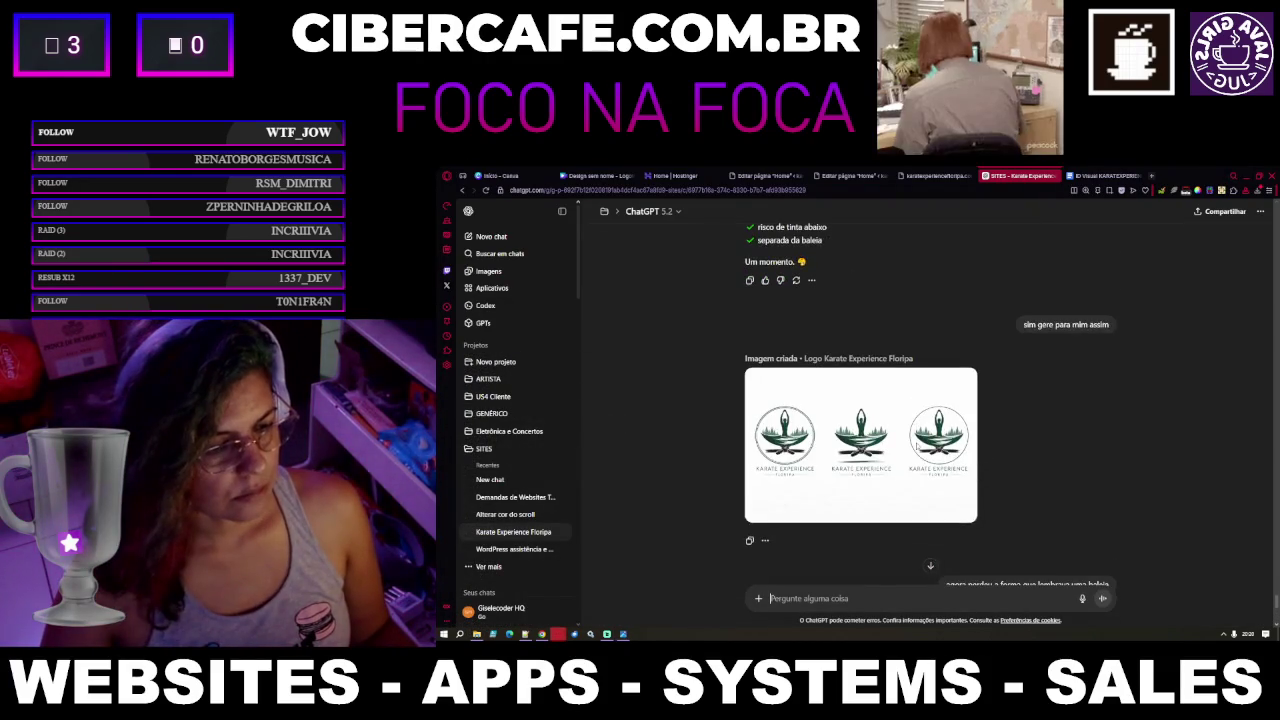
scroll(916, 447, up, 3)
scroll(916, 447, up, 3)
scroll(916, 447, up, 3)
scroll(916, 447, up, 3)
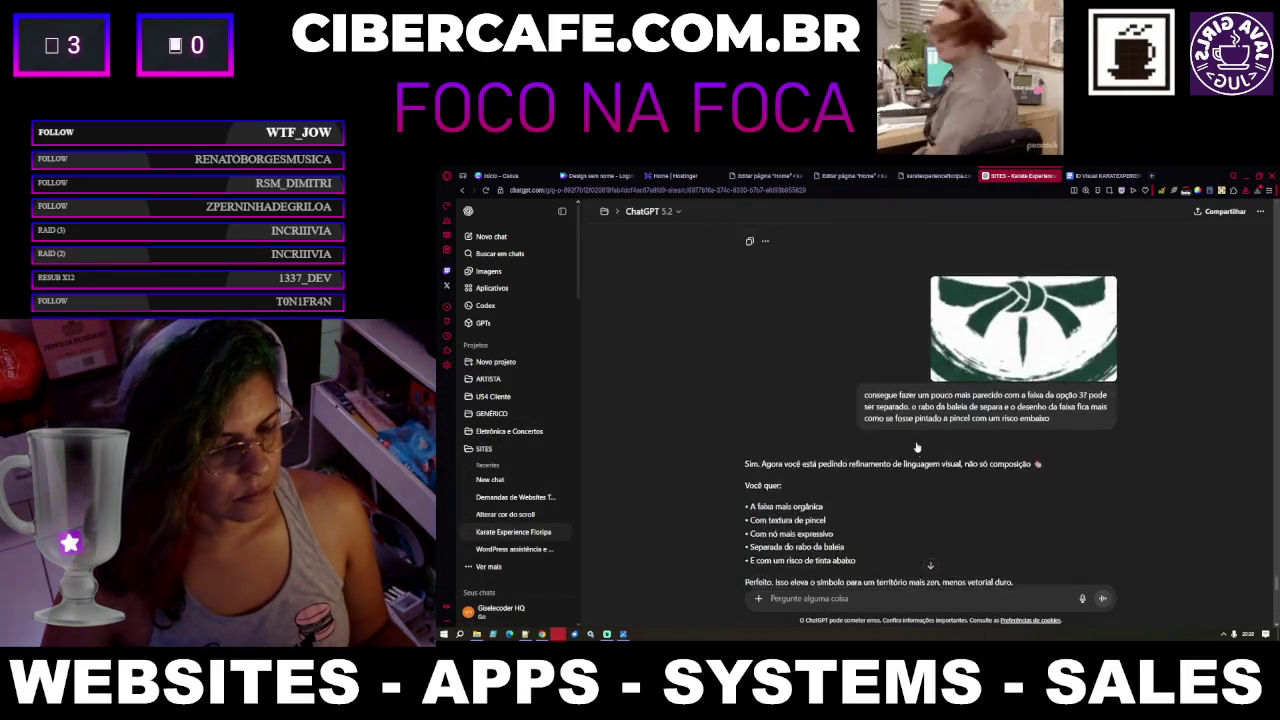
scroll(916, 447, up, 2)
scroll(916, 447, down, 5)
scroll(916, 447, down, 3)
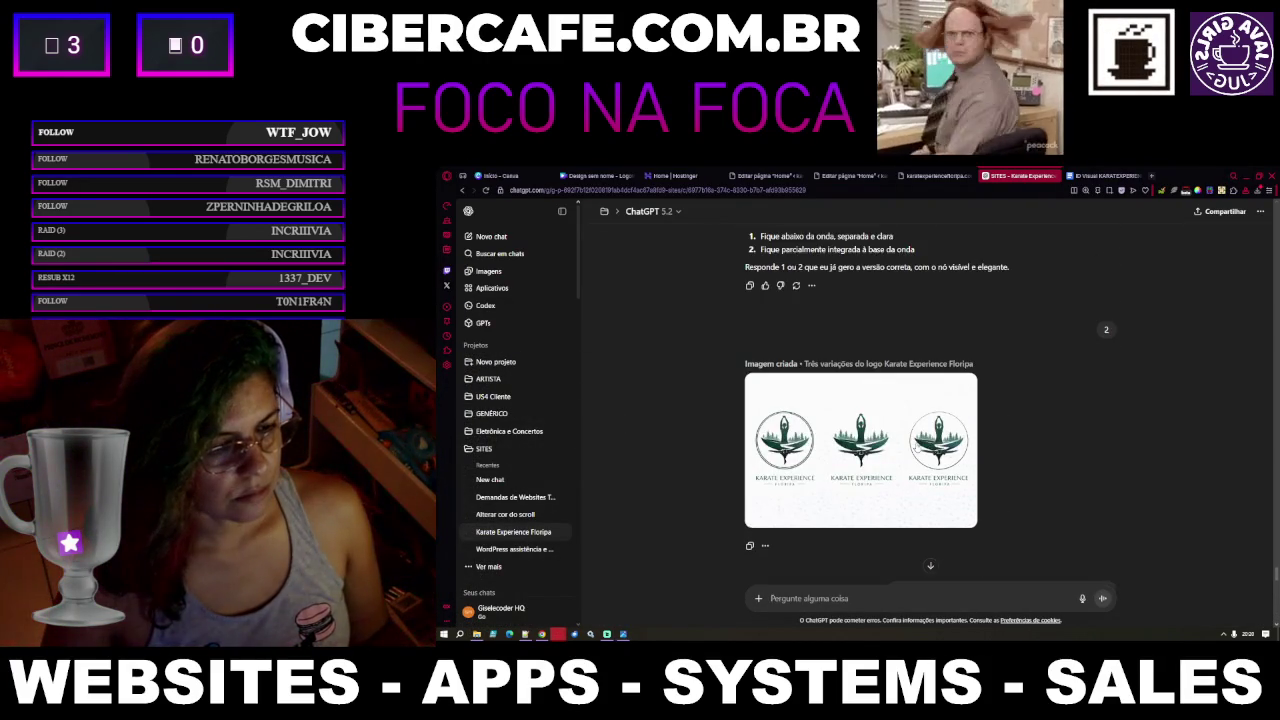
scroll(916, 447, up, 5)
scroll(916, 447, up, 3)
scroll(916, 447, up, 3)
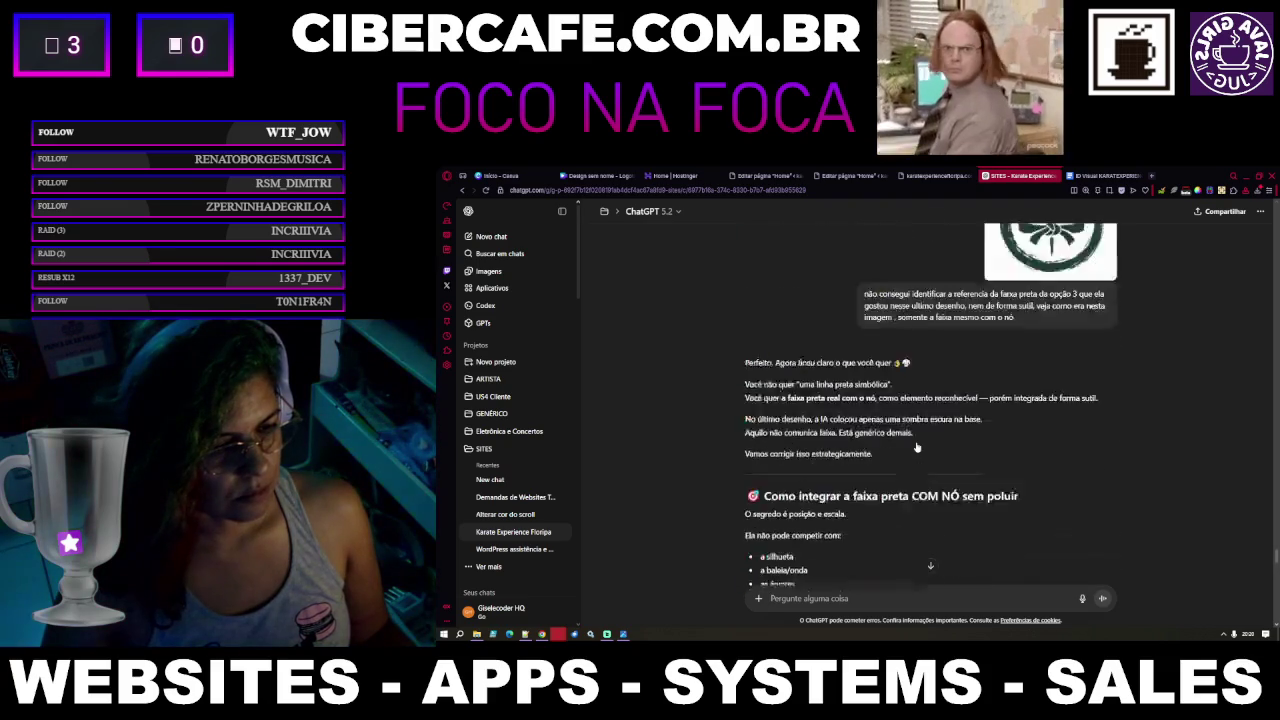
scroll(916, 447, up, 5)
scroll(916, 447, up, 1)
scroll(916, 447, down, 5)
scroll(916, 447, up, 2)
scroll(916, 447, up, 4)
scroll(916, 447, up, 2)
scroll(916, 447, down, 5)
scroll(916, 446, down, 3)
scroll(916, 446, down, 3)
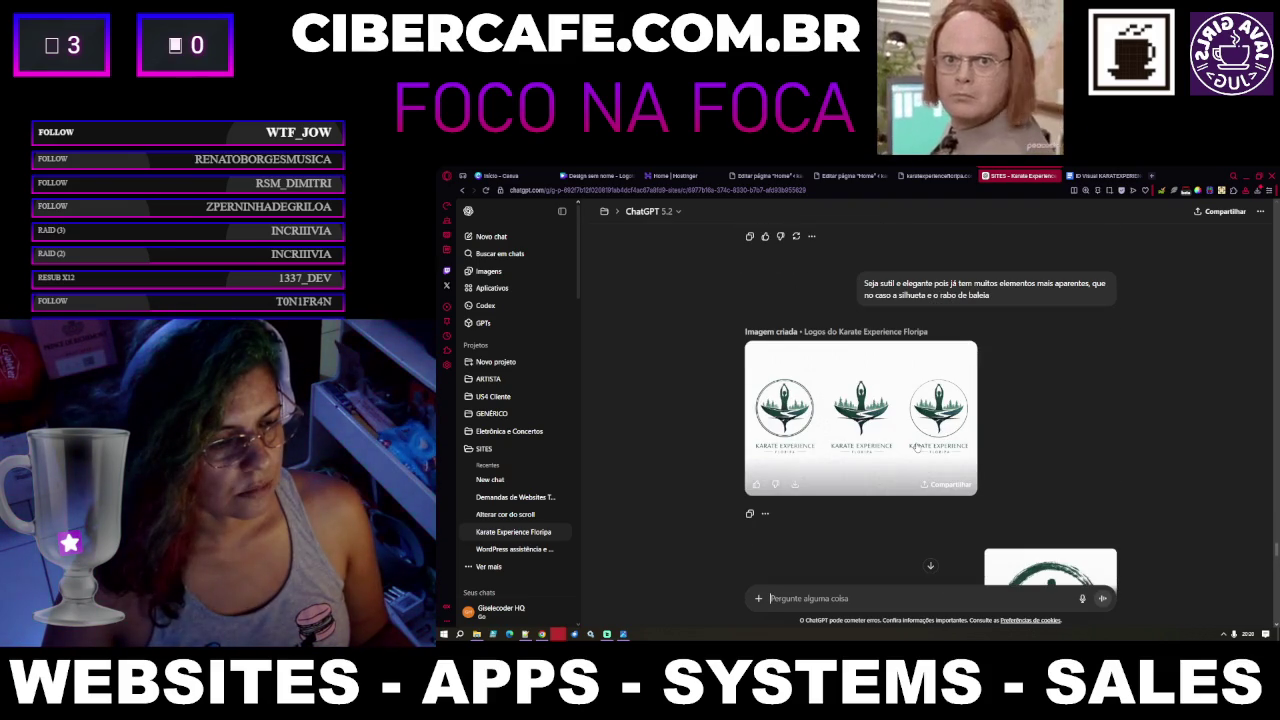
mouse_move(860, 410)
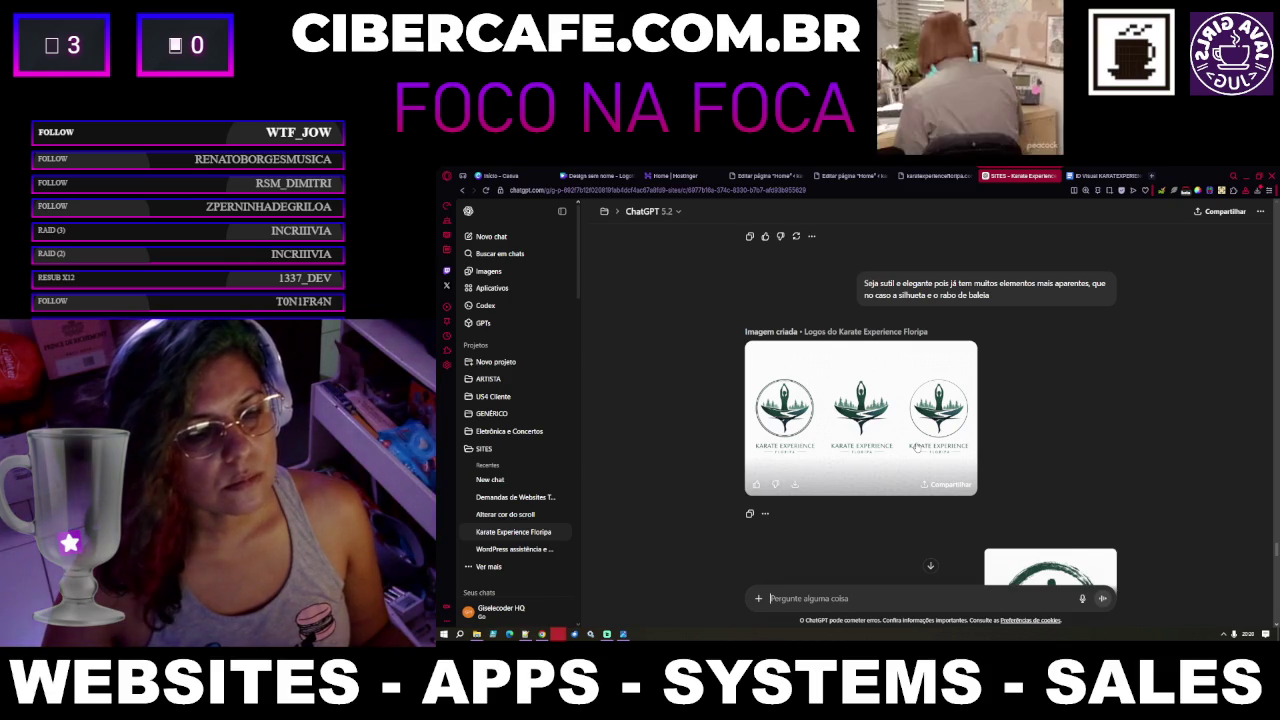
scroll(917, 447, down, 10)
scroll(917, 447, up, 3)
scroll(917, 447, up, 4)
scroll(917, 447, up, 3)
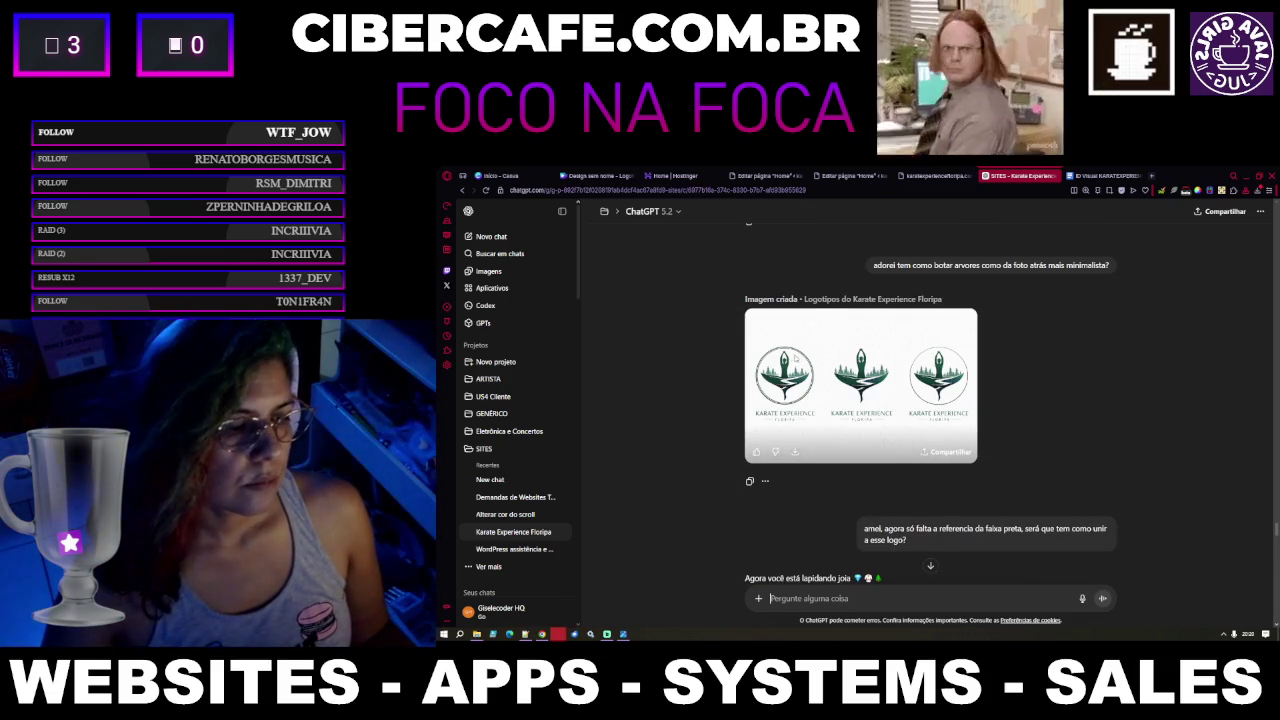
click(851, 394)
key(Escape)
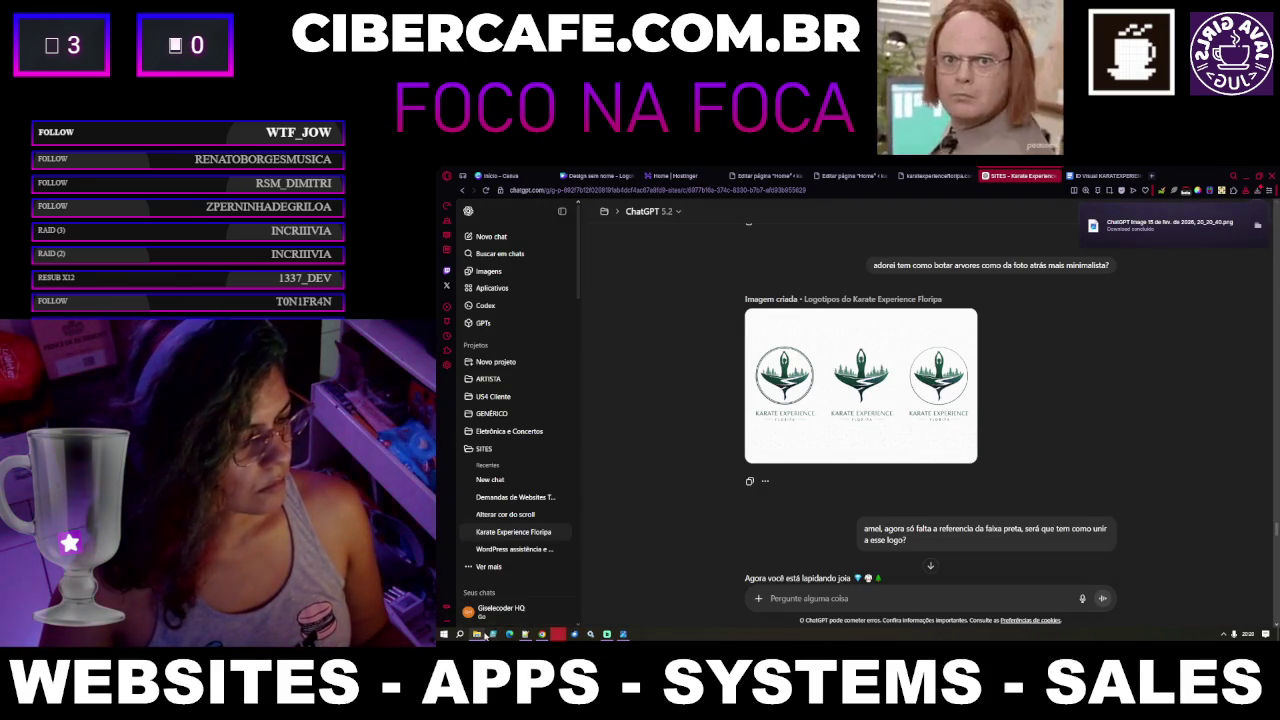
Rename the downloaded ChatGPT image to 'Logo idv' and open it from the Karate Experience Floripa folder
click(484, 636)
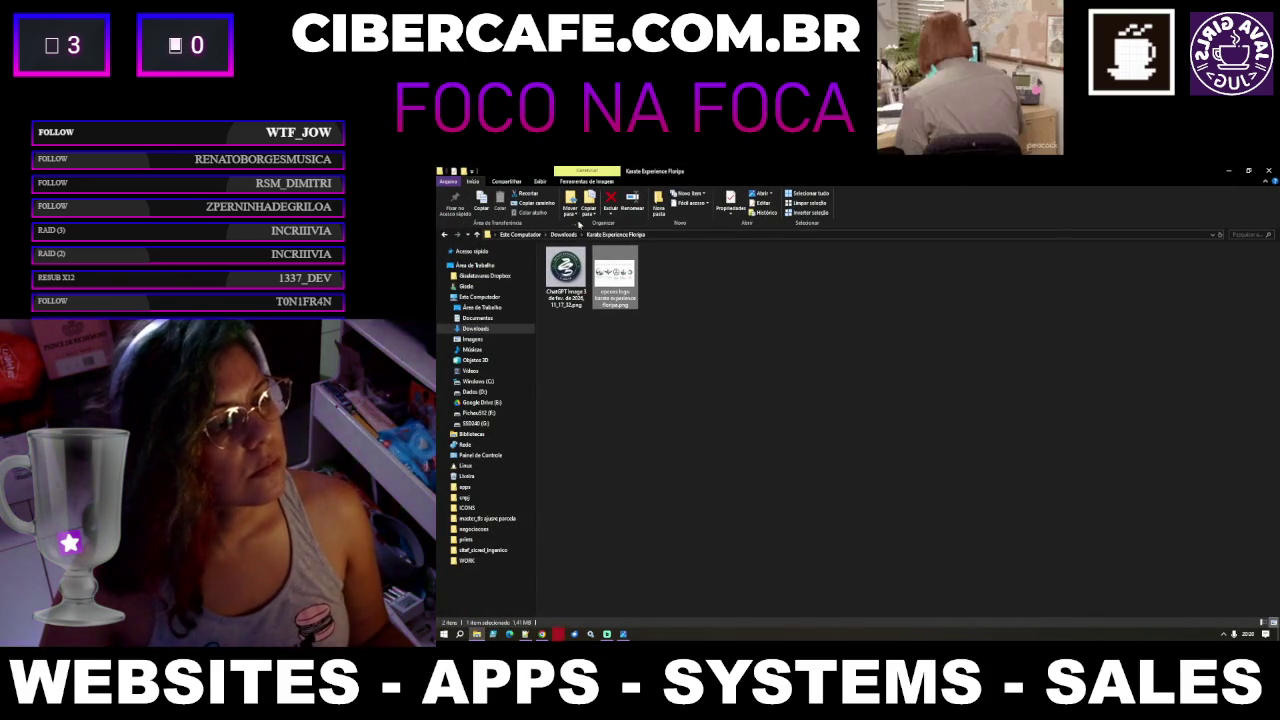
click(560, 235)
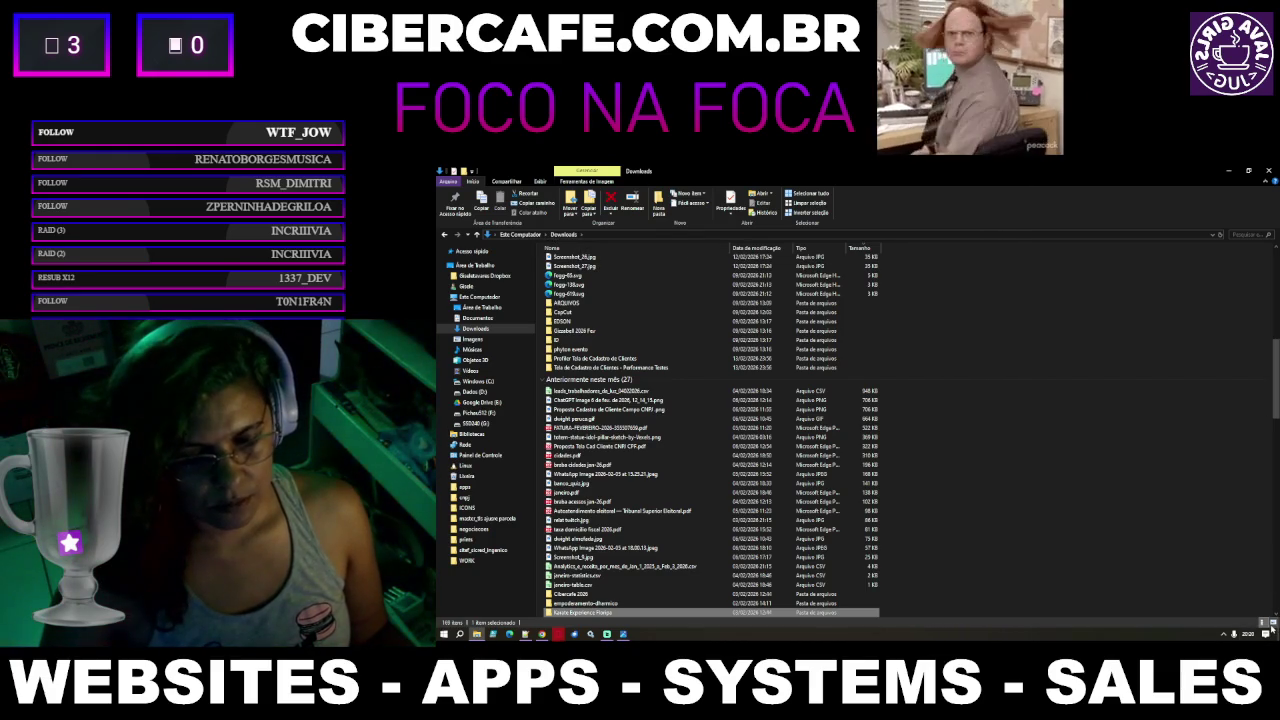
click(1272, 623)
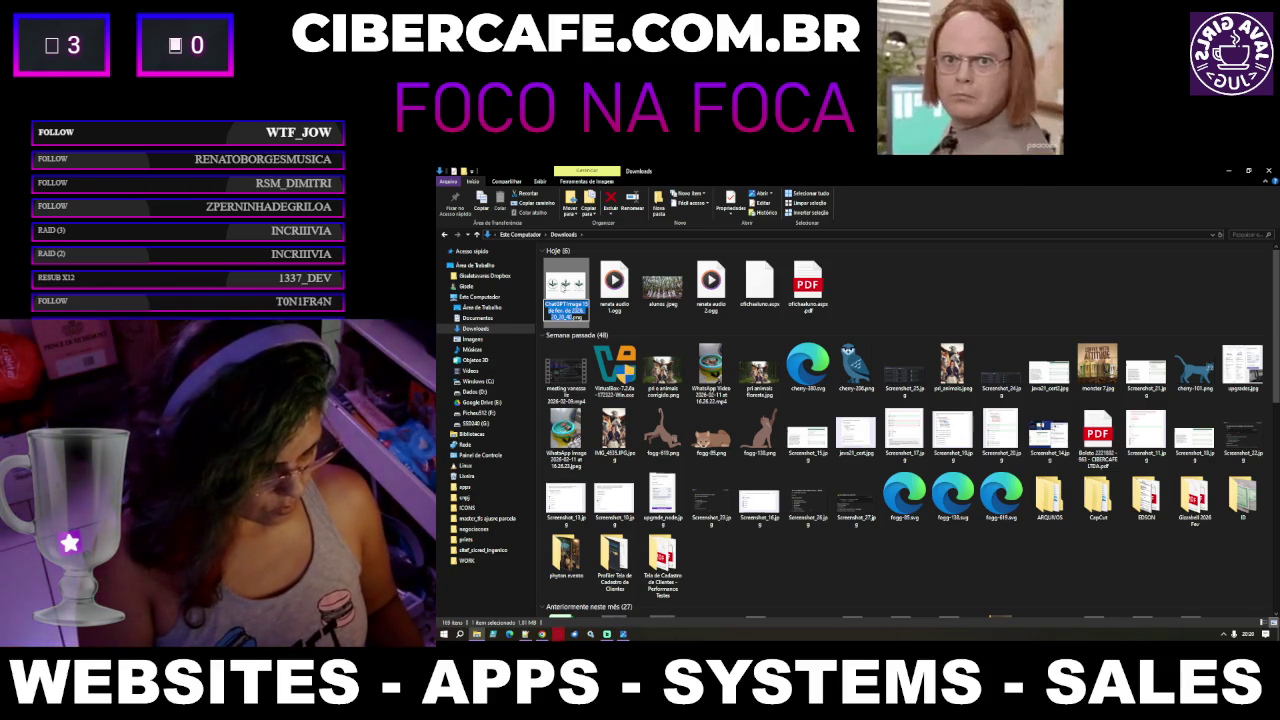
text(Logo idv)
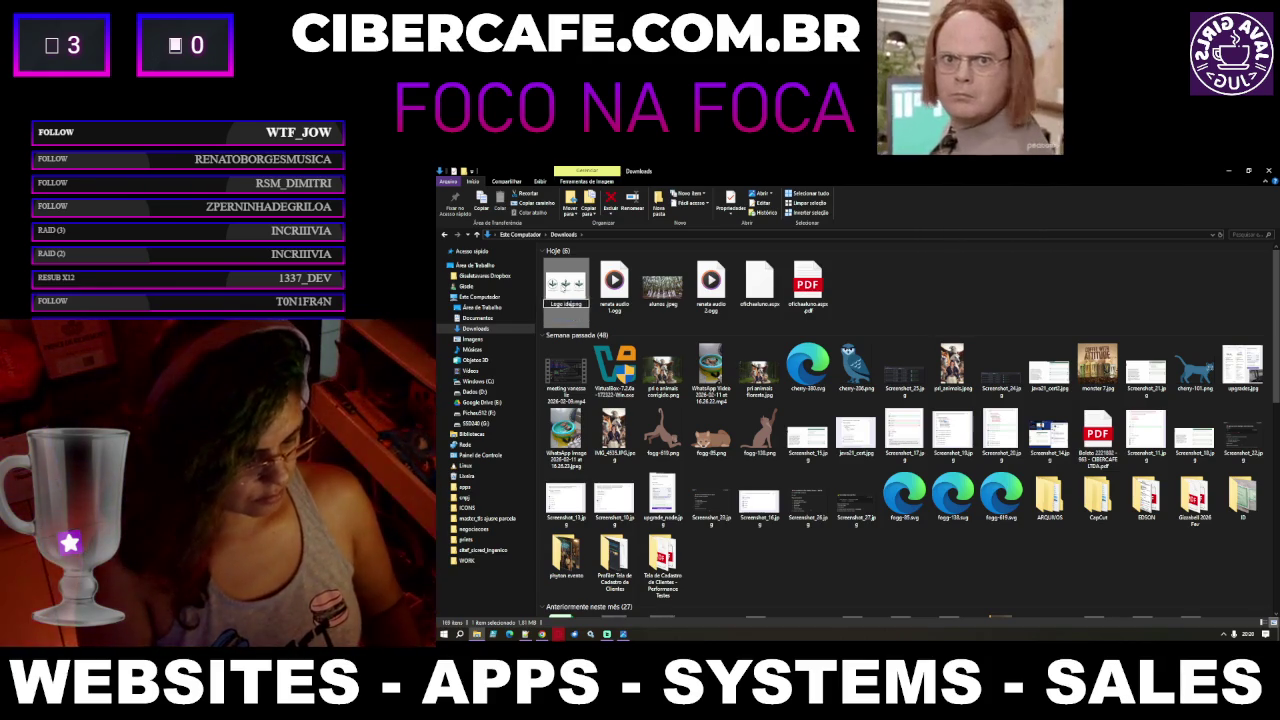
key(alt+Left)
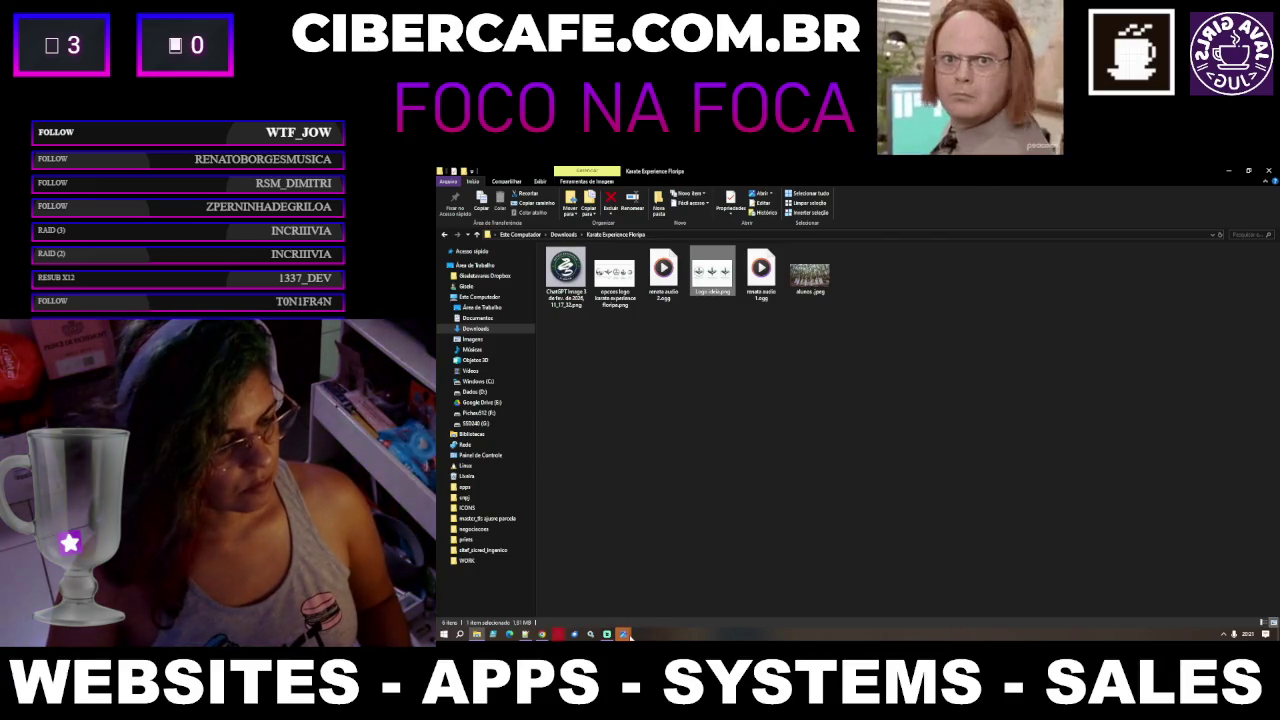
mouse_move(623, 634)
click(669, 612)
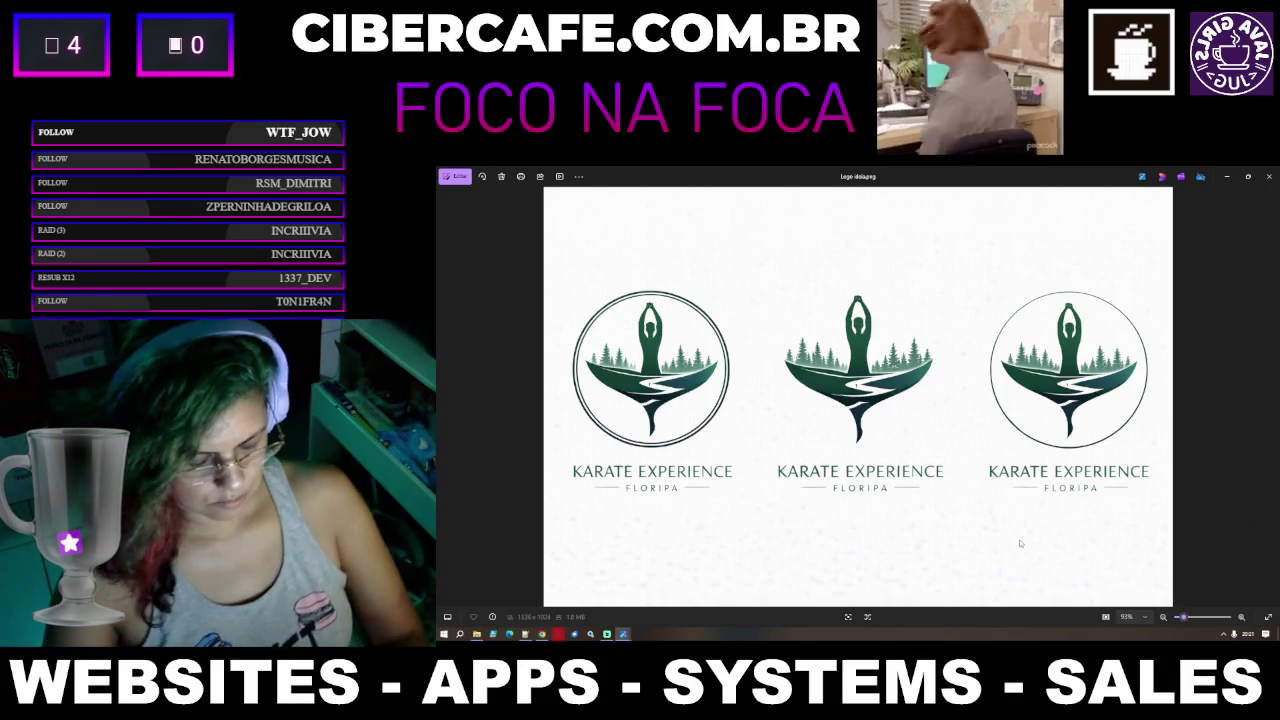
Capture the middle logo in the Photos image with Lightshot and copy it
key(Print)
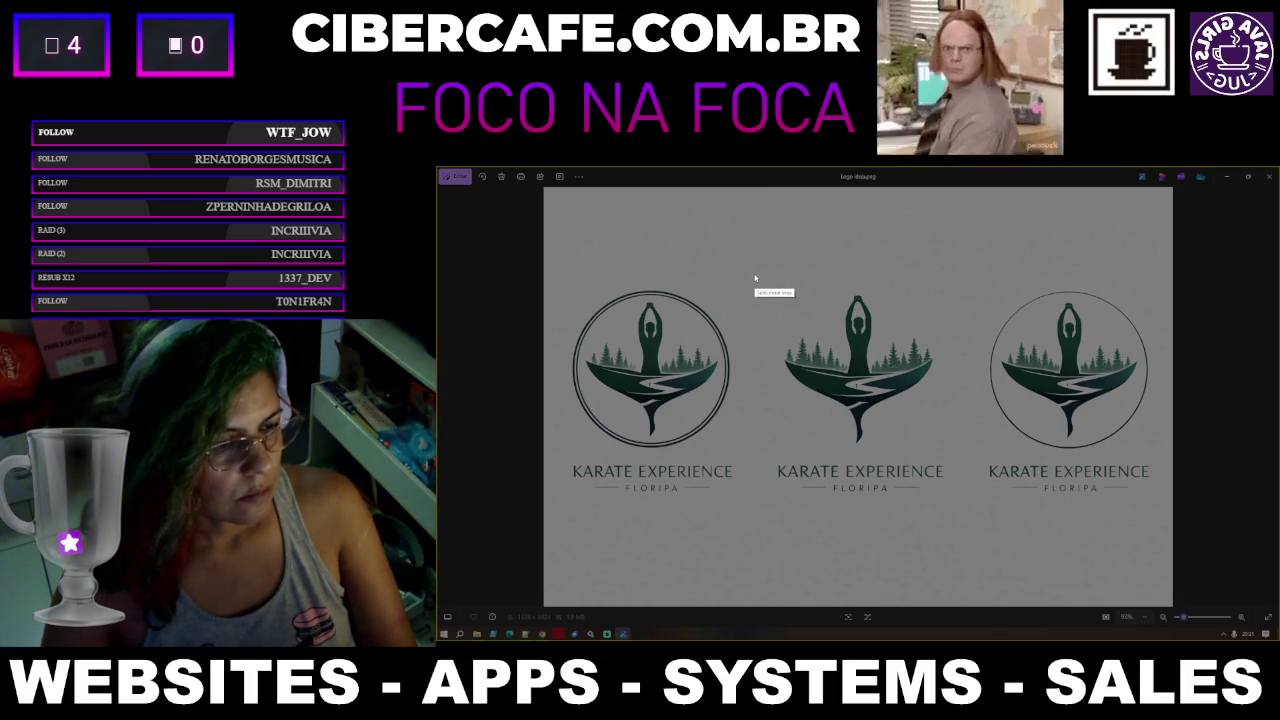
drag(756, 272, 978, 538)
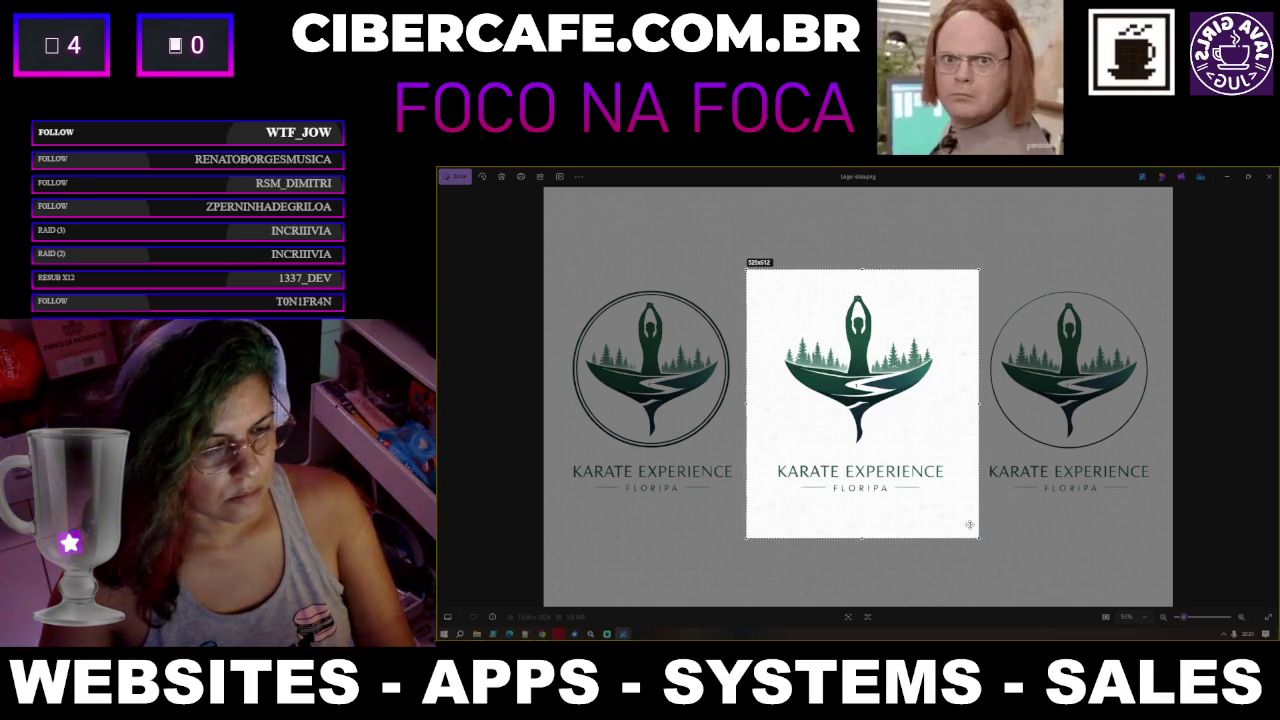
click(946, 547)
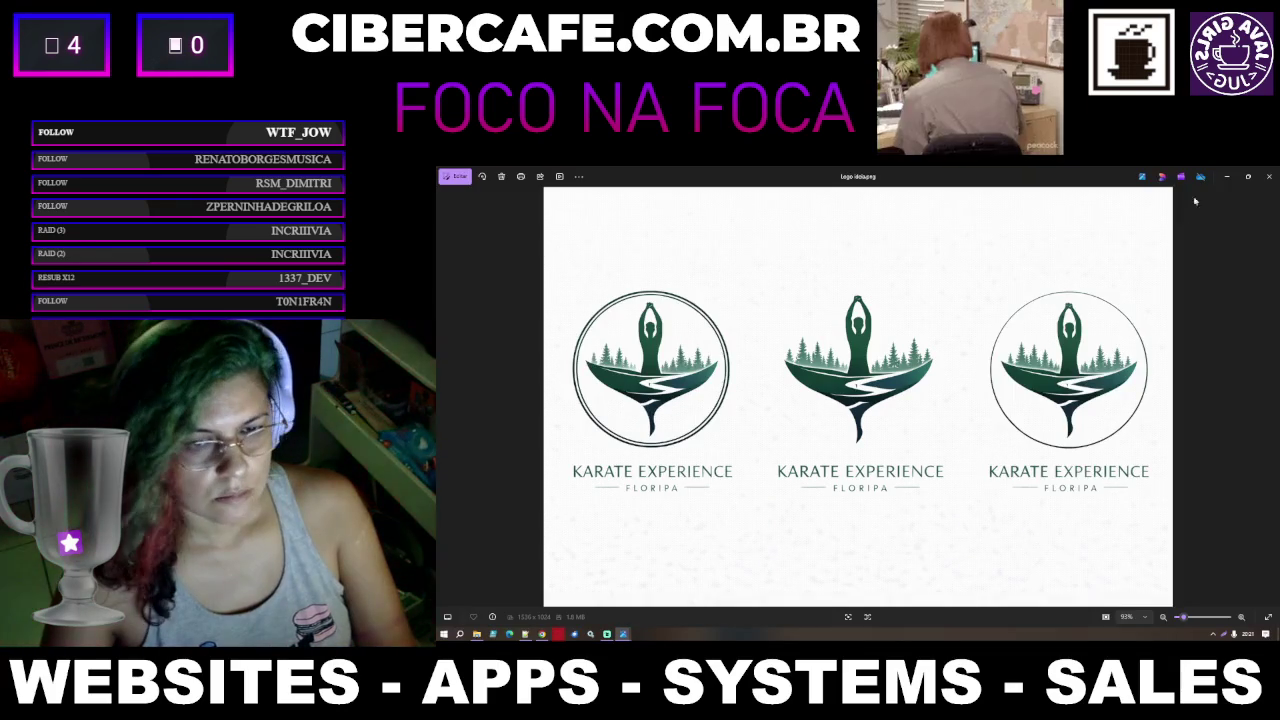
Minimize Photos and File Explorer and return to the ID Visual KARATEXPERIENCE document
click(1233, 176)
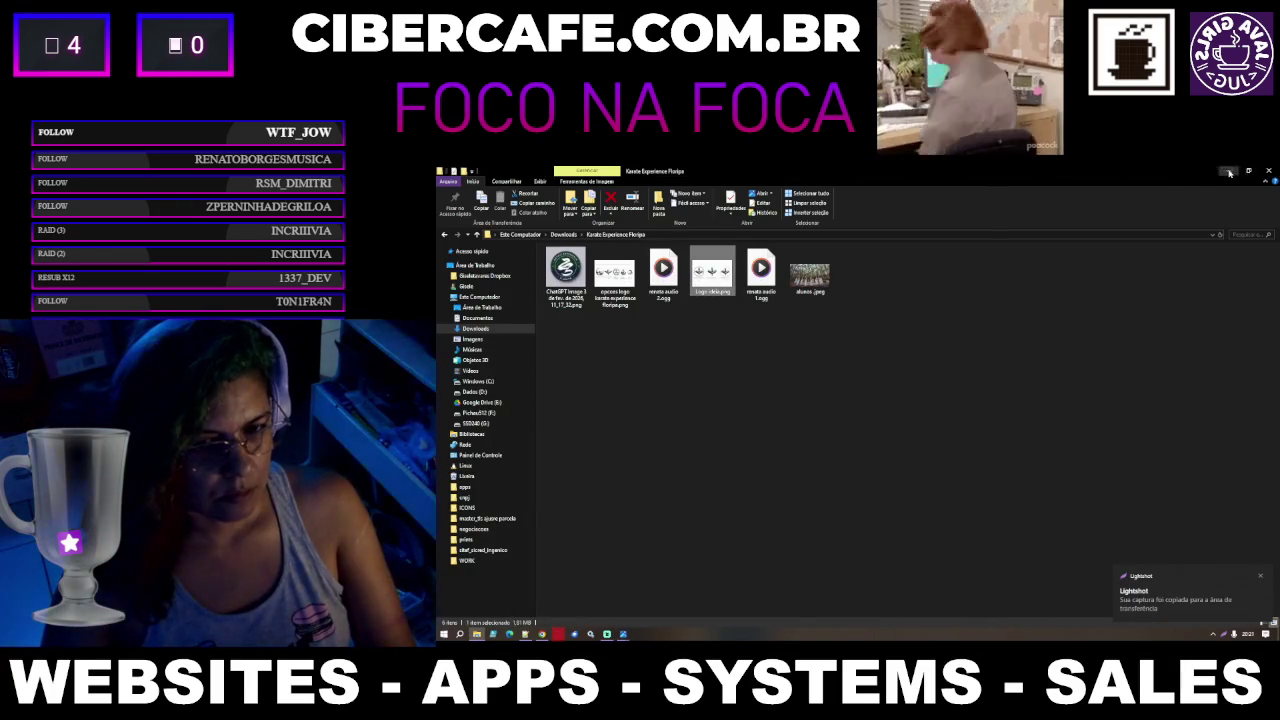
click(1230, 174)
click(1117, 174)
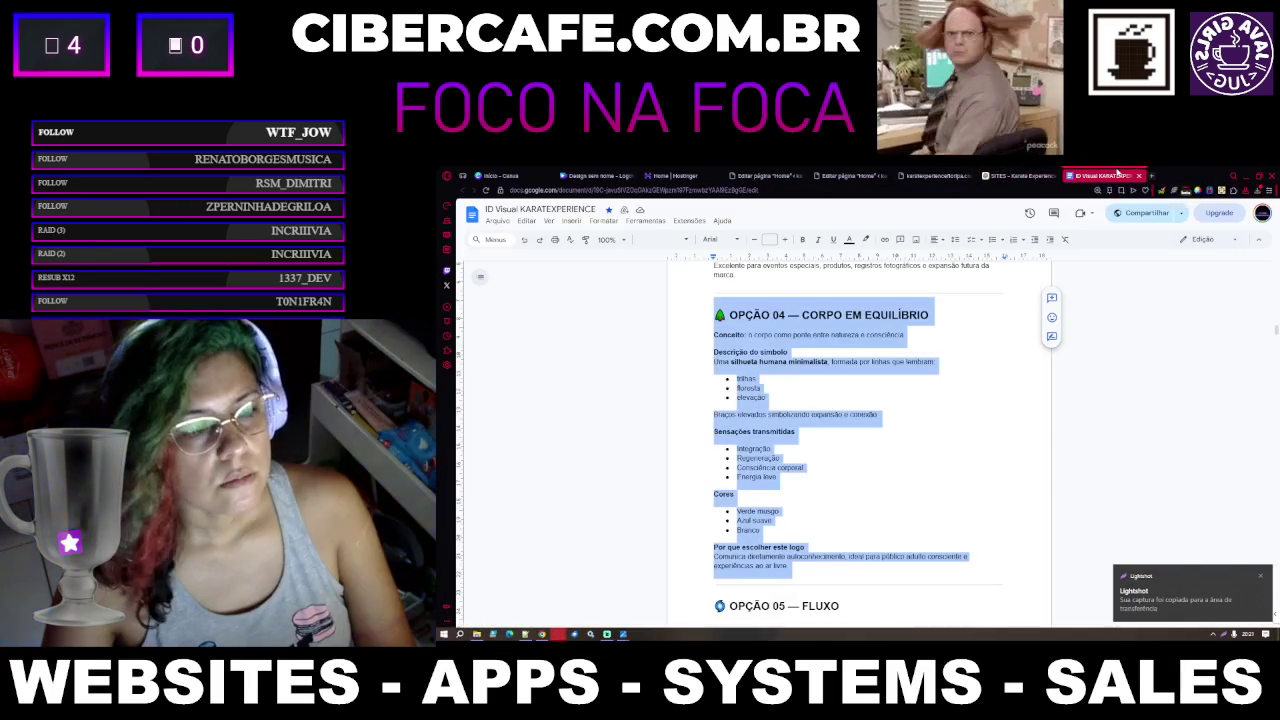
Paste the captured logo onto the blank Canva page, enlarge it to fill it, and centre it
click(635, 176)
drag(636, 176, 1107, 176)
click(940, 298)
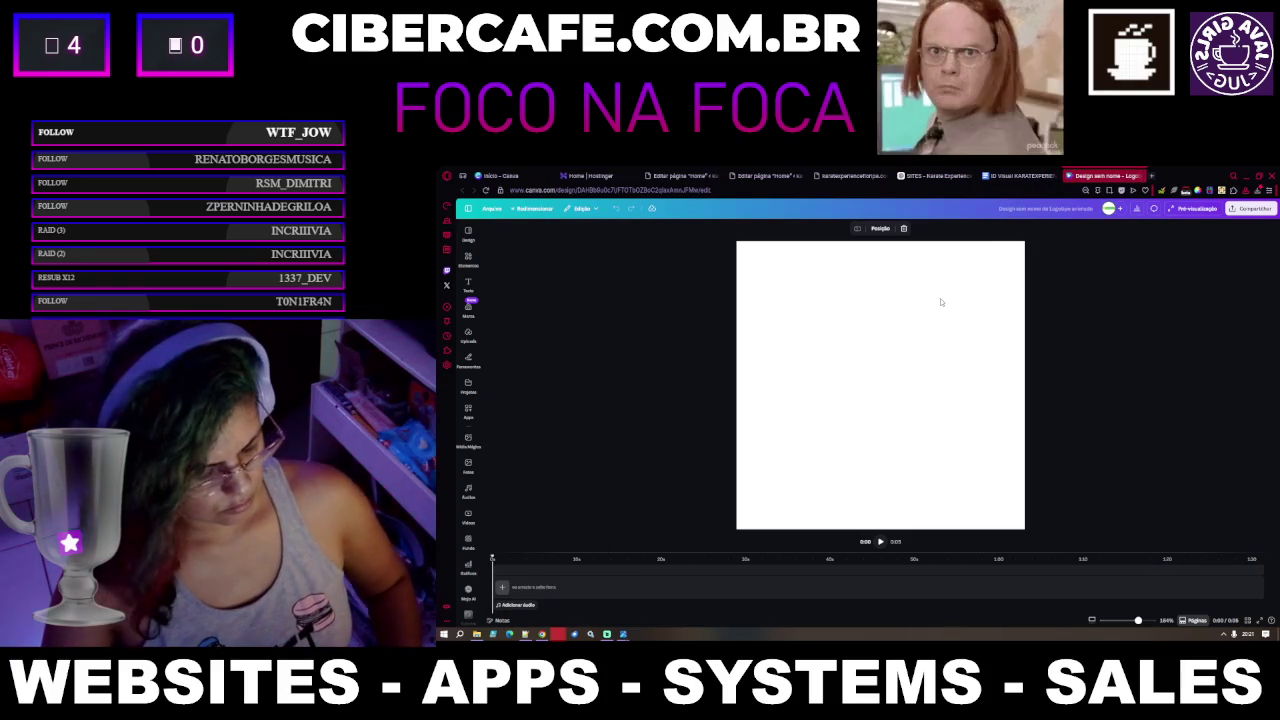
key(ctrl+v)
drag(830, 330, 813, 330)
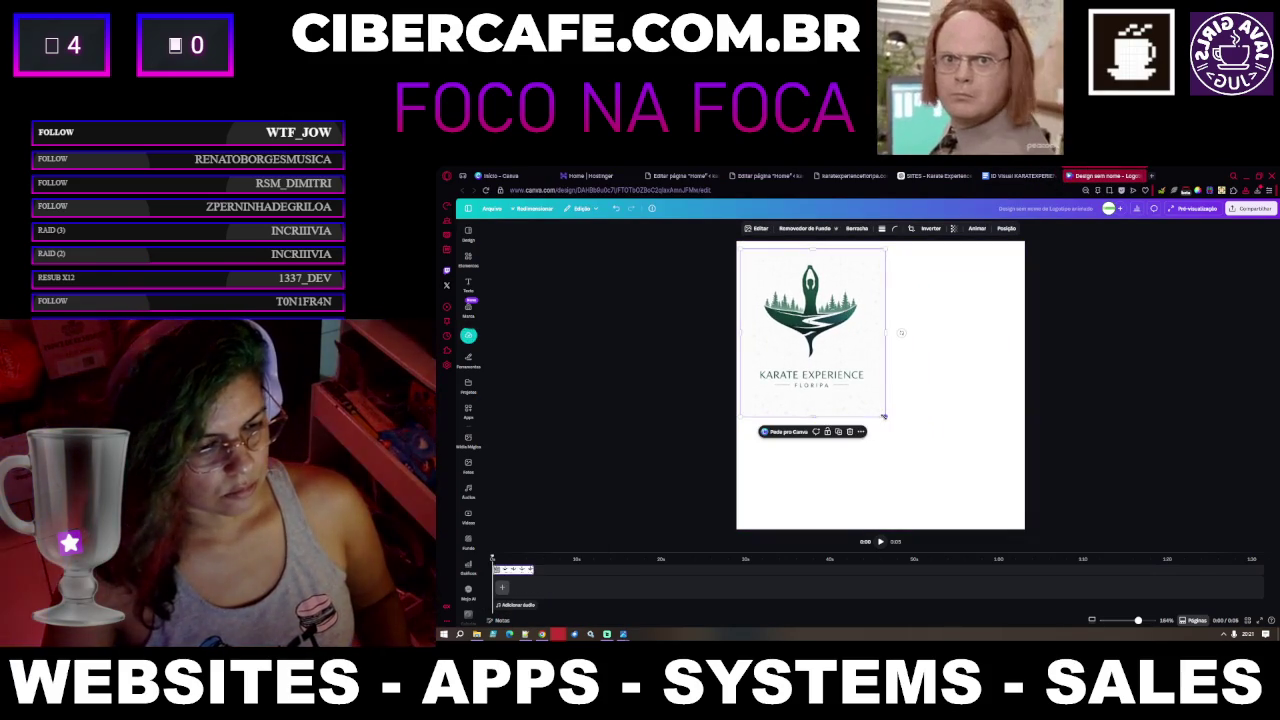
drag(884, 416, 982, 528)
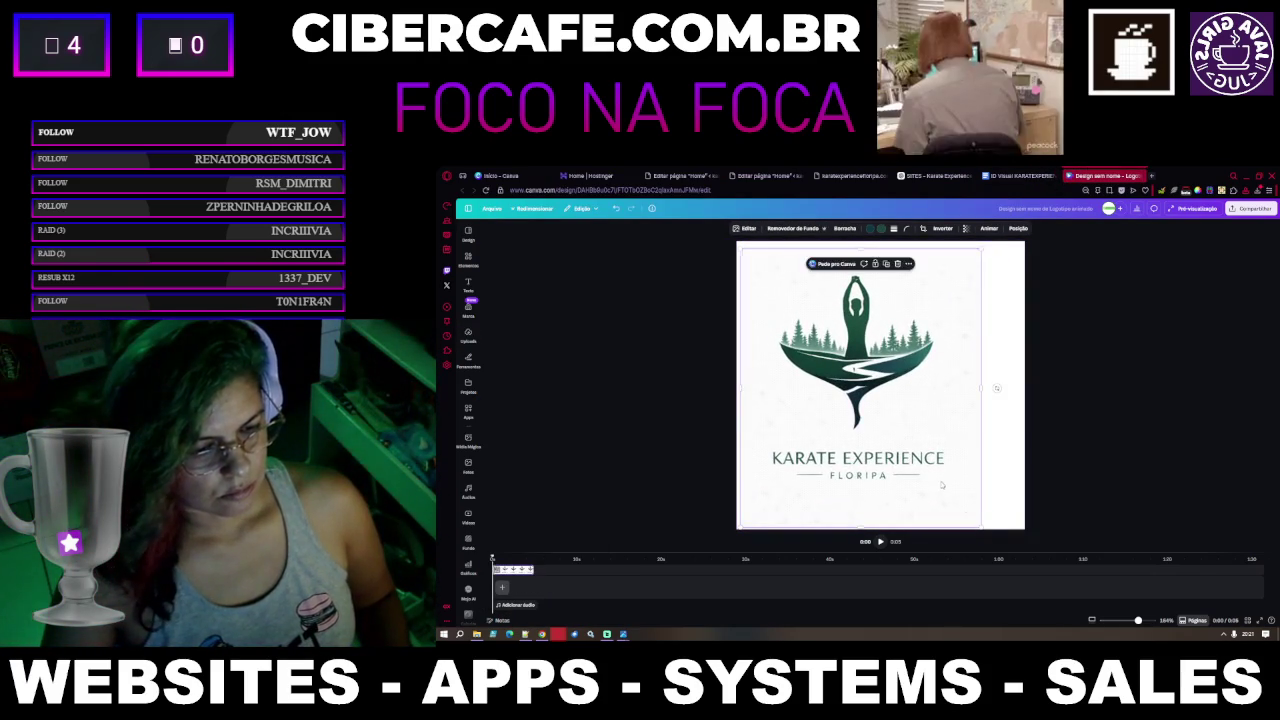
drag(815, 381, 835, 381)
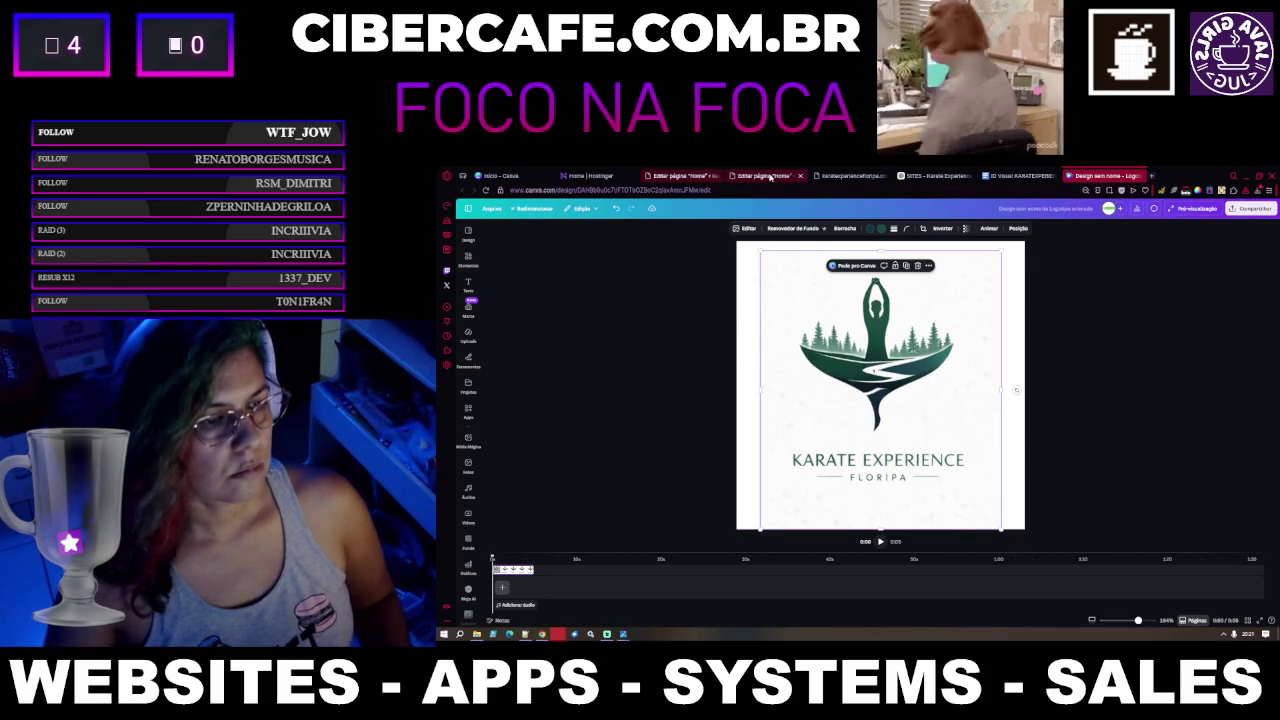
Remove the logo's background with Removedor de Fundo and reselect it to view the eraser types
click(782, 228)
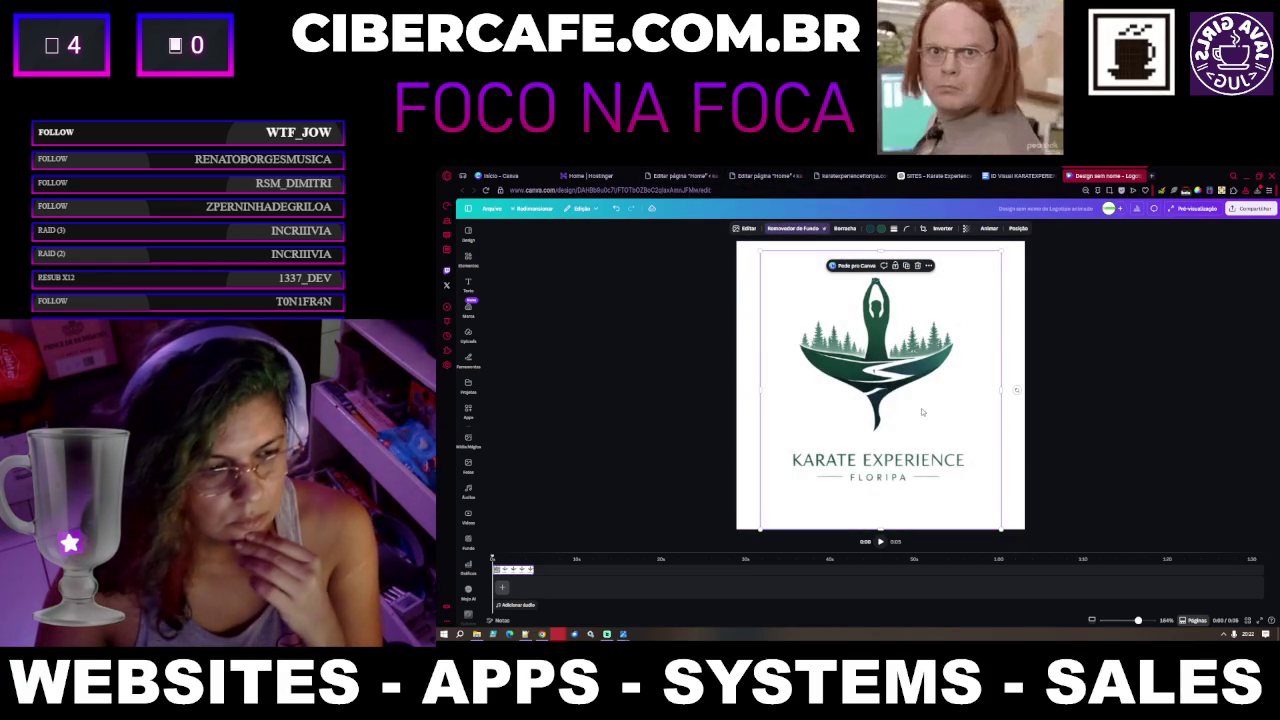
click(566, 342)
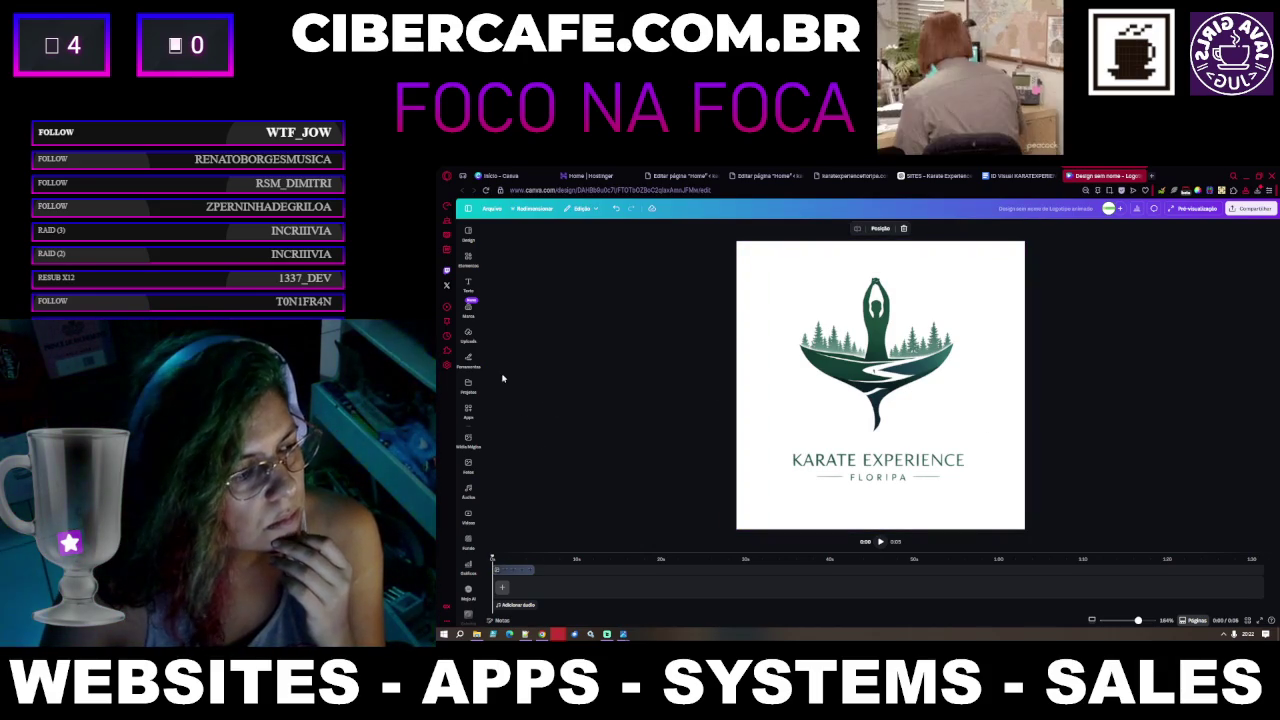
click(468, 258)
click(468, 360)
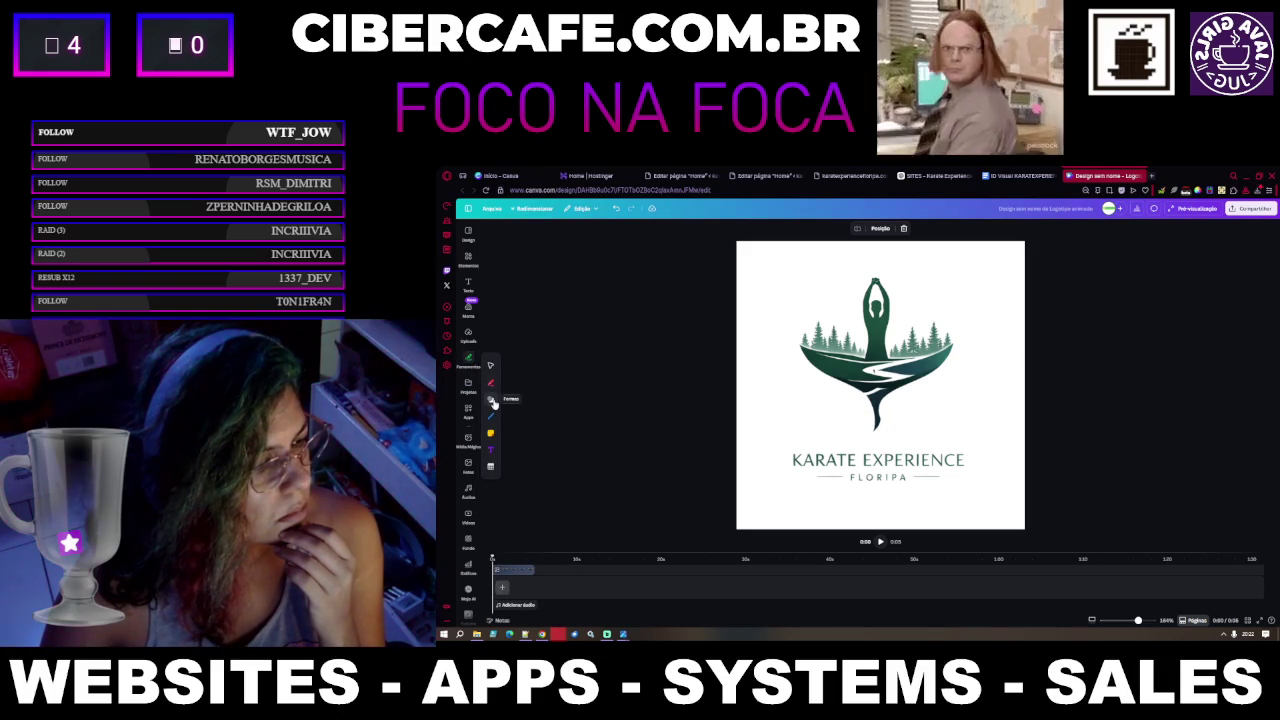
click(953, 317)
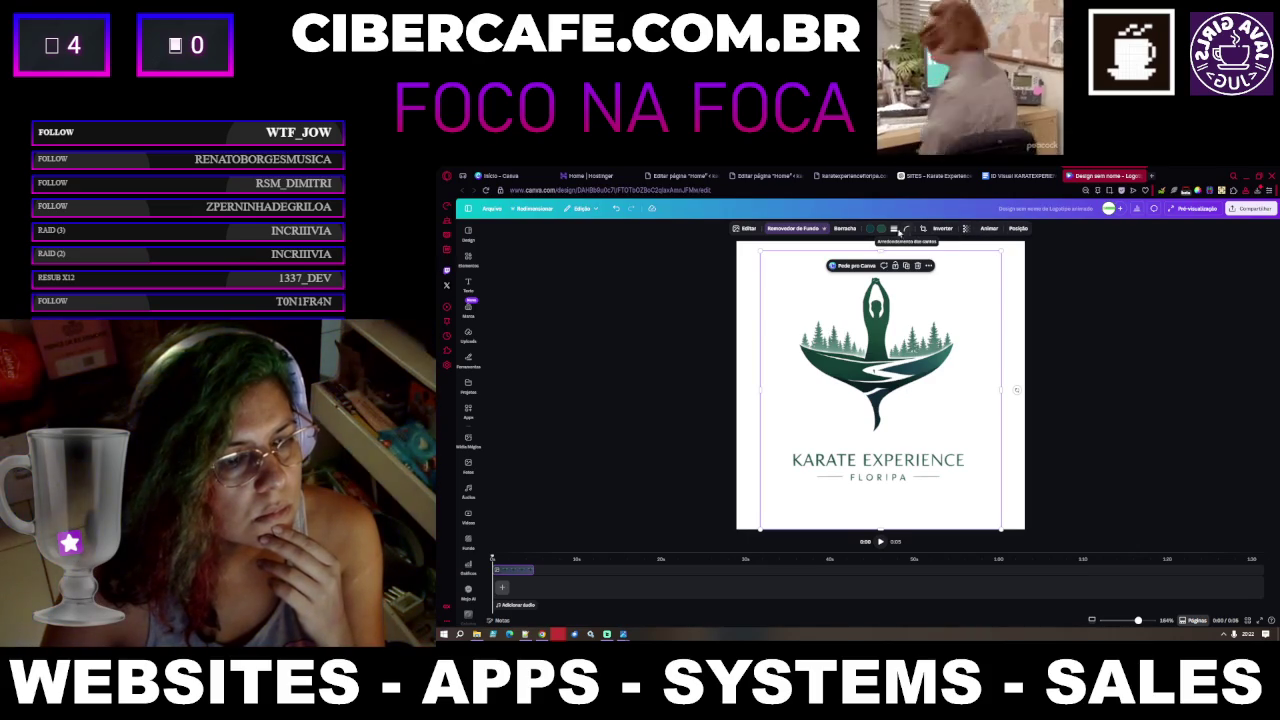
click(847, 230)
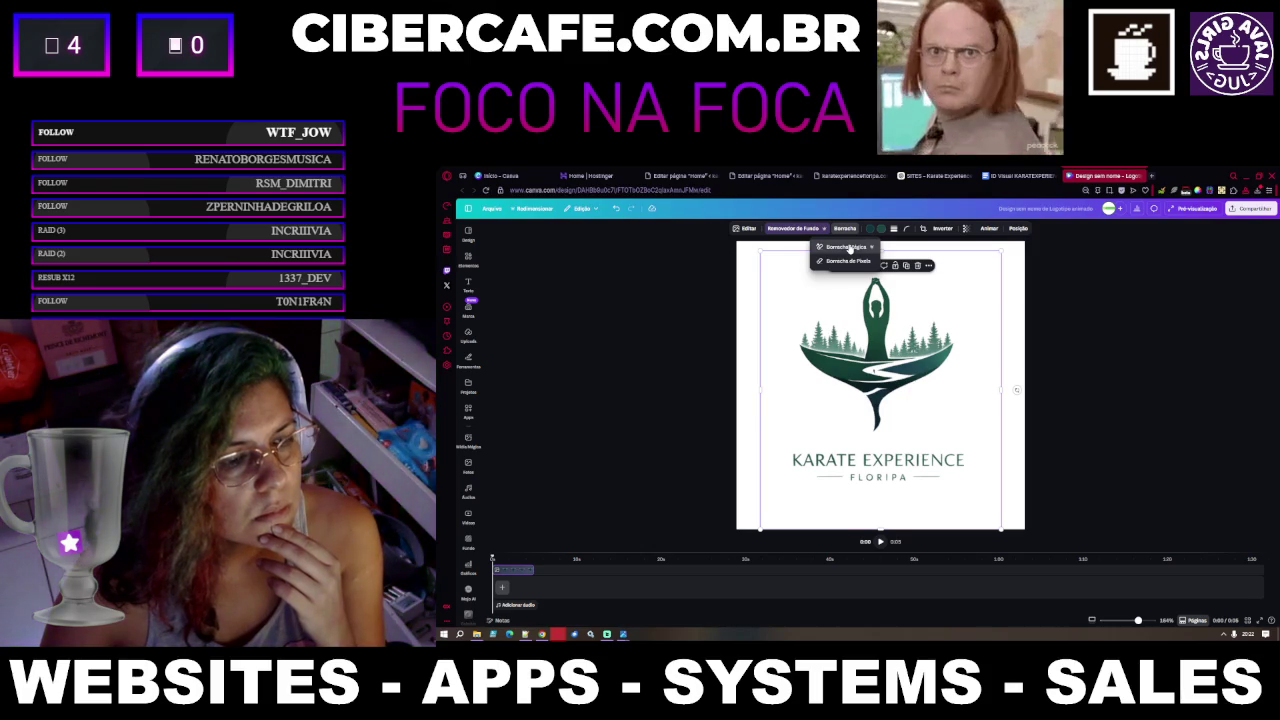
Use Magic Eraser to remove the purple circle and its leftover outline under the emblem
click(849, 248)
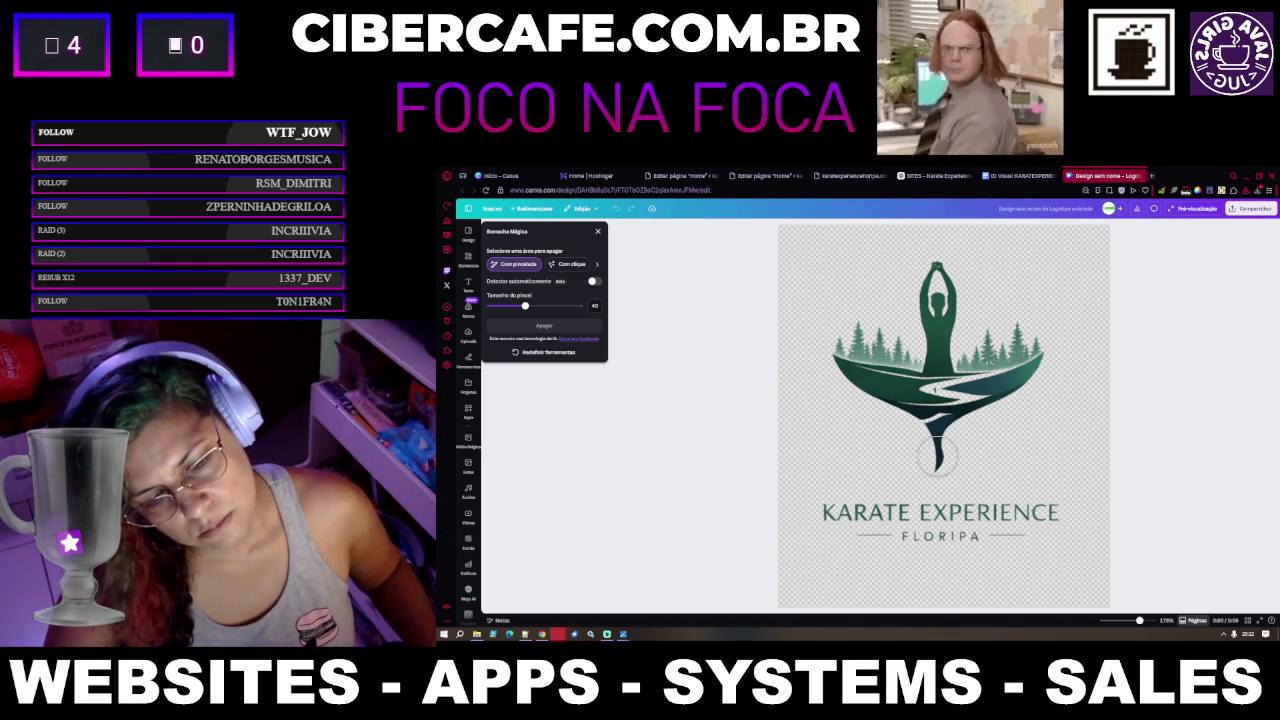
click(938, 456)
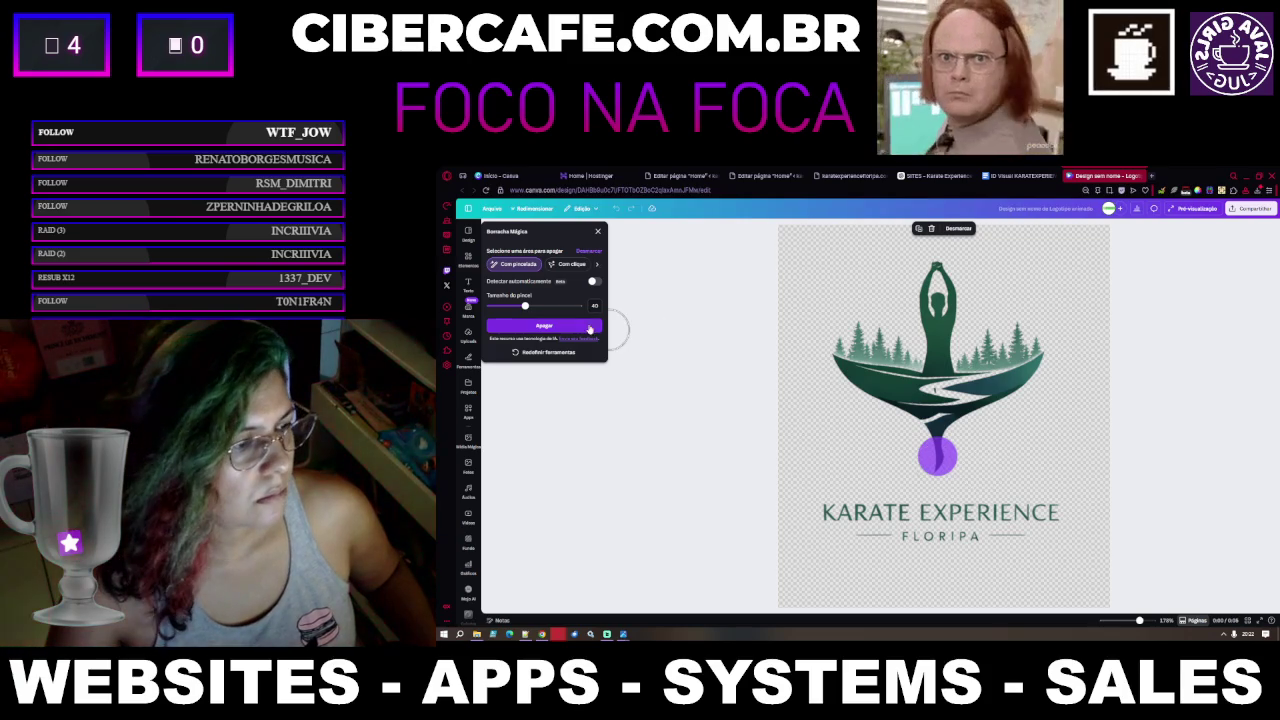
click(570, 327)
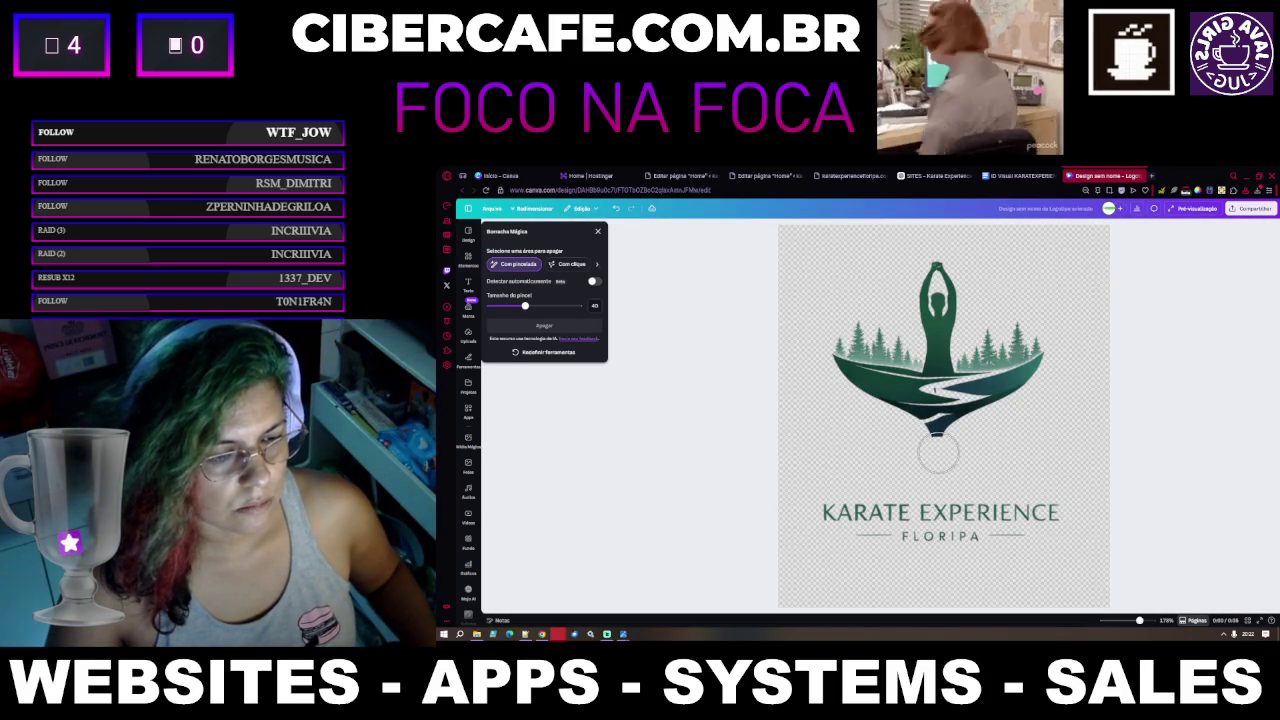
click(938, 452)
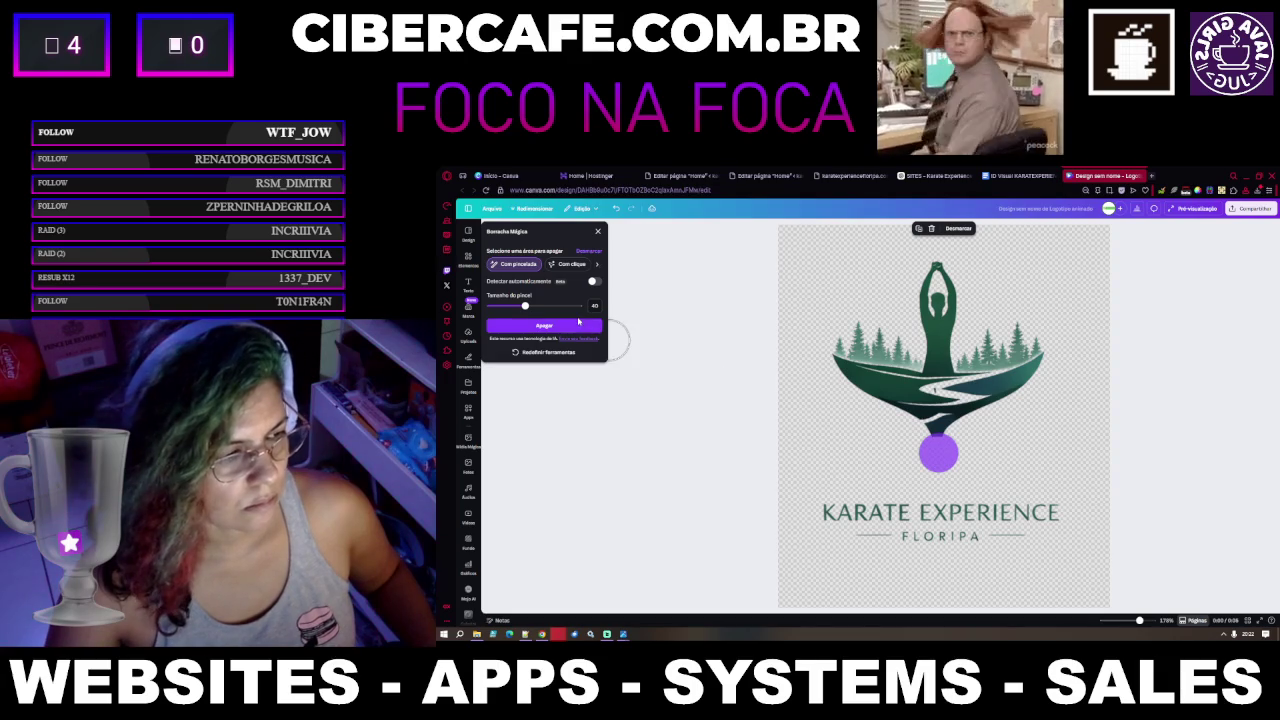
click(544, 325)
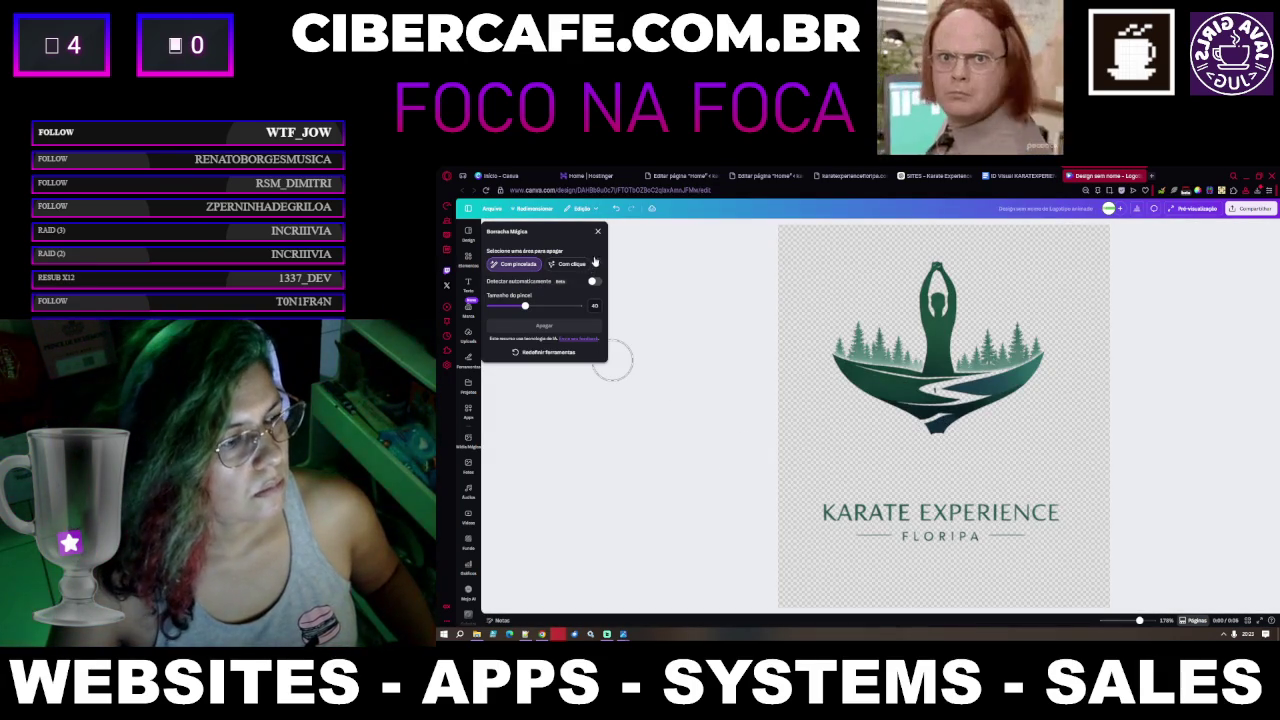
Zoom in, shrink the brush, and erase the remaining spots below the emblem tip
scroll(935, 443, up, 5)
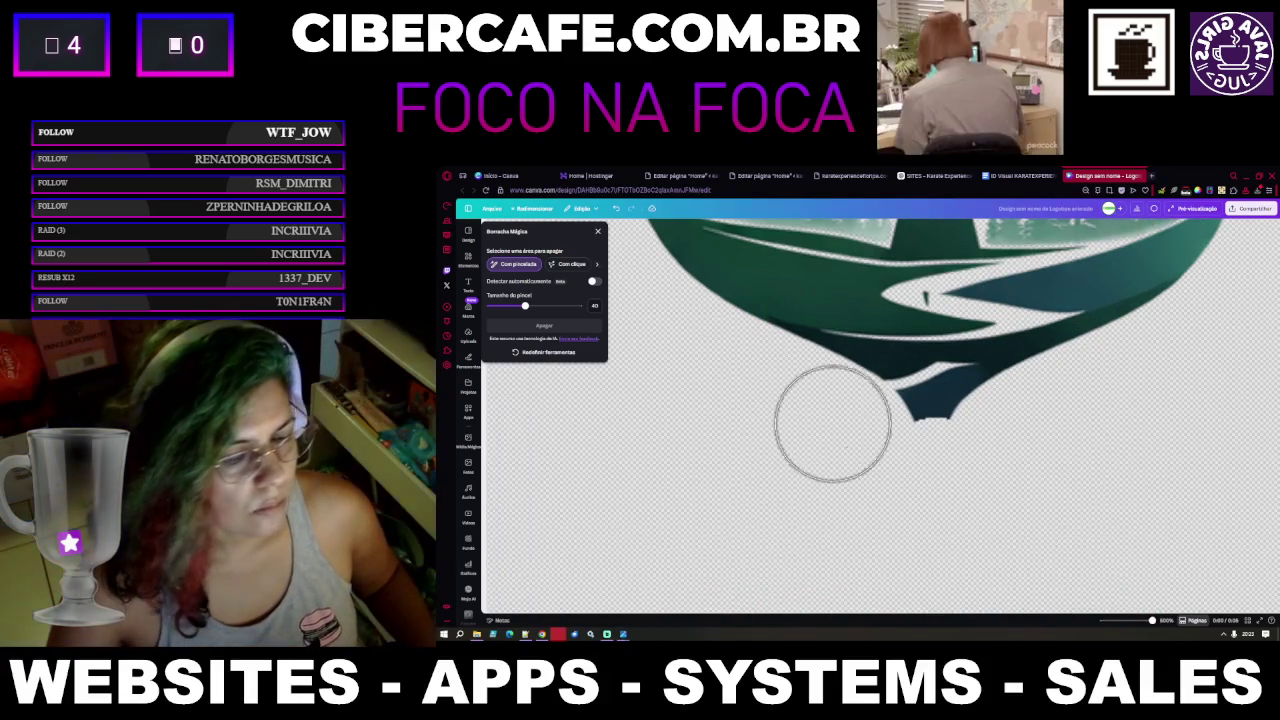
click(935, 473)
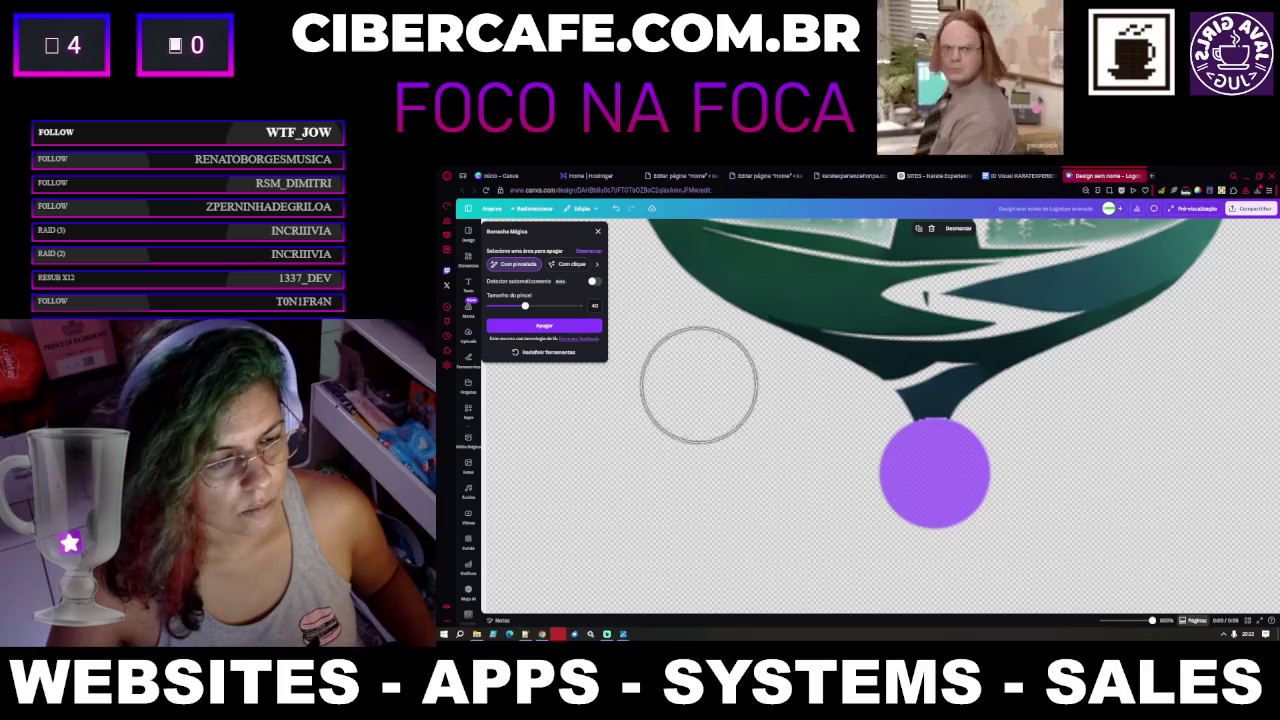
click(544, 325)
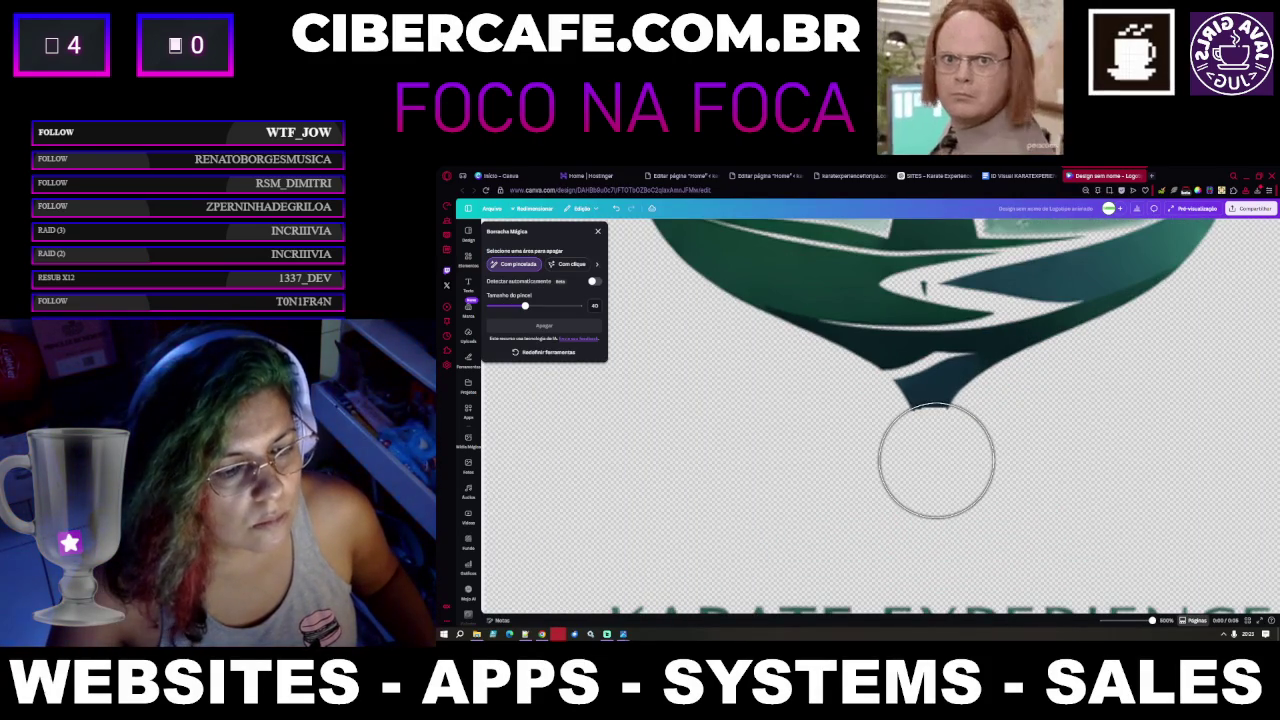
drag(525, 305, 496, 306)
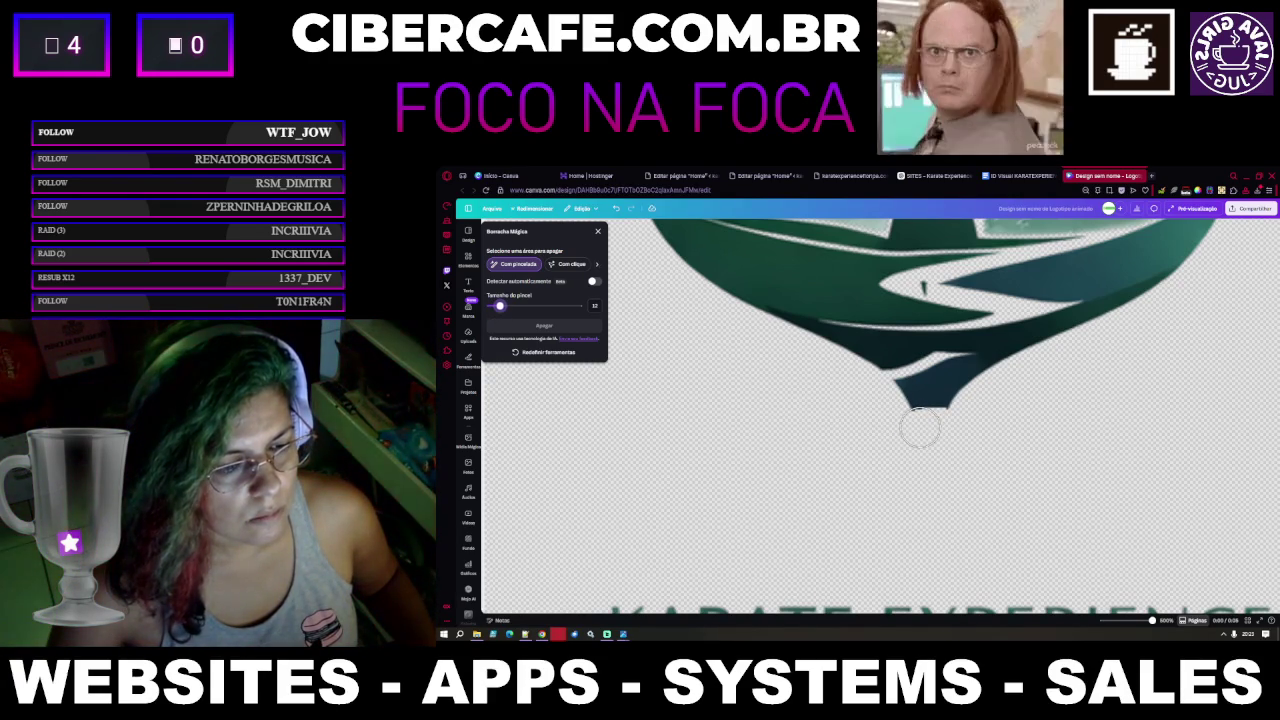
click(920, 428)
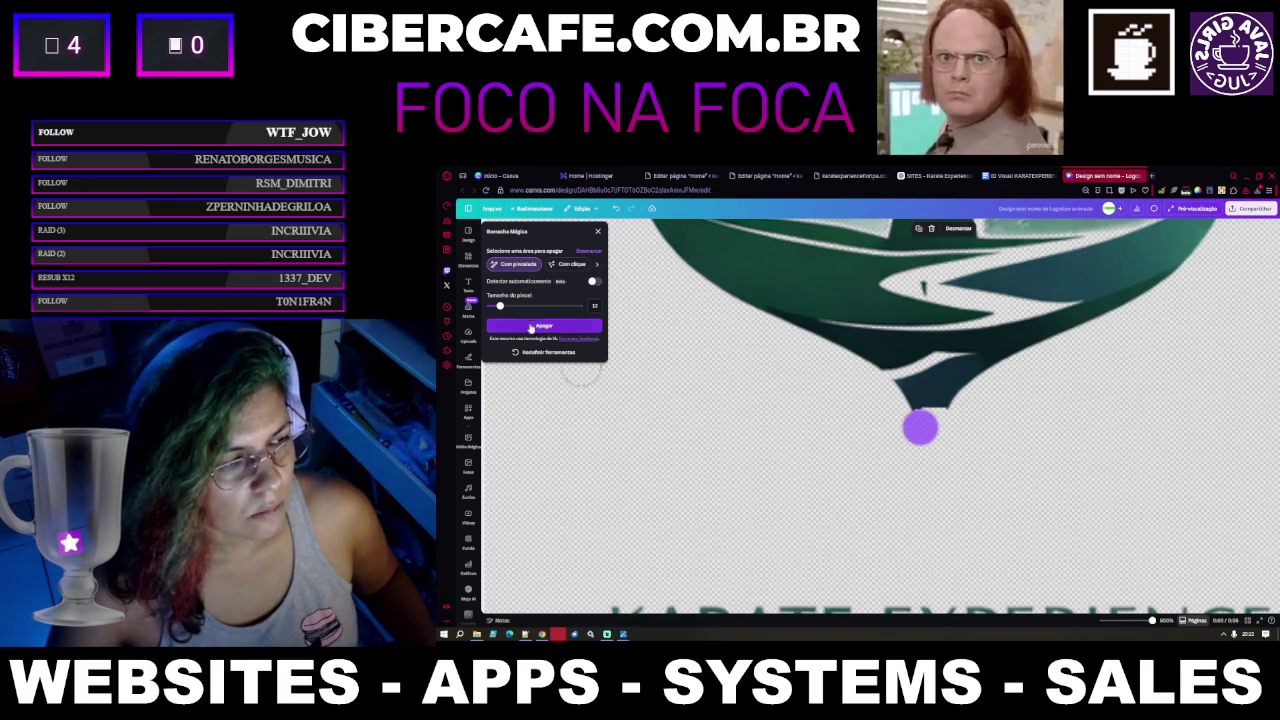
click(530, 327)
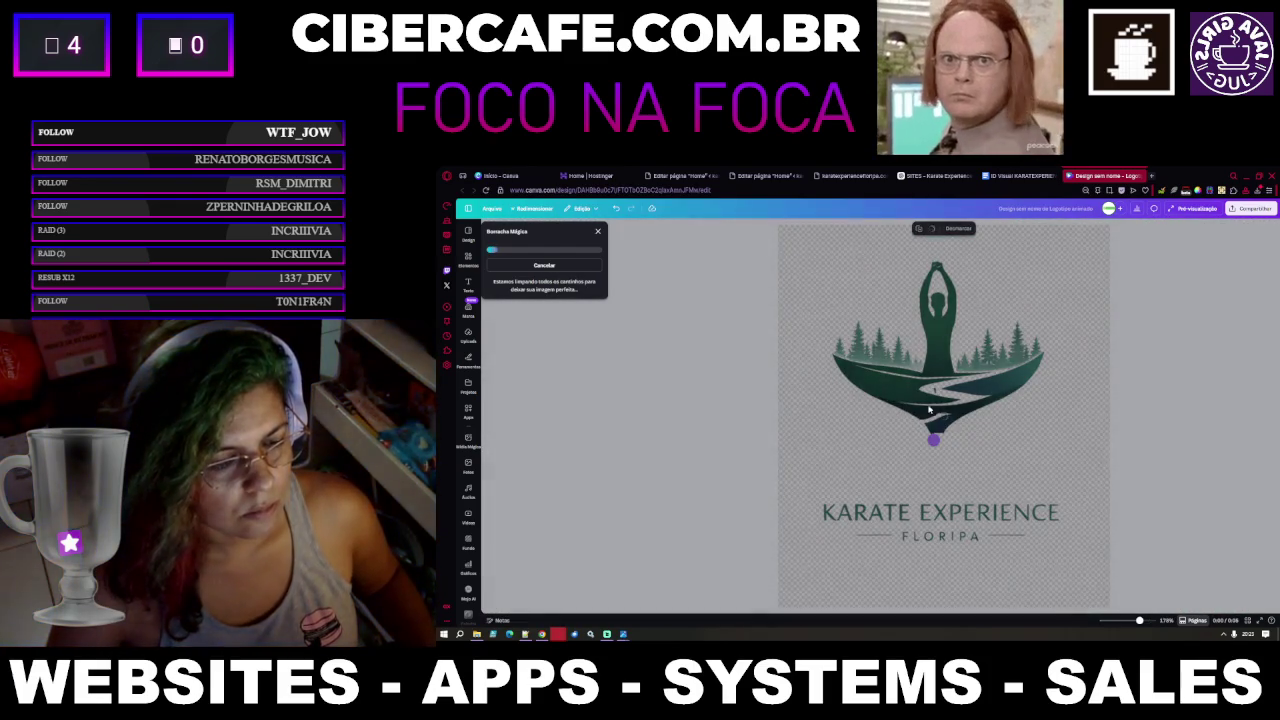
scroll(930, 445, up, 2)
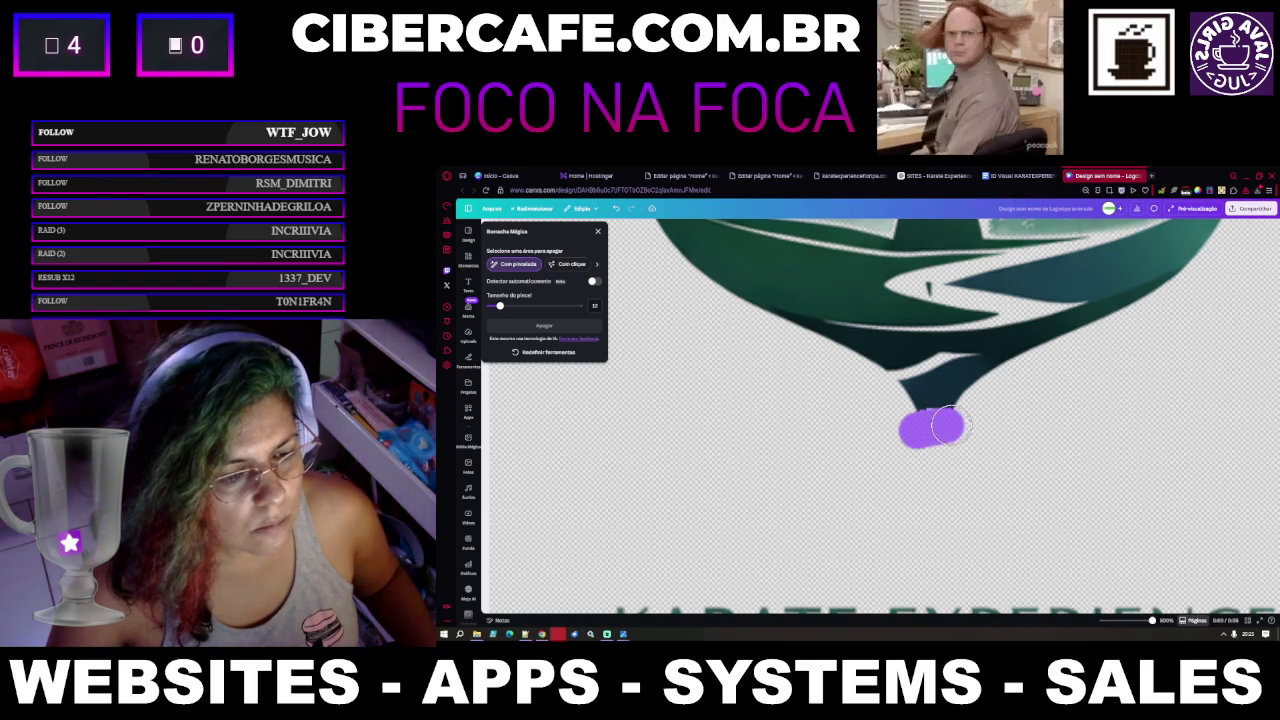
Erase the remnant at the emblem tip, then undo that erase to restore the tail
drag(918, 428, 960, 424)
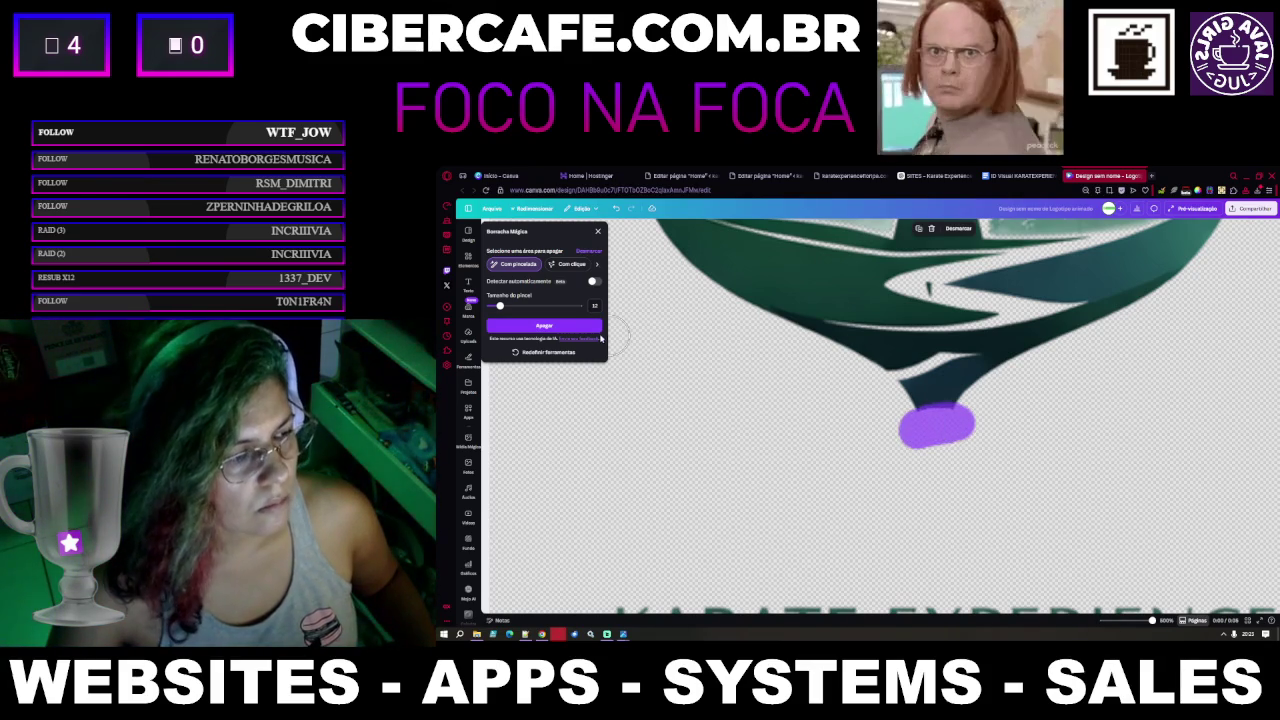
click(544, 325)
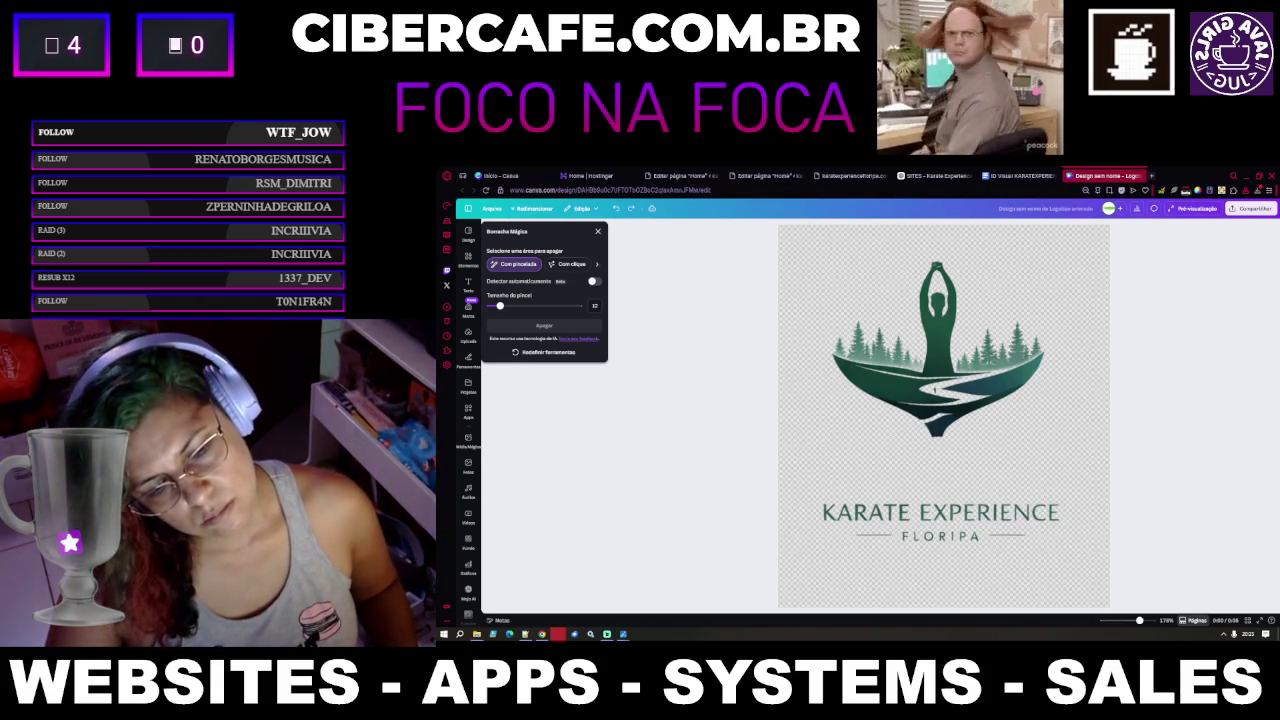
key(ctrl+z)
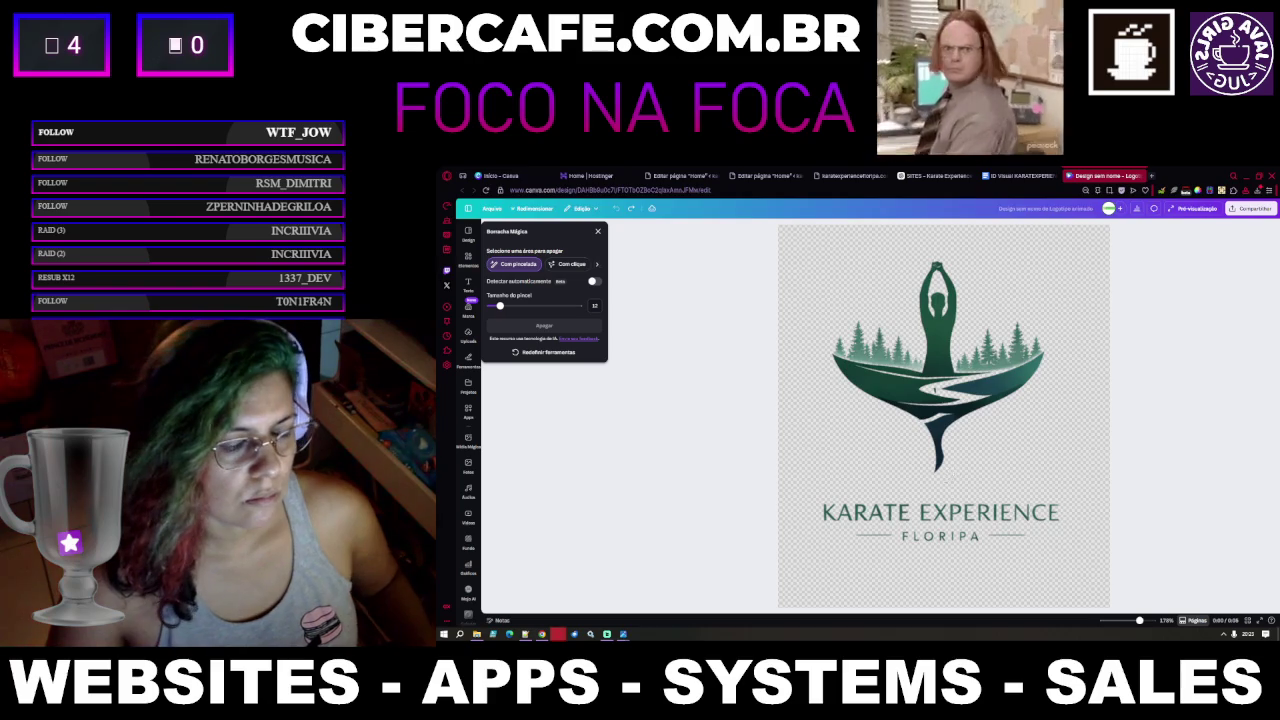
Zoom in and erase the purple drip along the lower tail tip
ctrl+scroll(917, 470, up, 3)
ctrl+scroll(917, 470, up, 2)
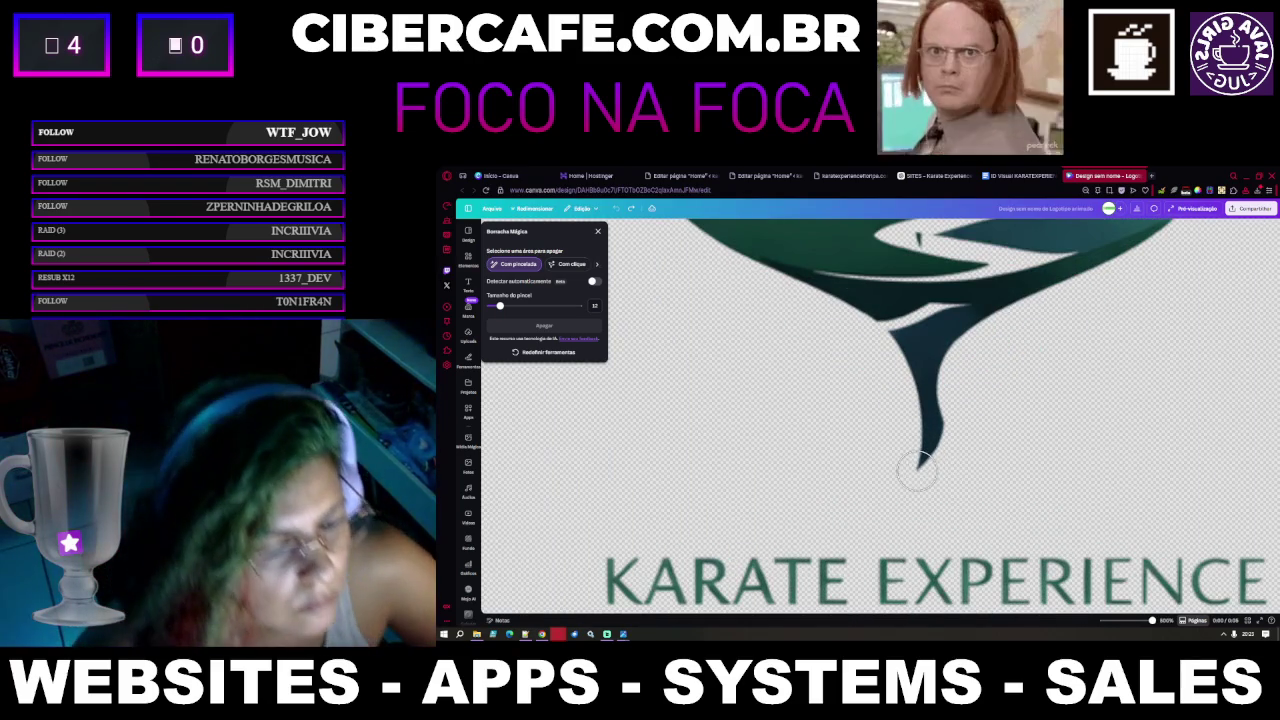
click(918, 469)
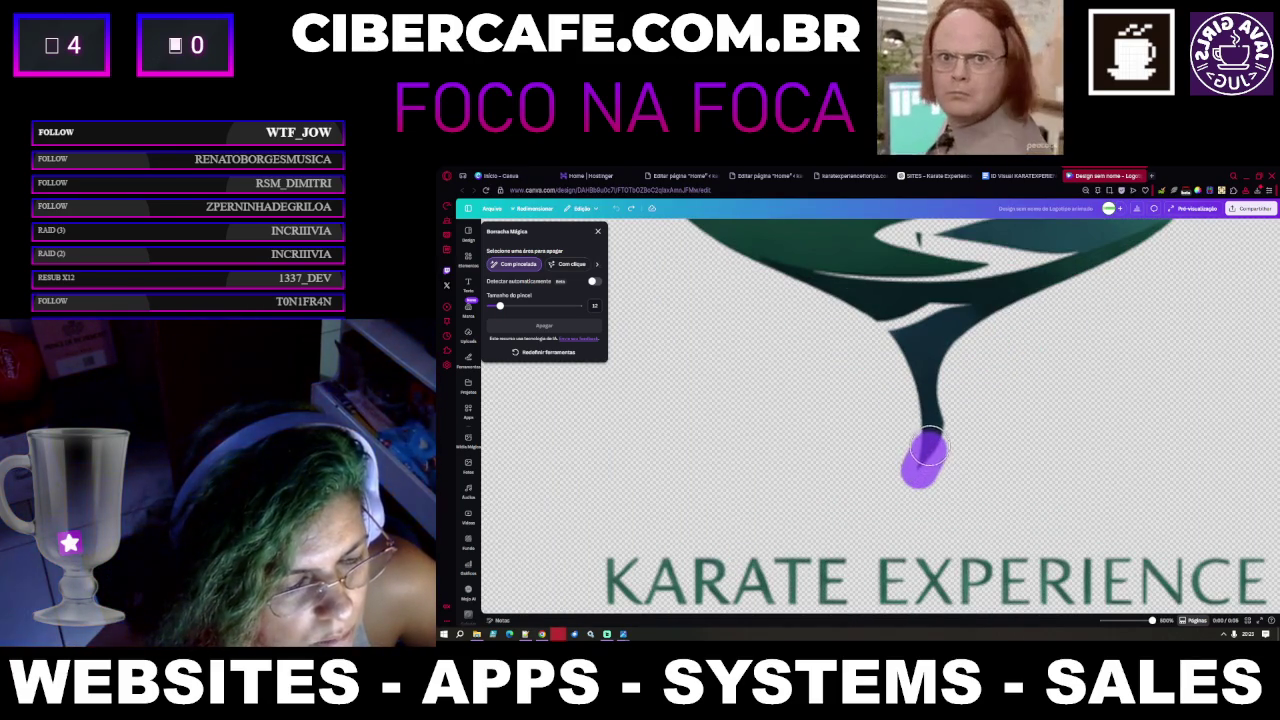
drag(928, 449, 930, 430)
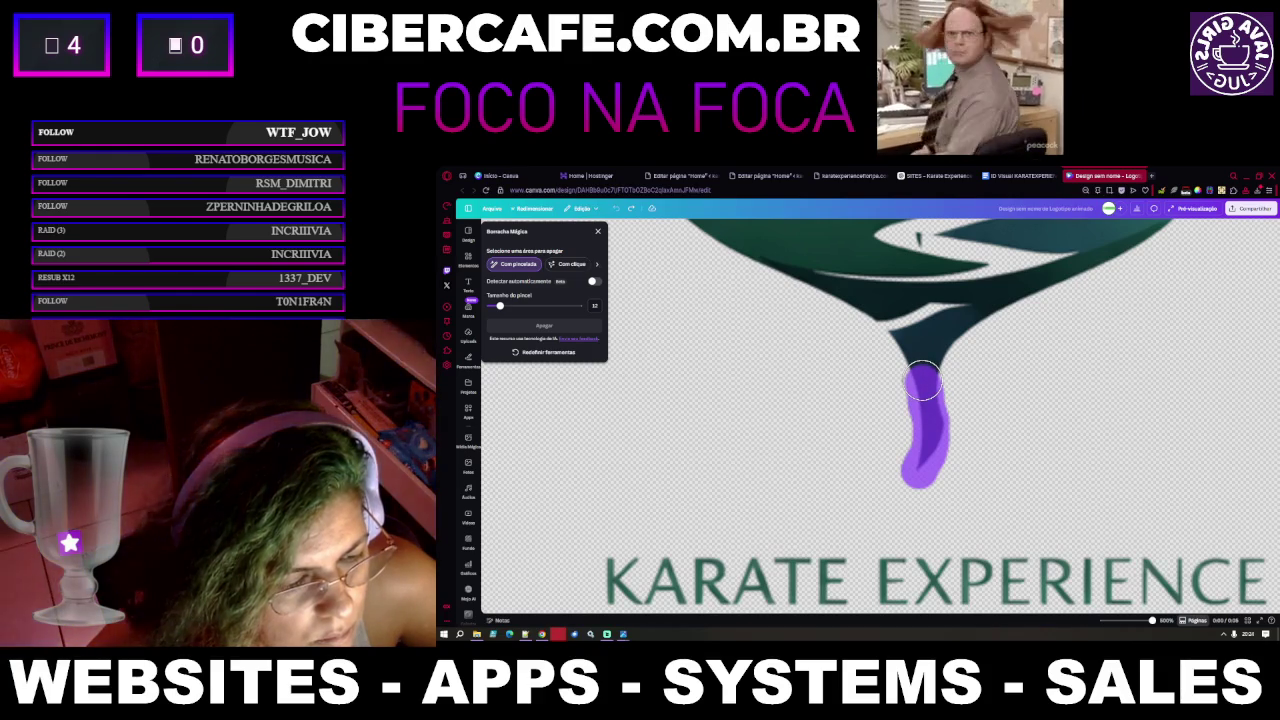
click(922, 381)
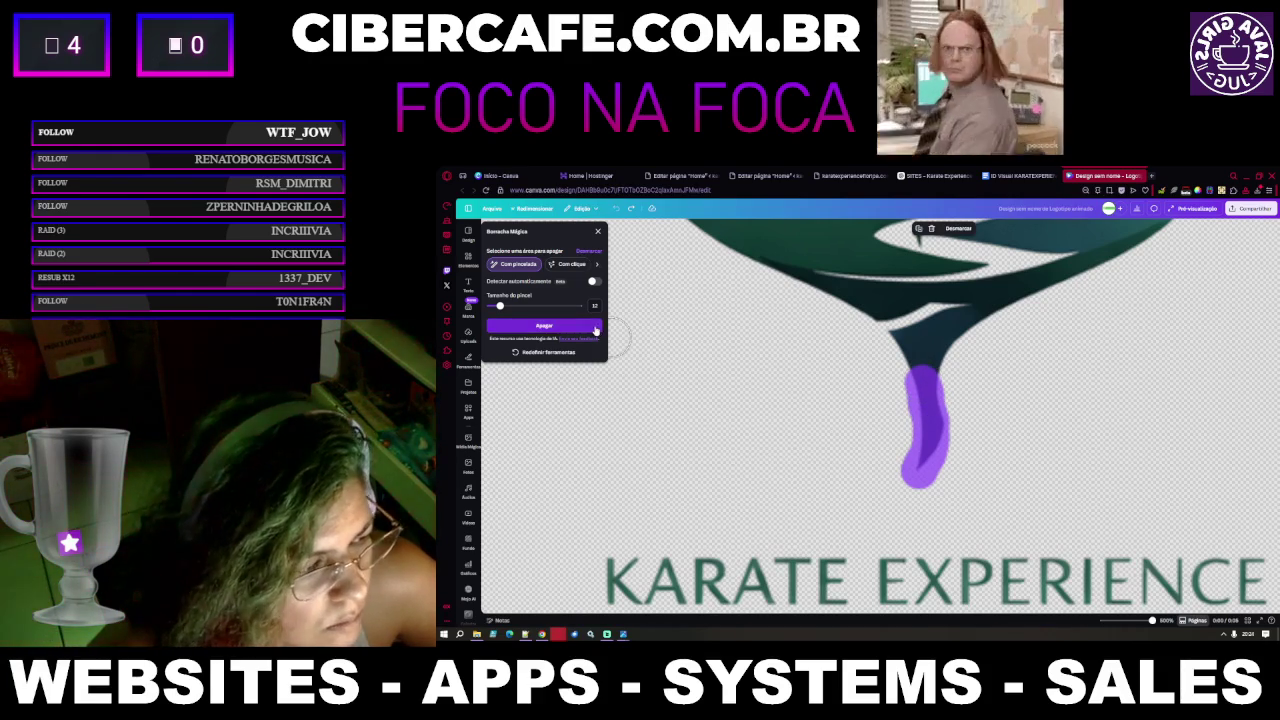
click(590, 326)
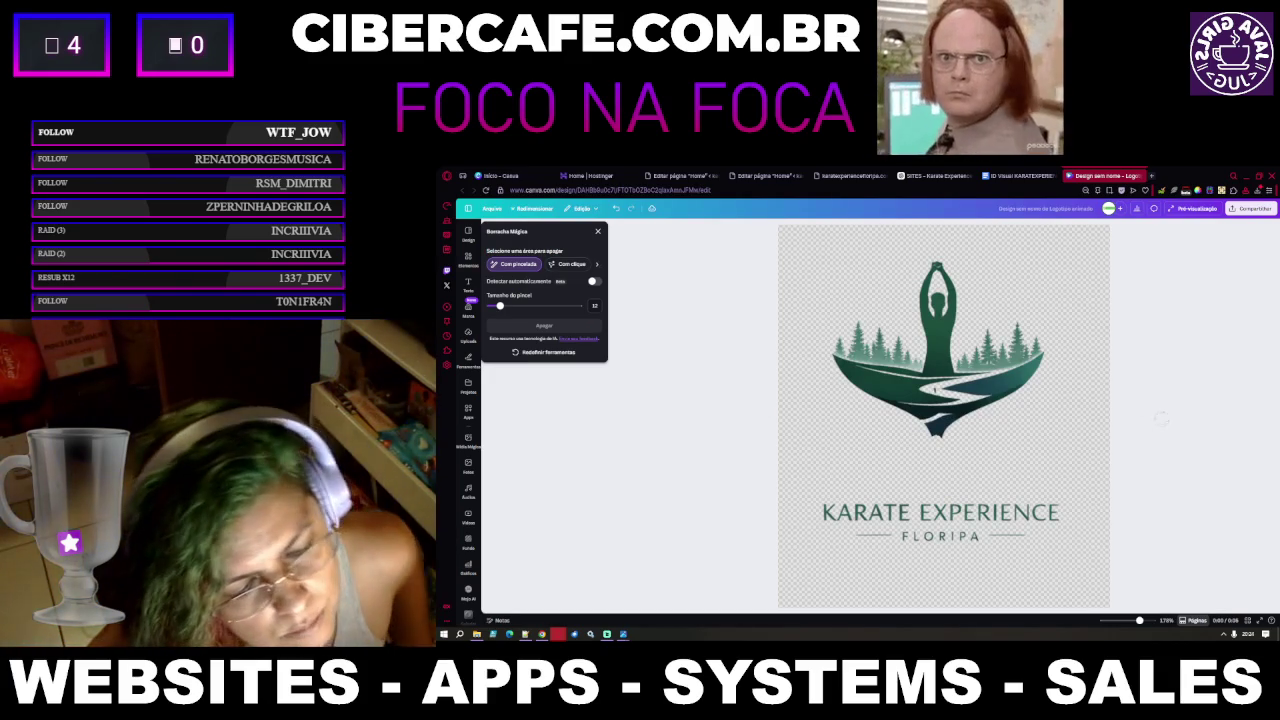
click(1015, 175)
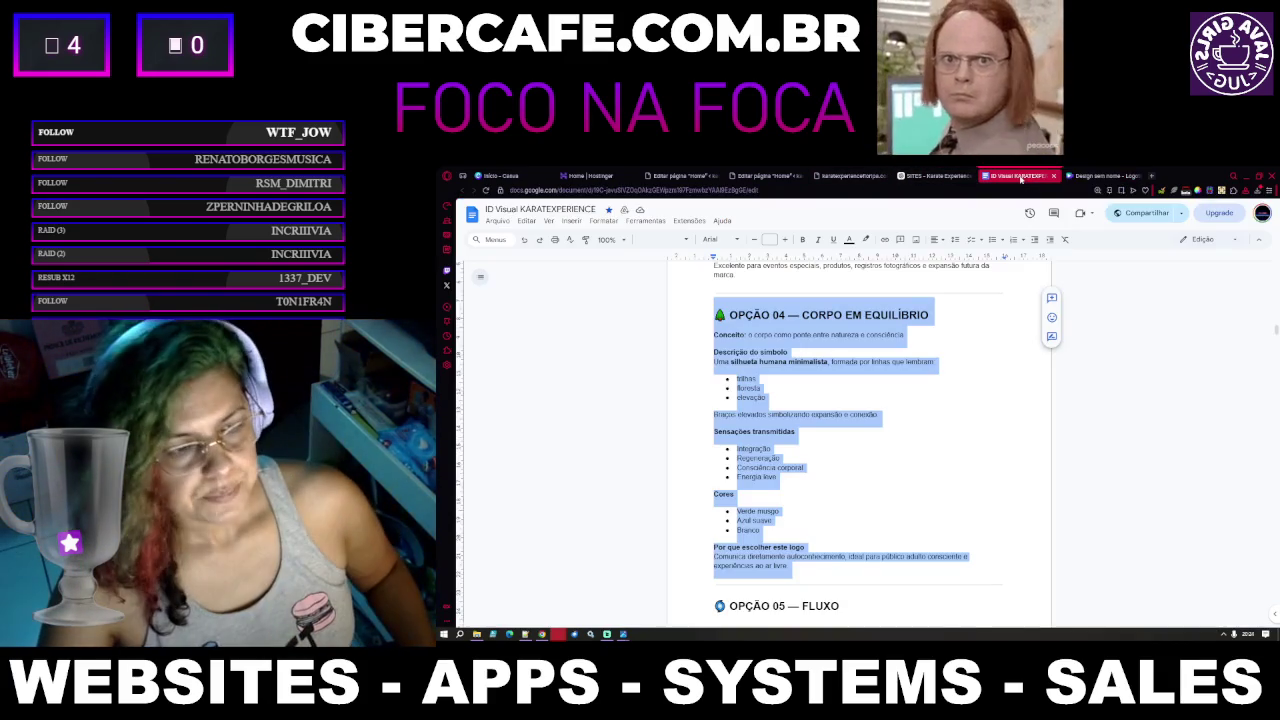
Open 'opcoes logo karate experience floripa.png' in Windows Photos
click(1100, 175)
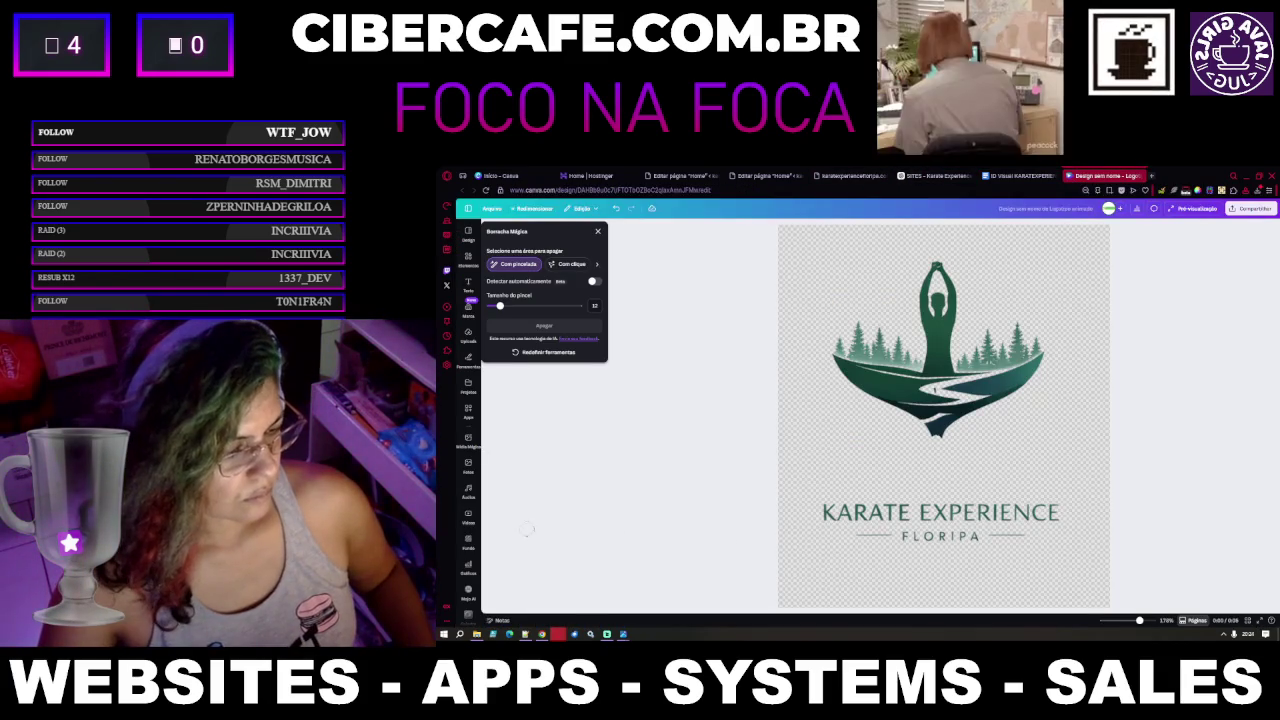
mouse_move(622, 634)
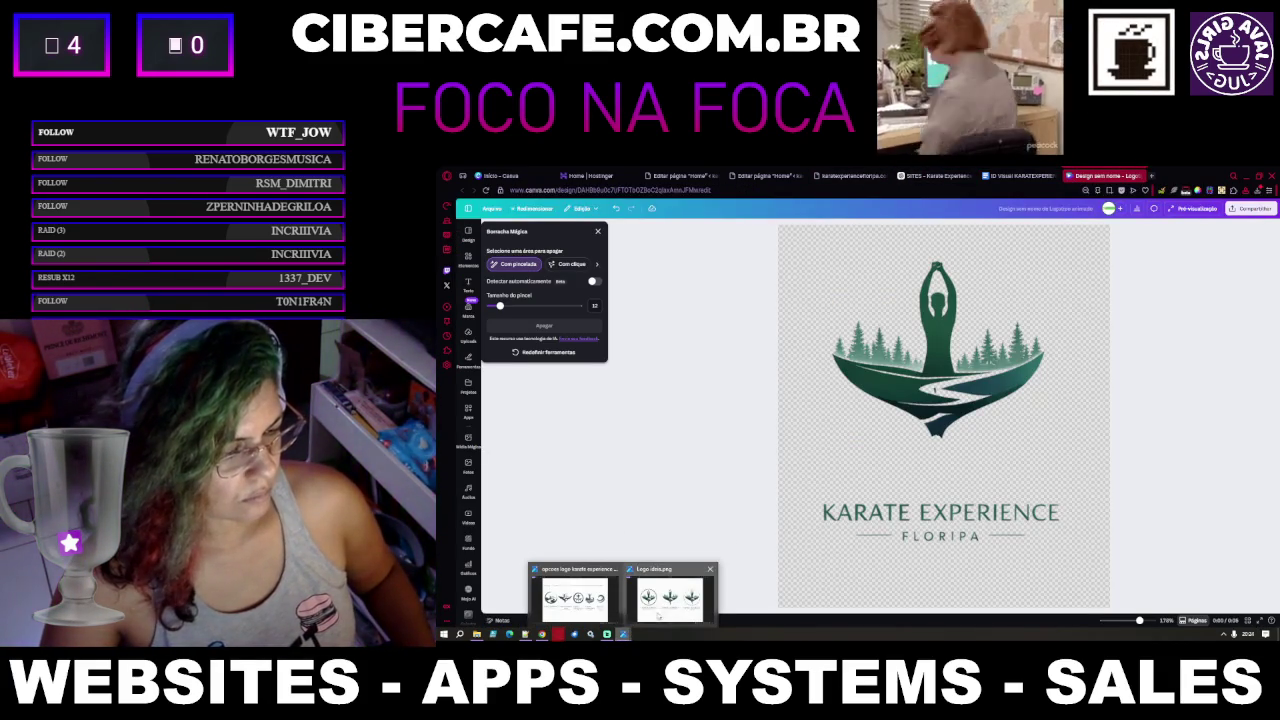
click(590, 598)
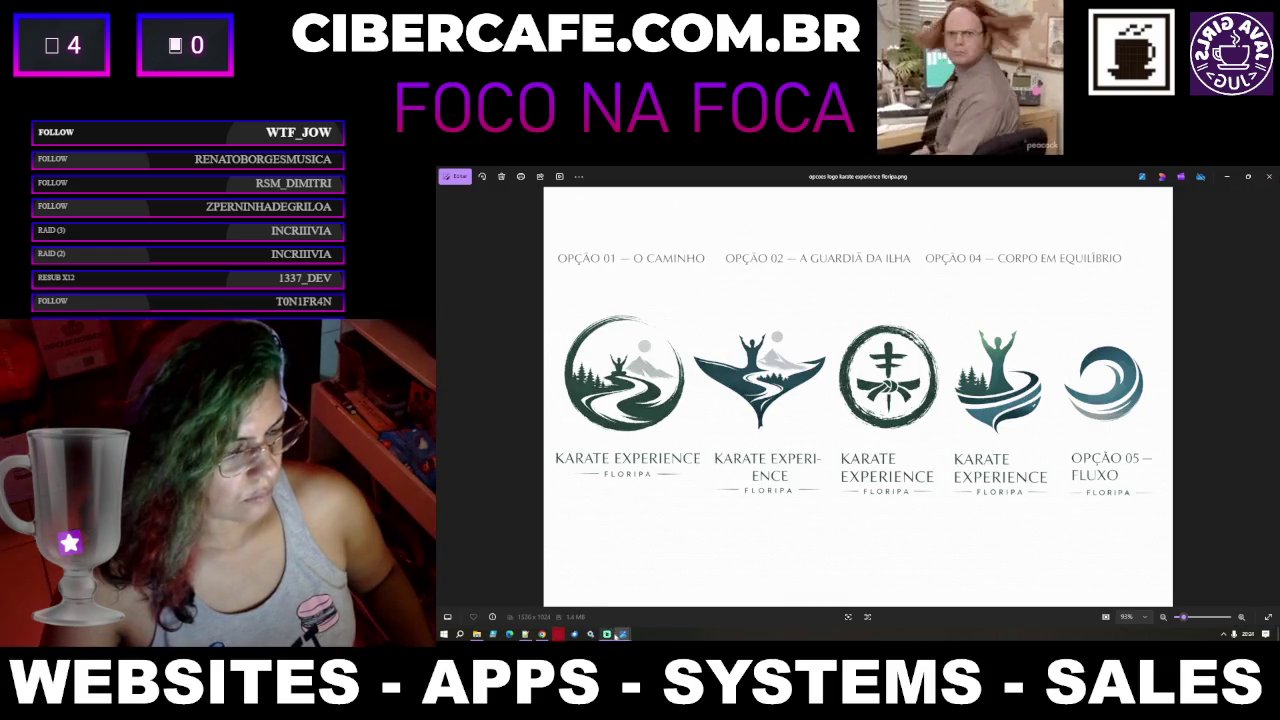
click(661, 604)
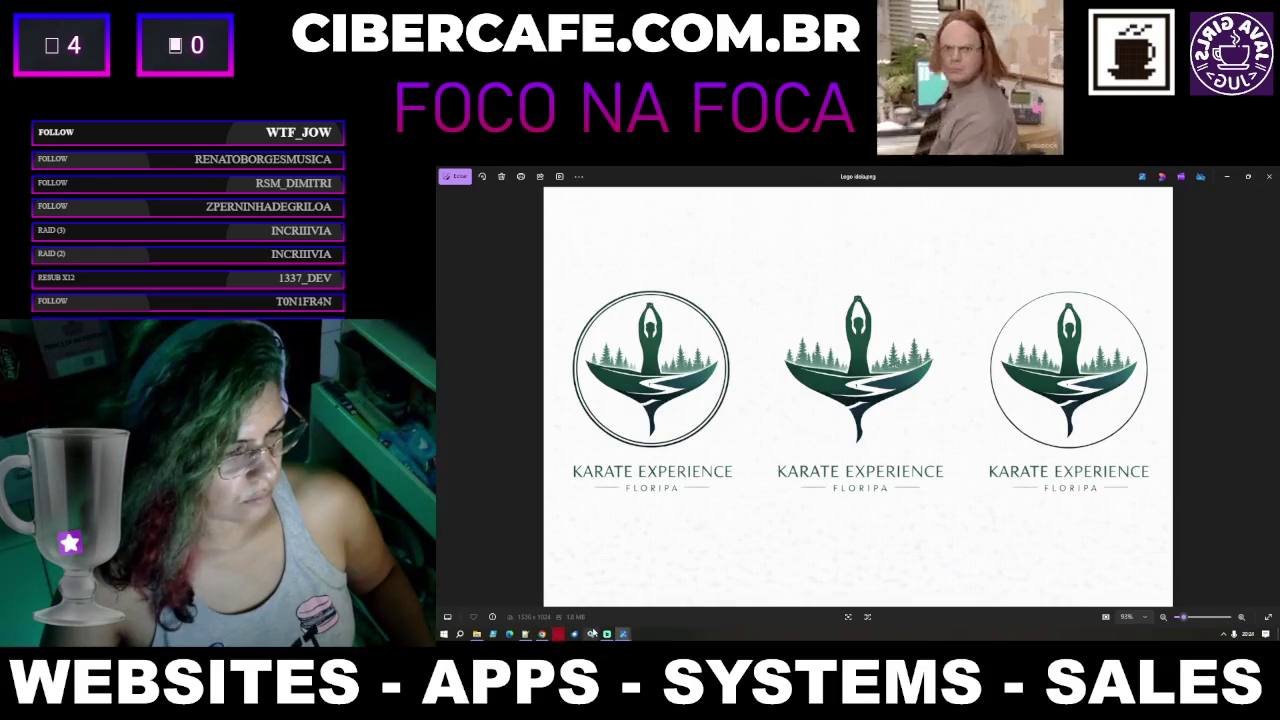
mouse_move(592, 634)
click(591, 612)
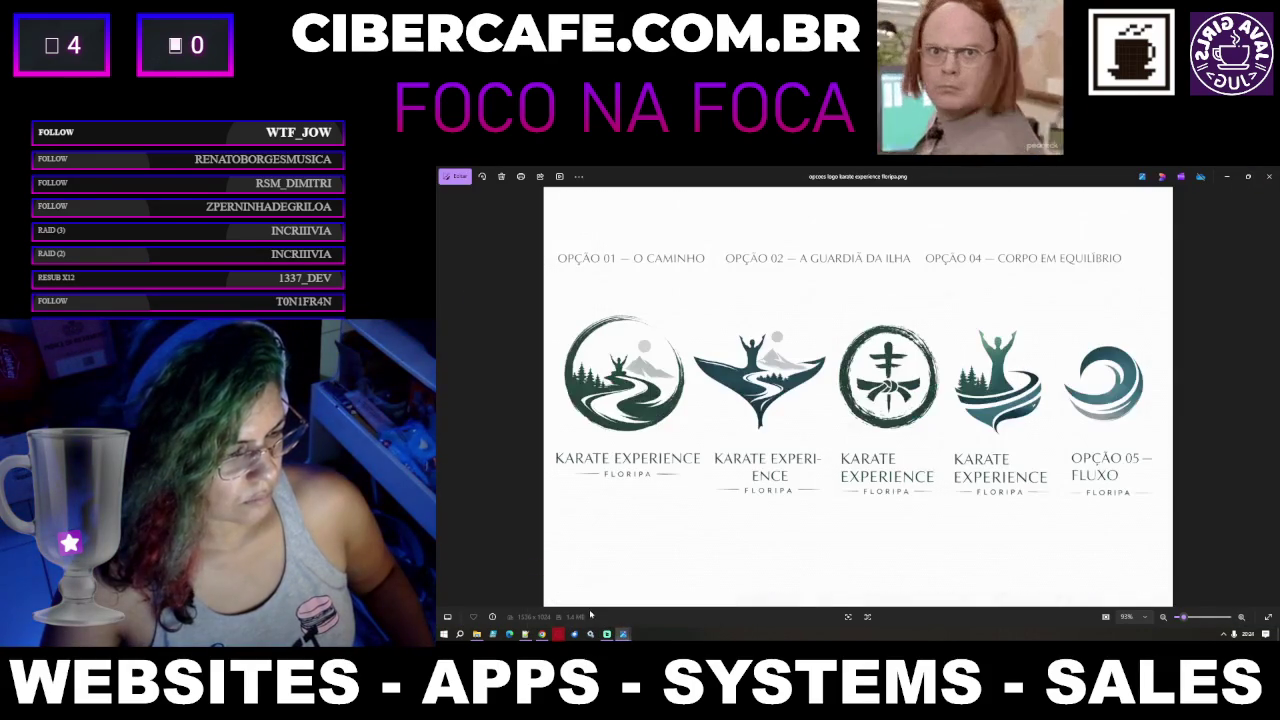
Zoom closely onto the round belt-knot emblem and start a screen capture
scroll(804, 438, up, 2)
scroll(850, 430, up, 2)
scroll(900, 420, up, 2)
scroll(967, 408, up, 1)
scroll(989, 430, down, 2)
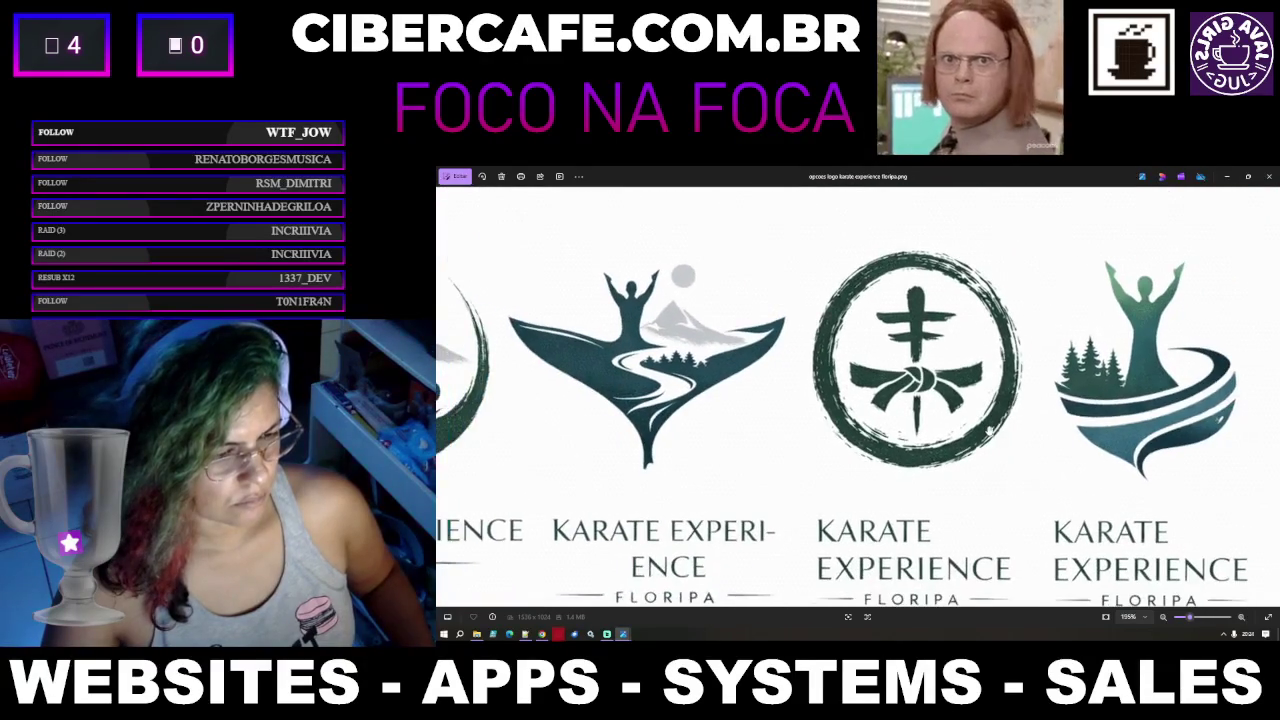
scroll(990, 430, up, 2)
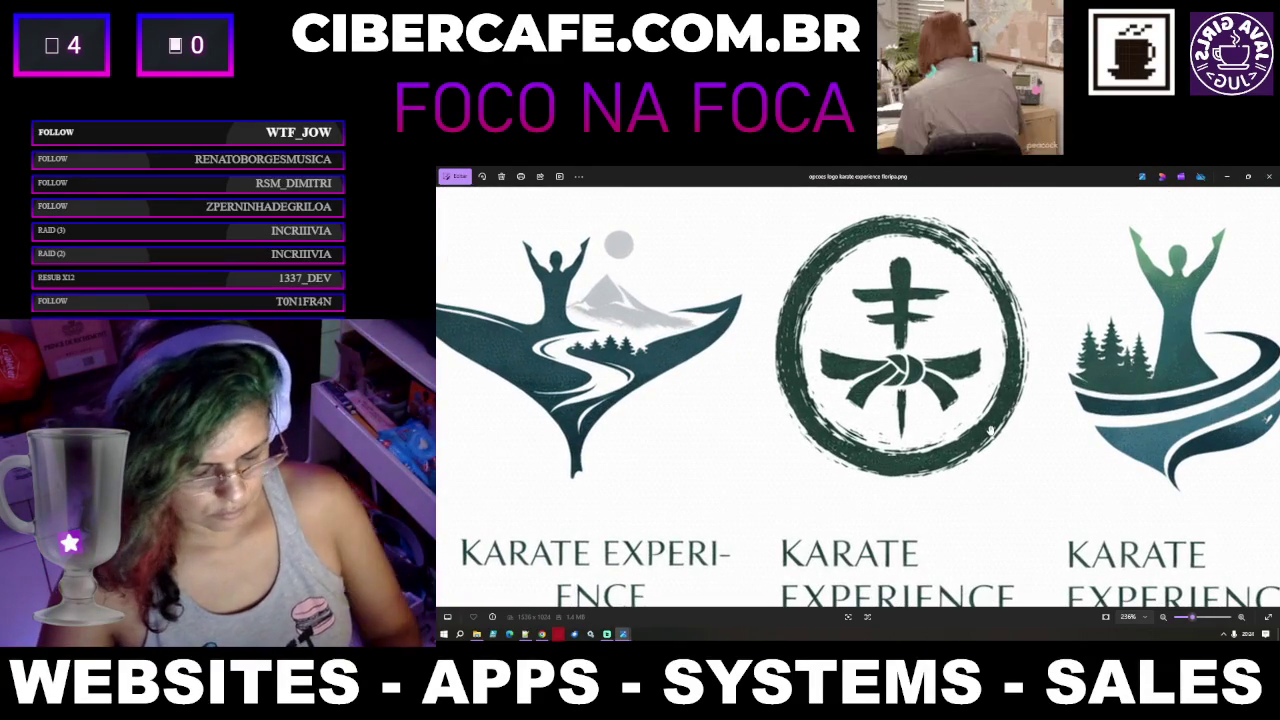
key(super+shift+s)
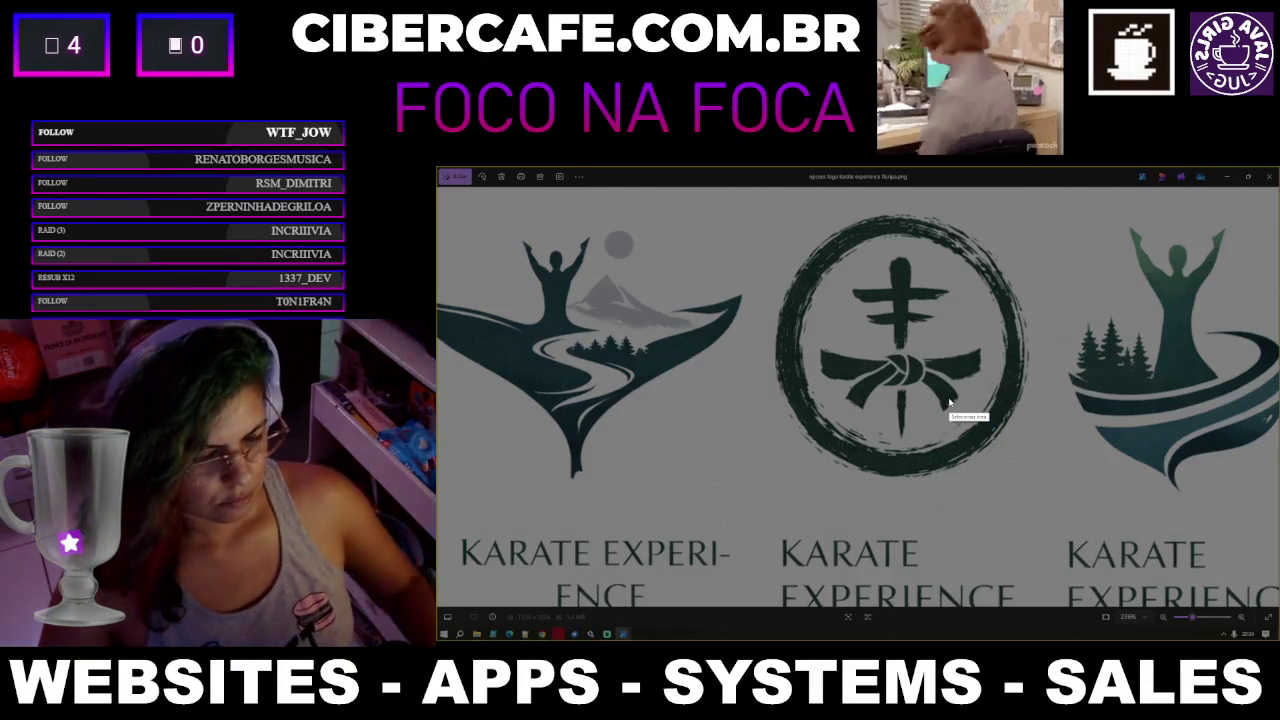
key(Escape)
scroll(949, 404, up, 1)
scroll(948, 405, up, 2)
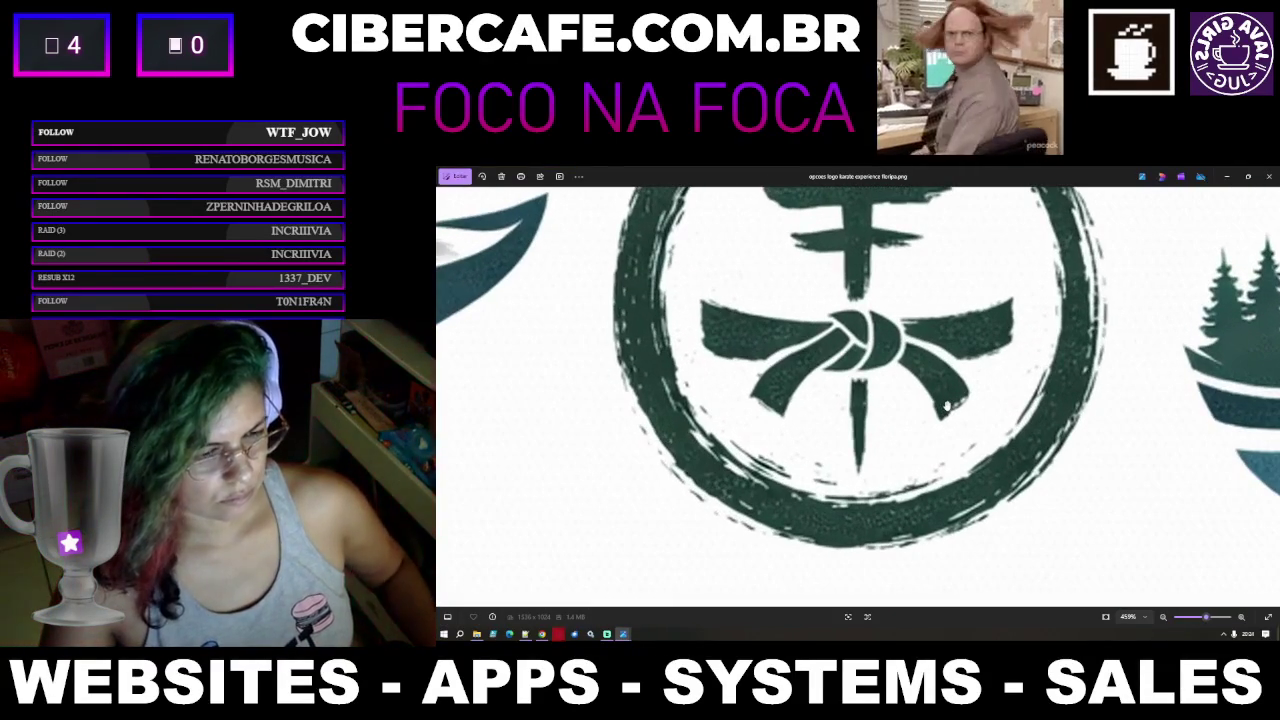
key(super+shift+s)
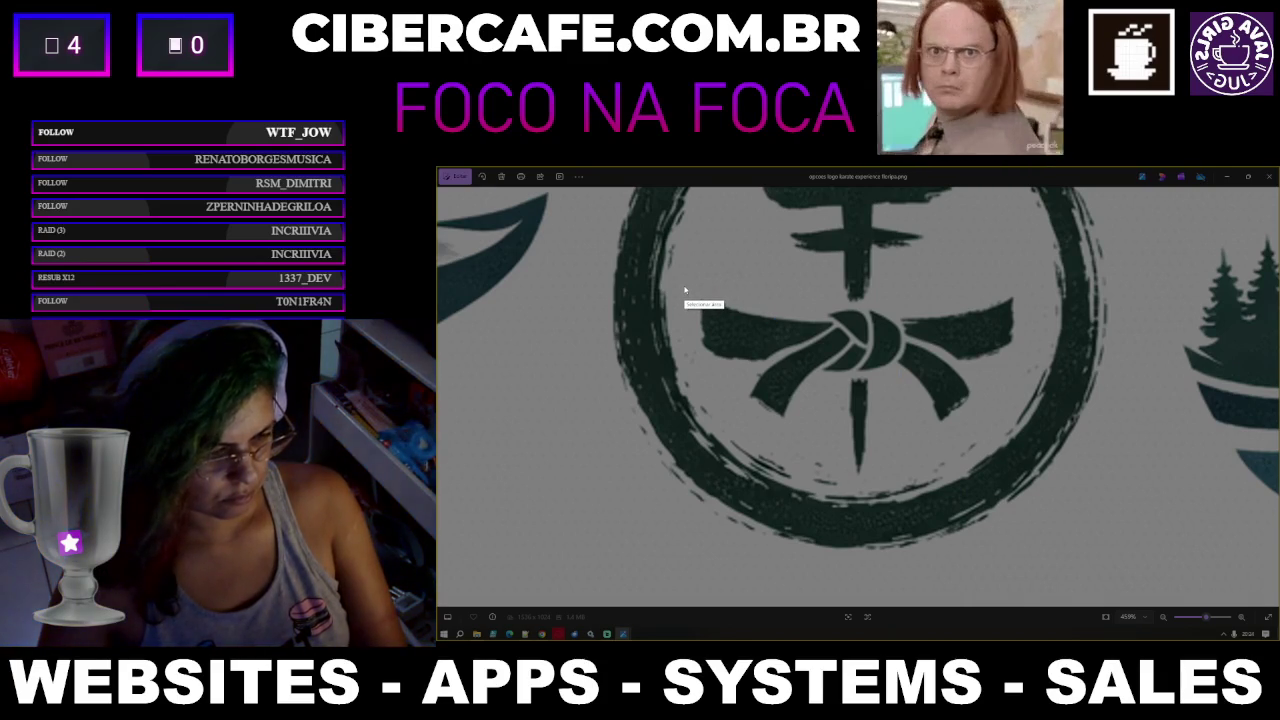
Copy a Lightshot capture of the green belt knot and close the image viewers
drag(685, 289, 1046, 494)
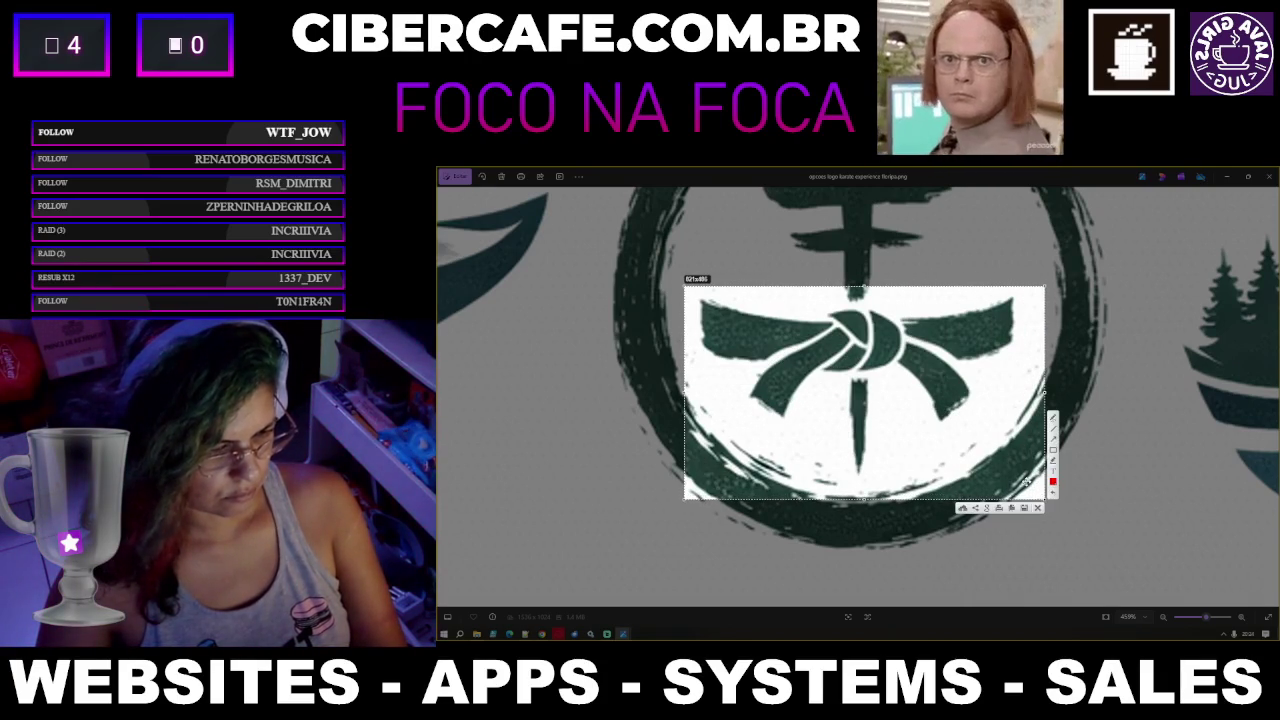
drag(1026, 481, 1024, 498)
drag(1021, 492, 1018, 465)
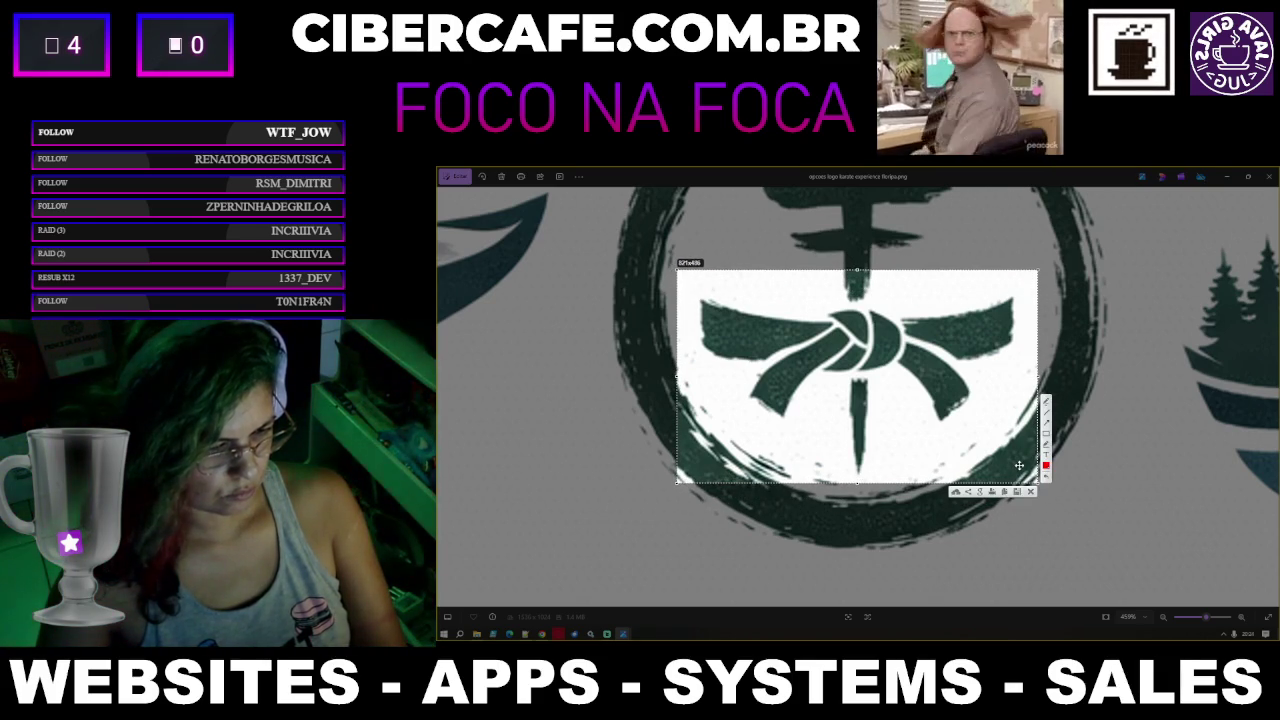
click(1008, 495)
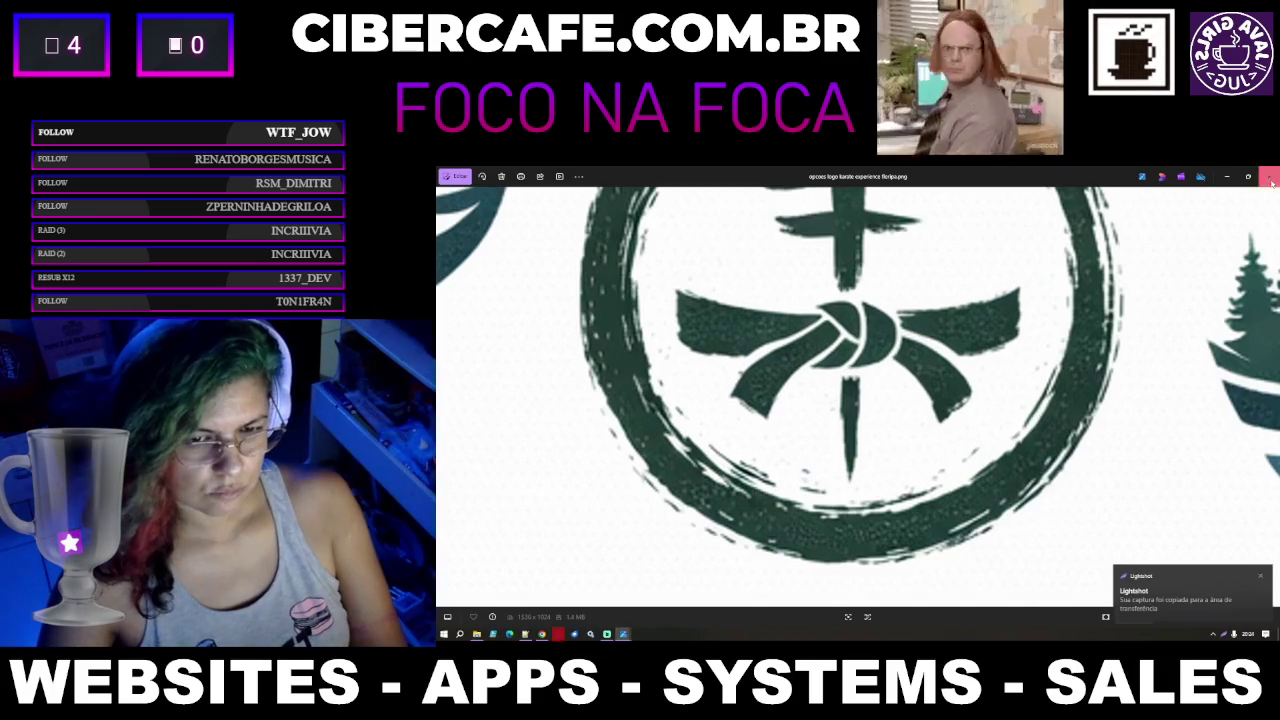
click(1269, 179)
key(alt+F4)
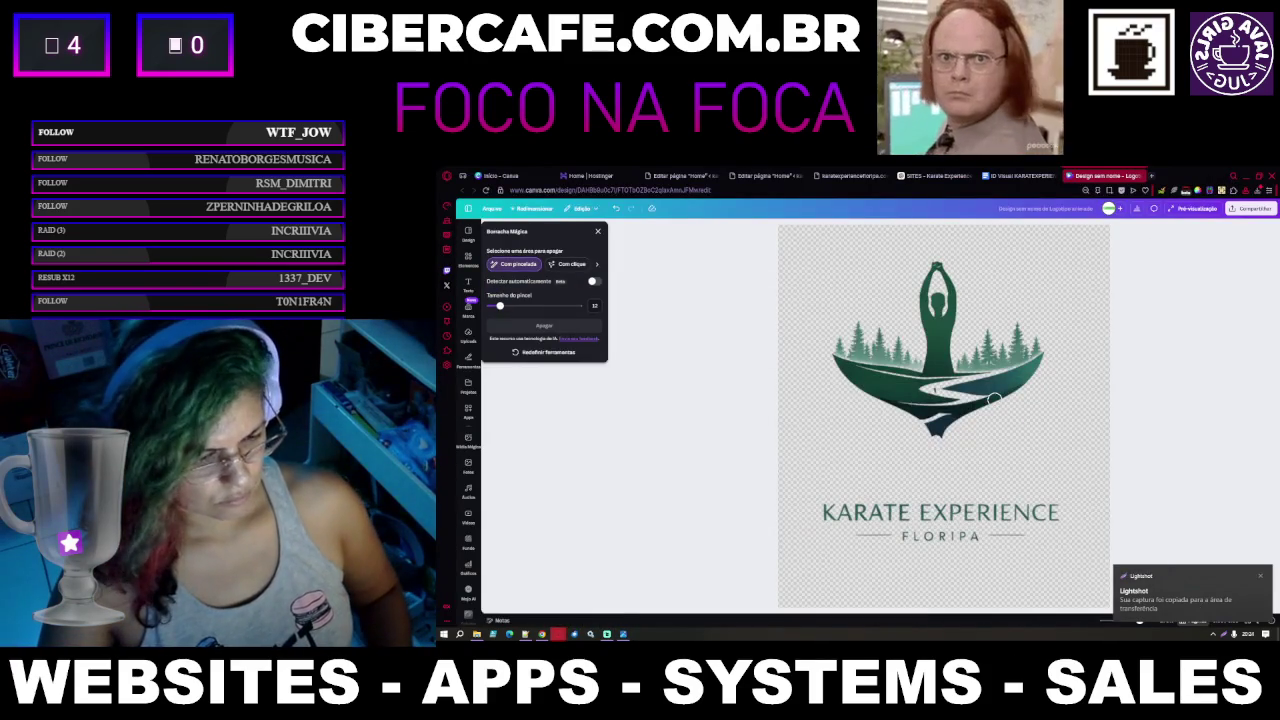
Paste the belt knot below the meditating figure and remove its background
key(ctrl+v)
drag(928, 393, 928, 450)
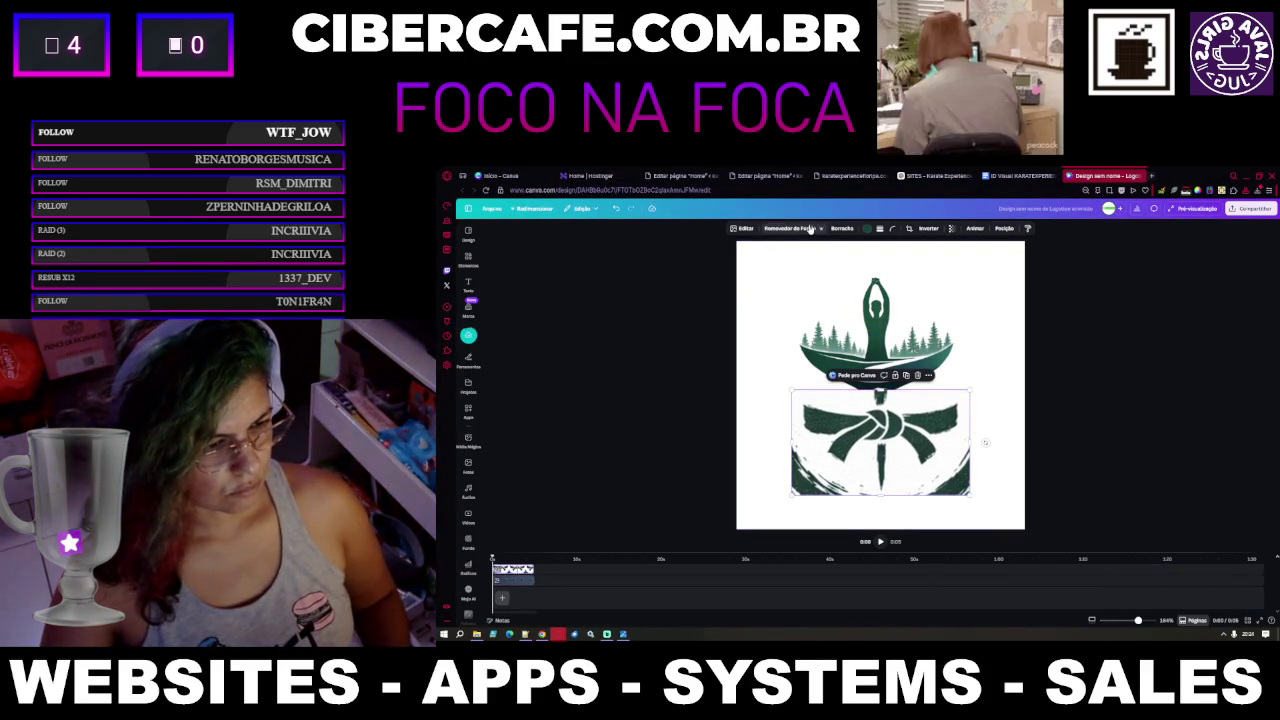
click(810, 229)
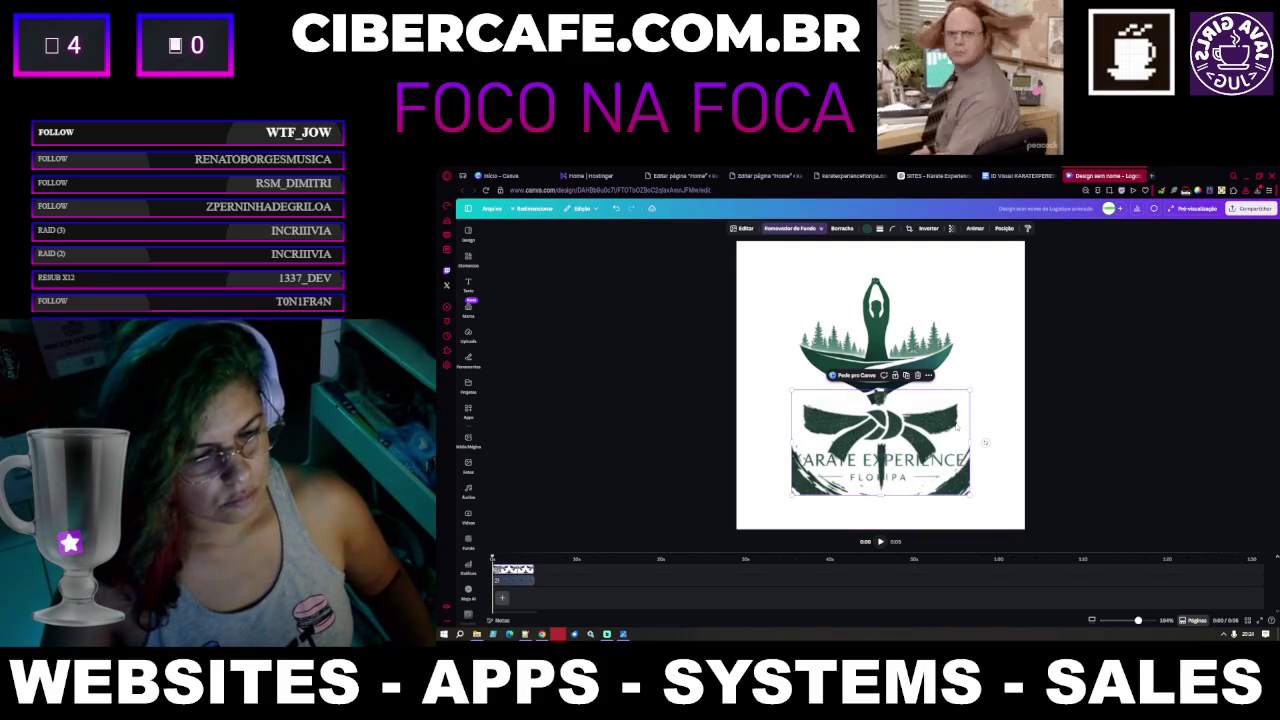
drag(957, 425, 951, 440)
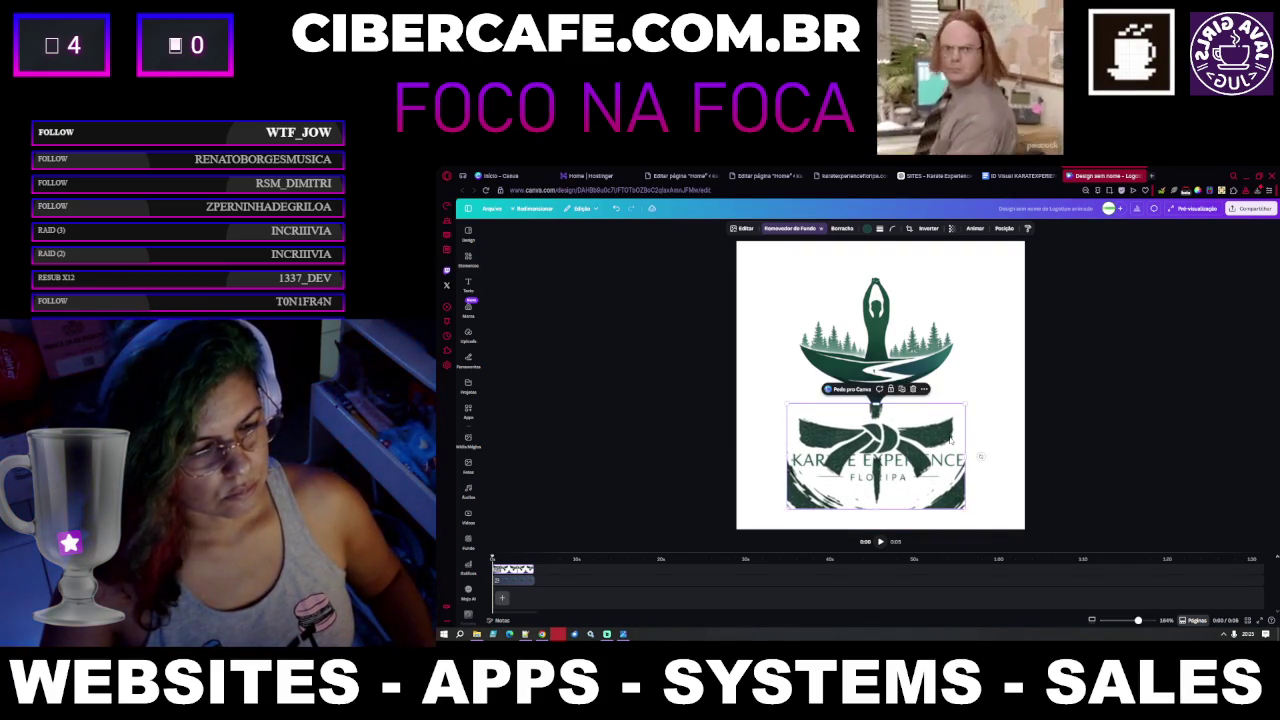
Shrink the belt knot to sit above 'KARATE EXPERIENCE' and start Magic Eraser on it
scroll(951, 440, up, 1)
scroll(945, 410, up, 1)
scroll(935, 380, up, 1)
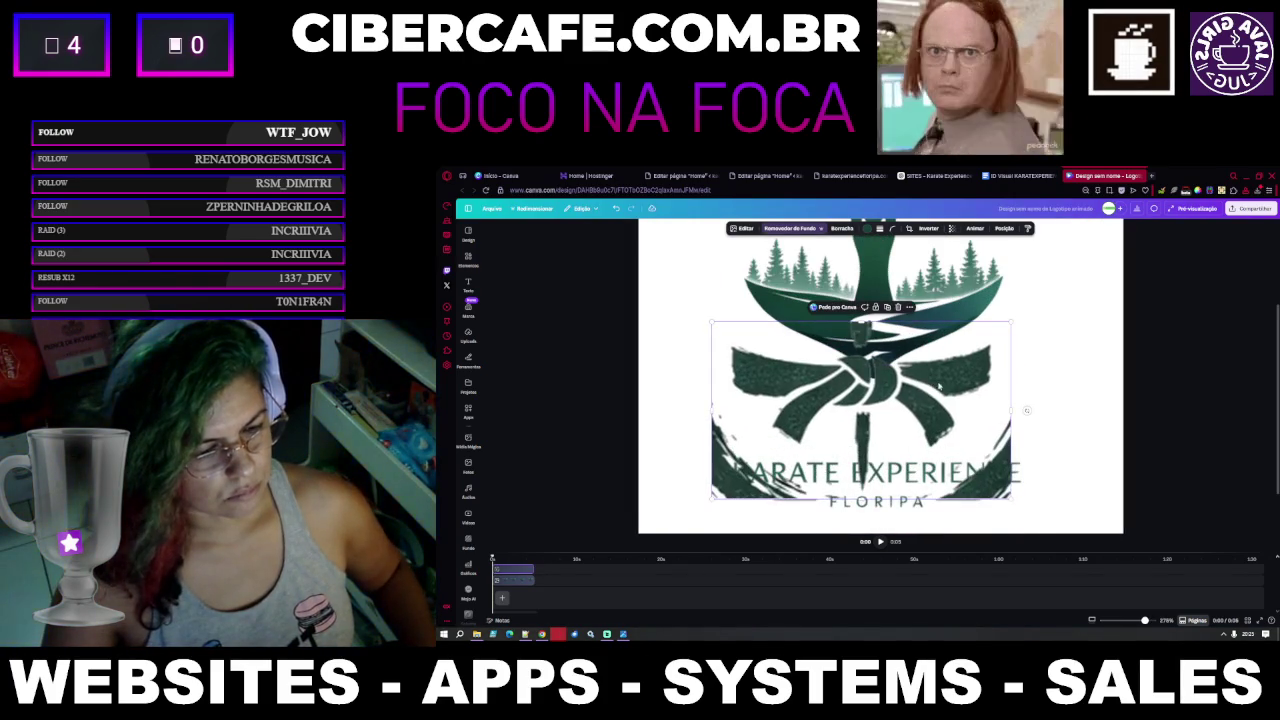
mouse_move(1008, 495)
mouse_down()
mouse_move(867, 412)
mouse_move(907, 432)
mouse_up()
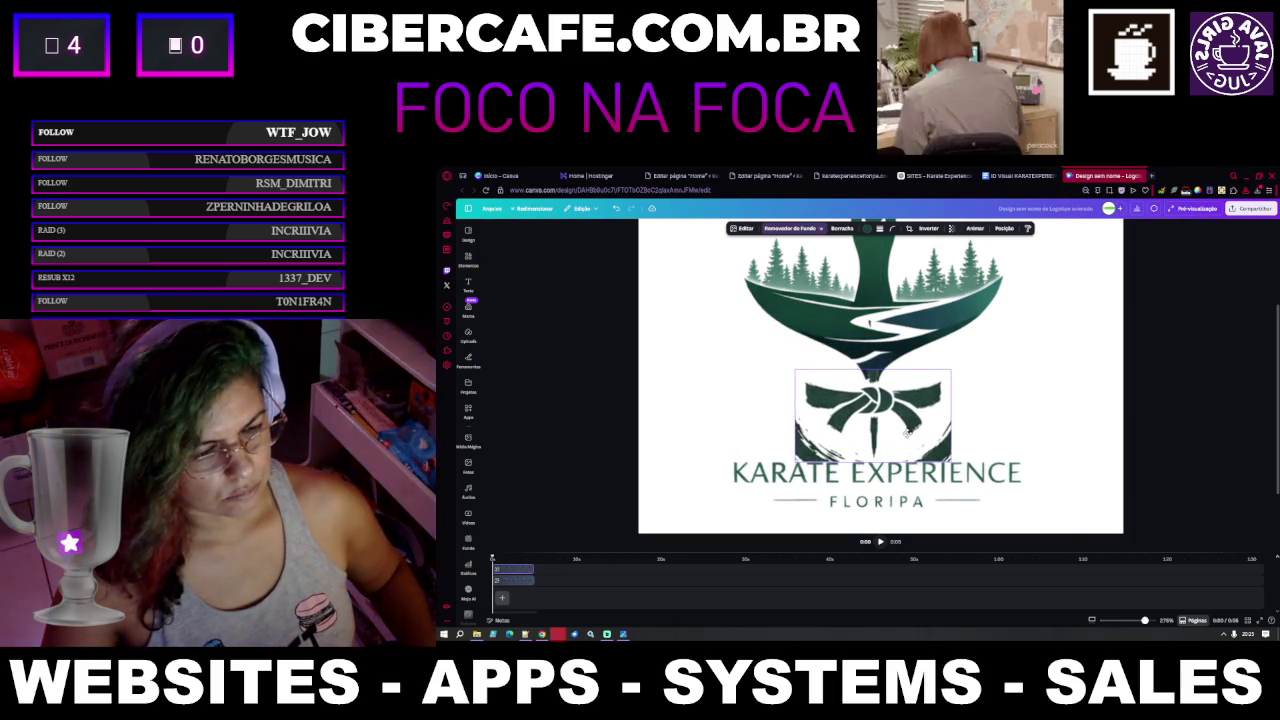
scroll(907, 432, up, 2)
scroll(907, 432, up, 2)
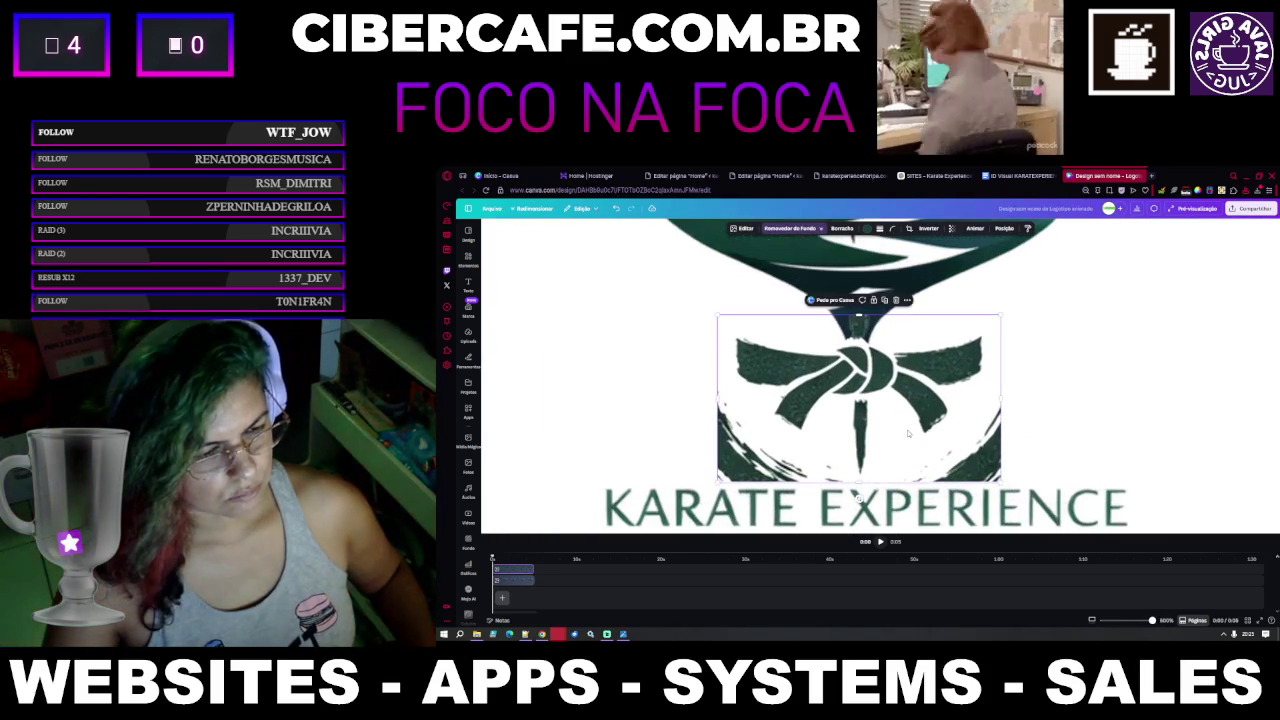
drag(905, 432, 904, 431)
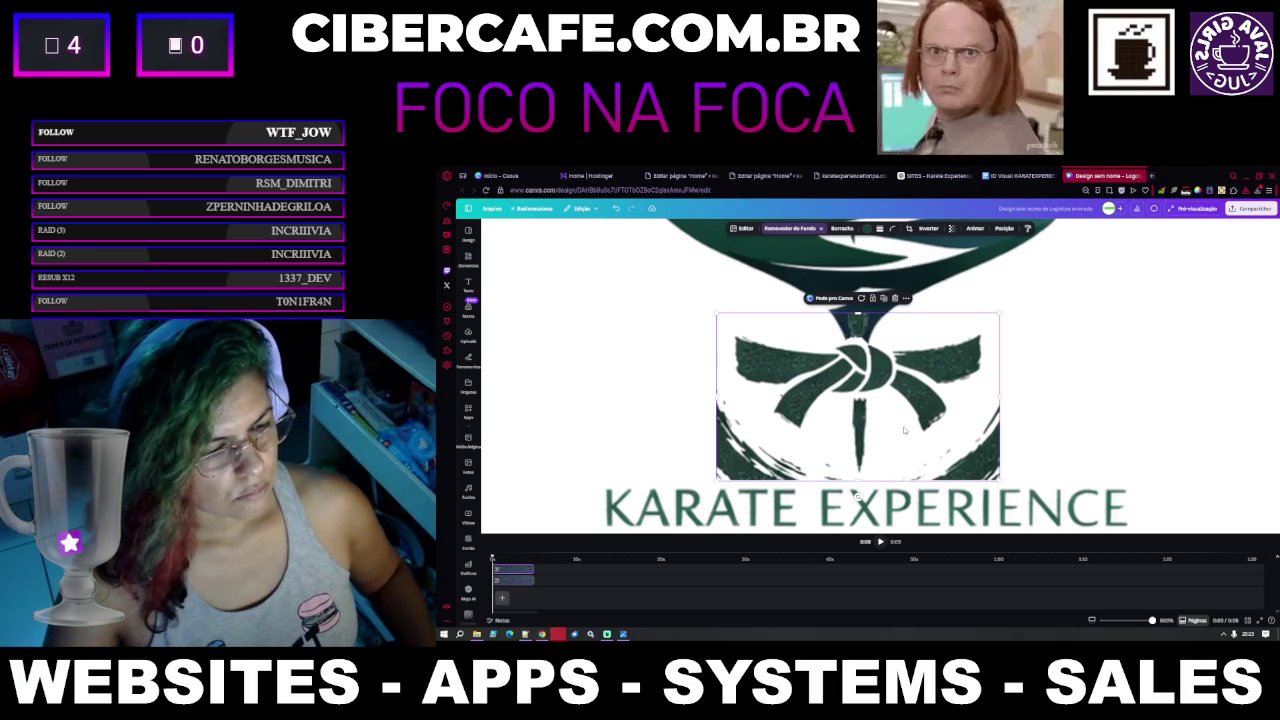
scroll(905, 430, down, 3)
scroll(890, 450, down, 2)
scroll(873, 467, up, 2)
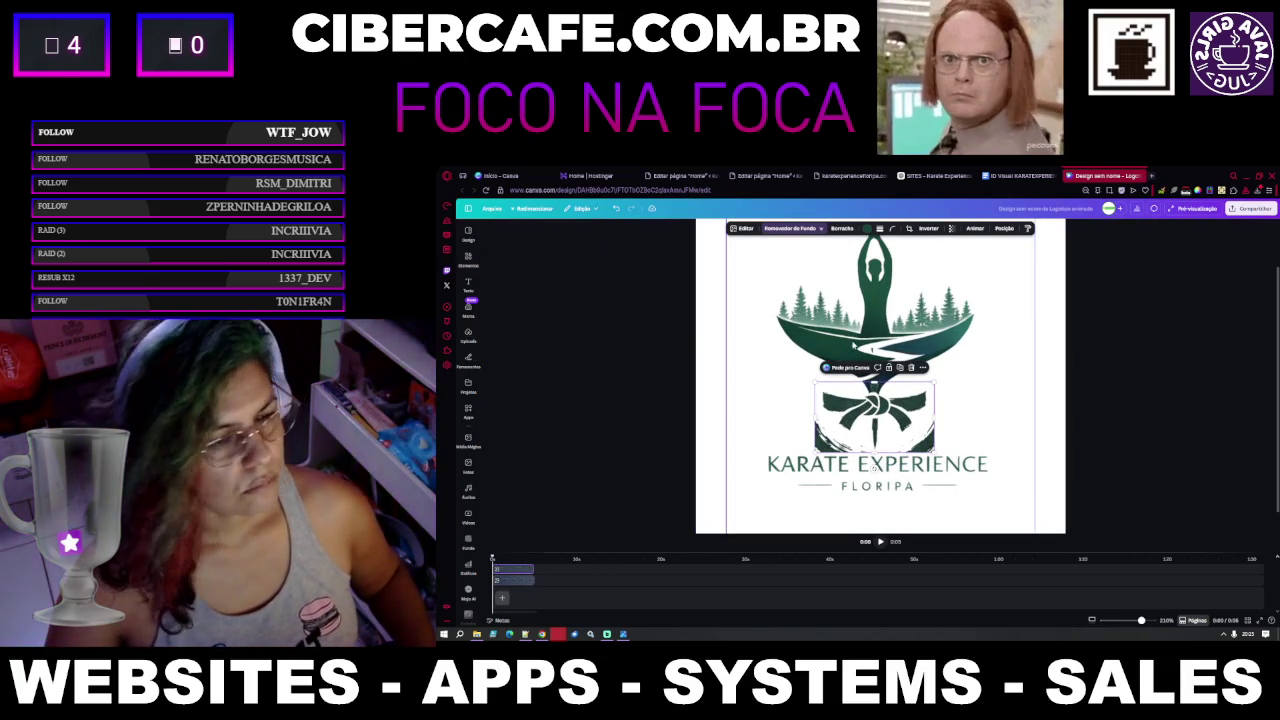
click(845, 228)
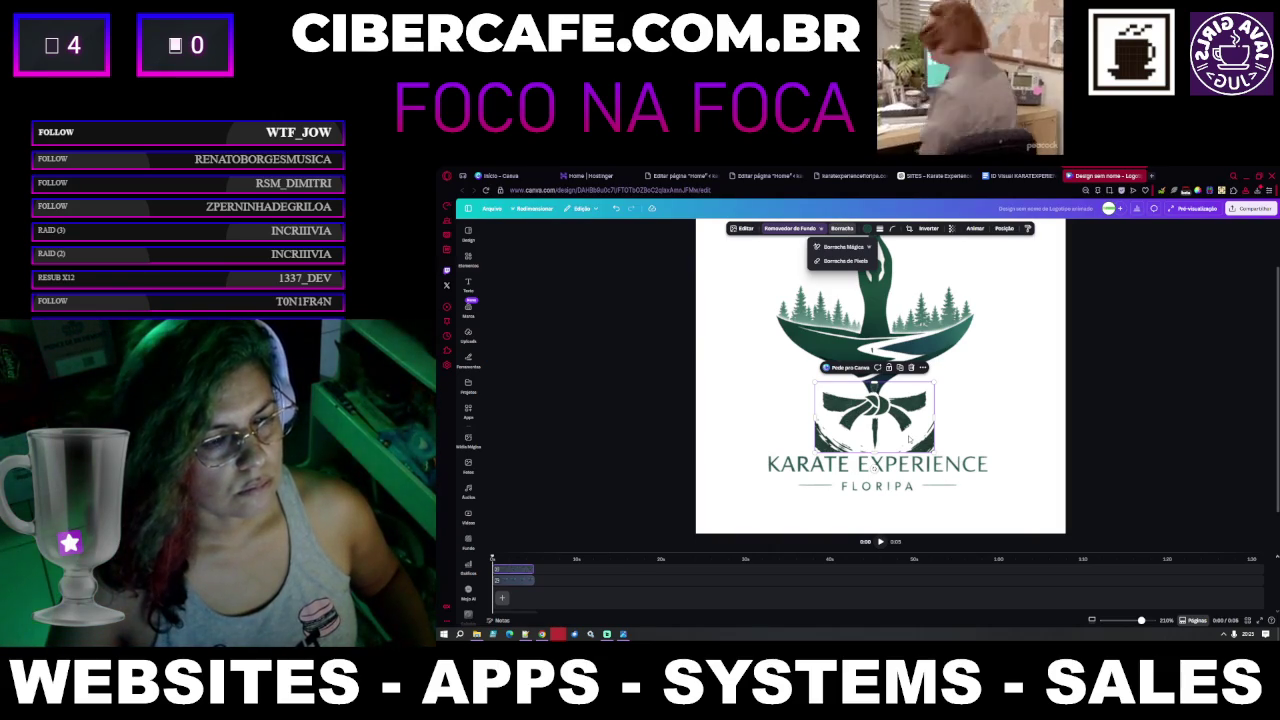
click(849, 249)
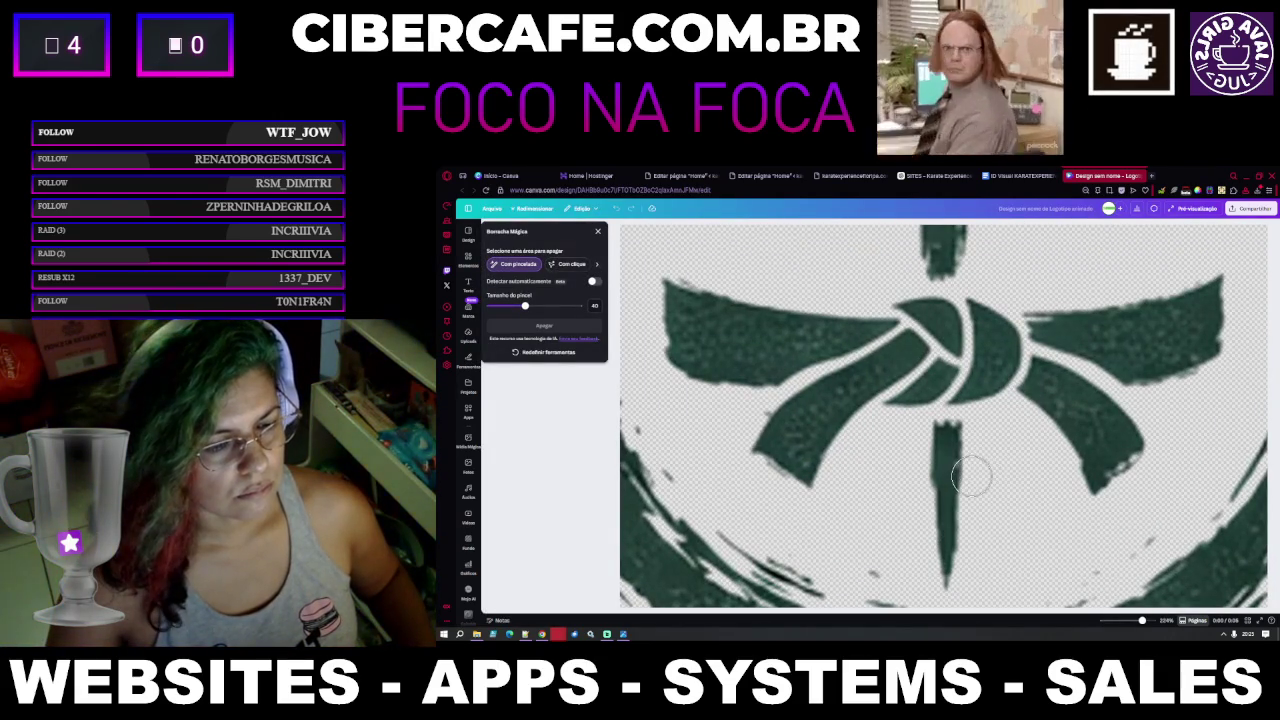
Erase the brush-stroke remnants along the knot's bottom edges and a stray lower-left speck
scroll(785, 518, down, 3)
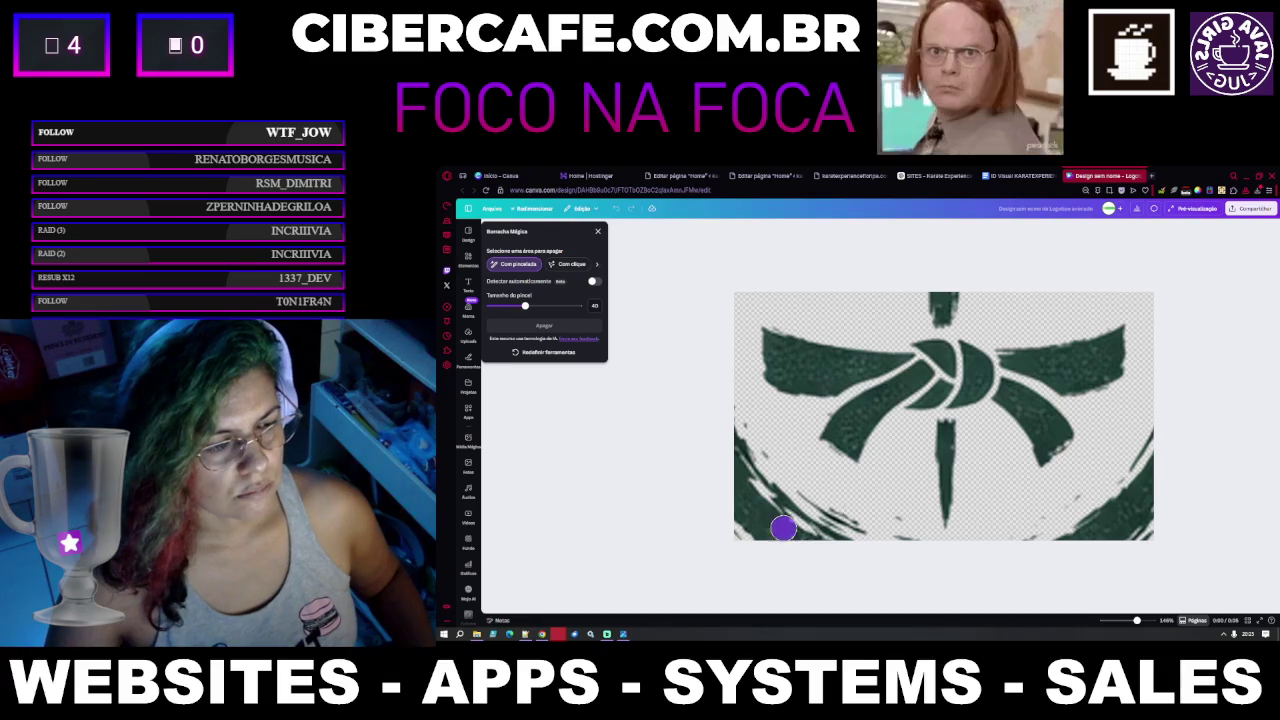
drag(783, 527, 716, 447)
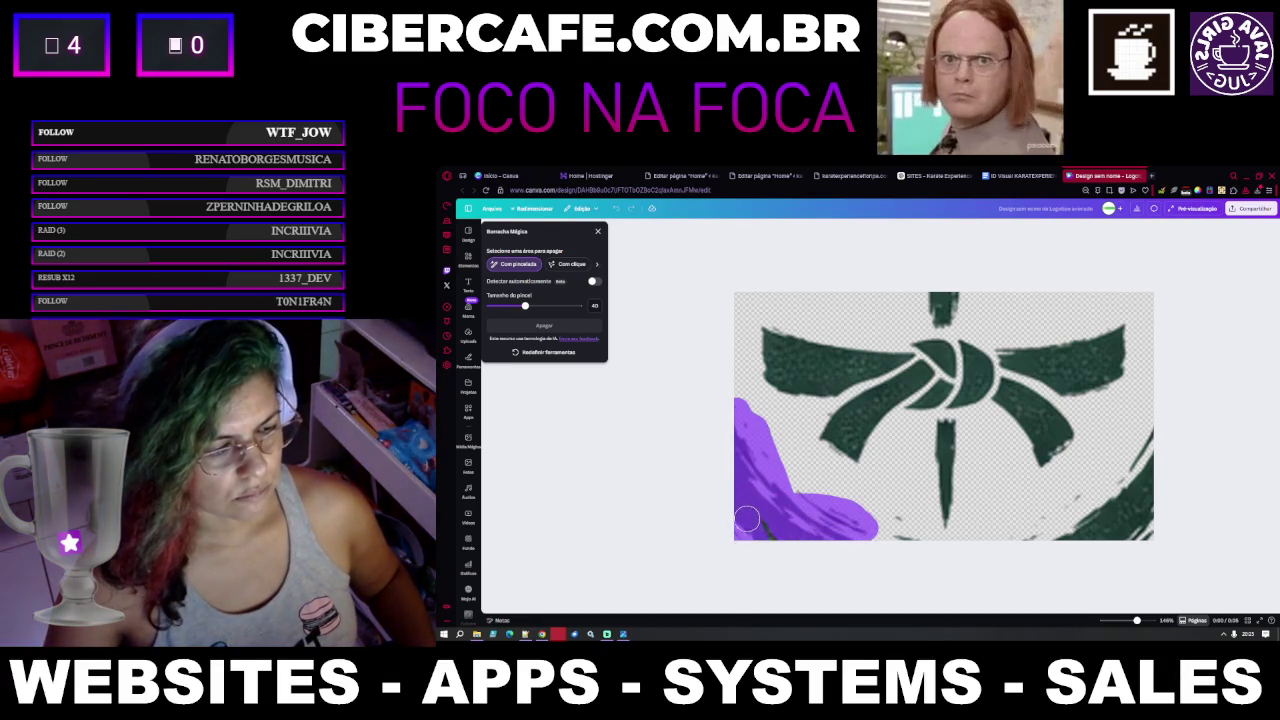
drag(878, 524, 899, 524)
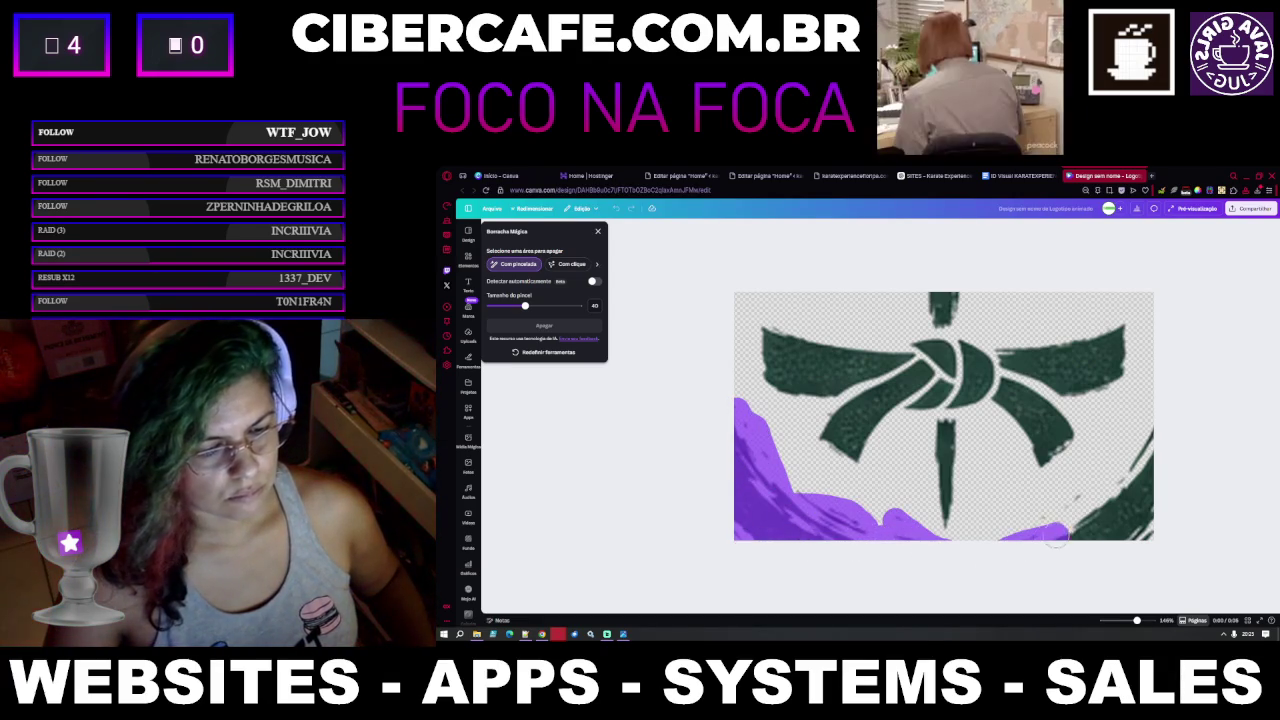
drag(1046, 537, 1155, 470)
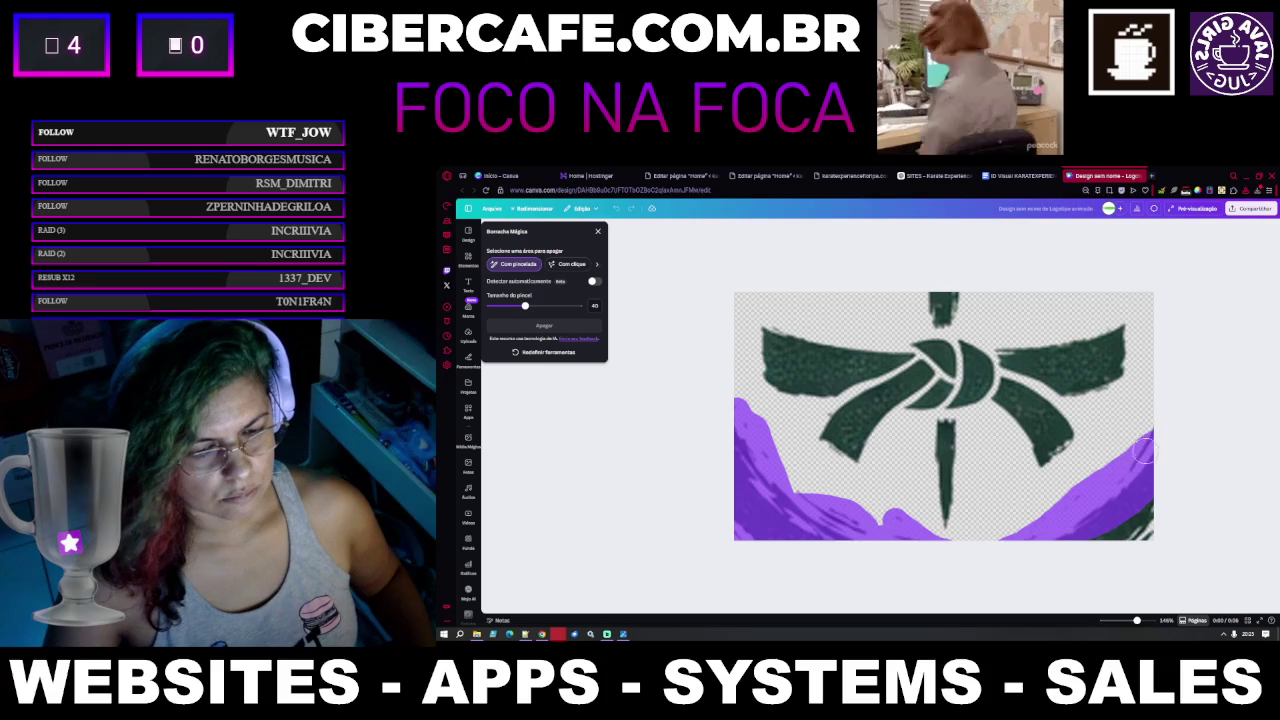
drag(1126, 534, 1056, 552)
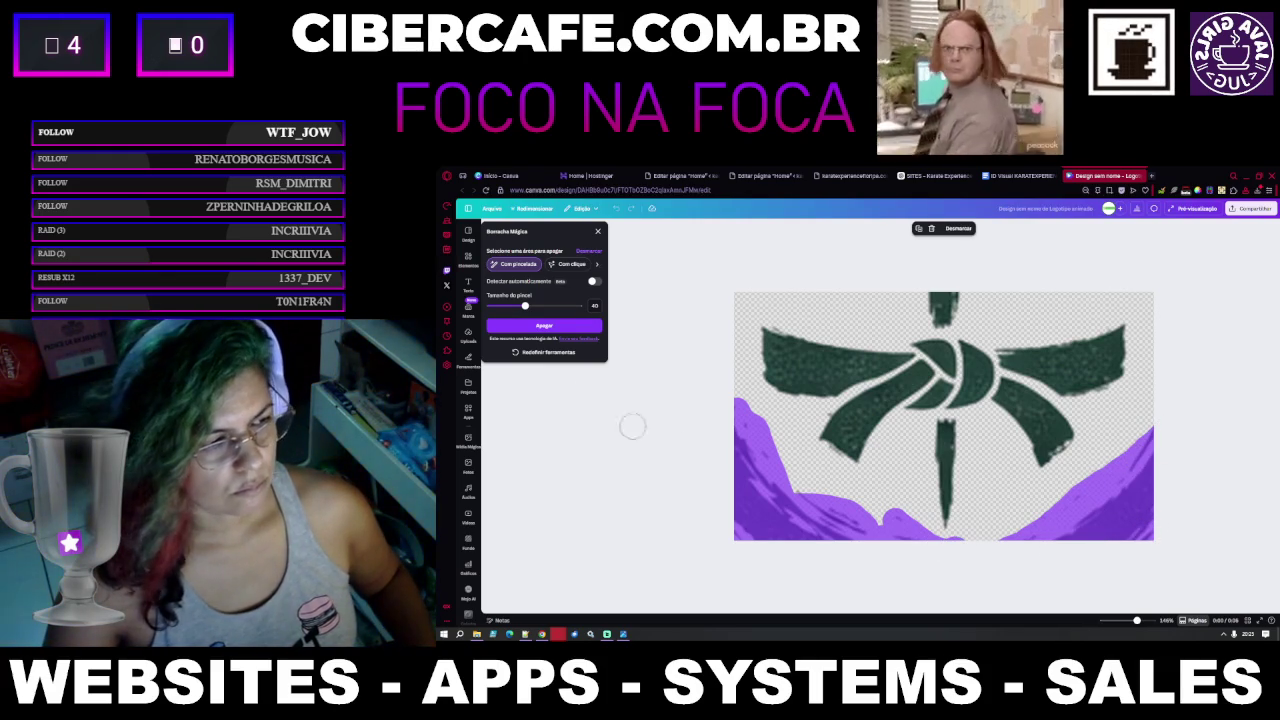
click(562, 328)
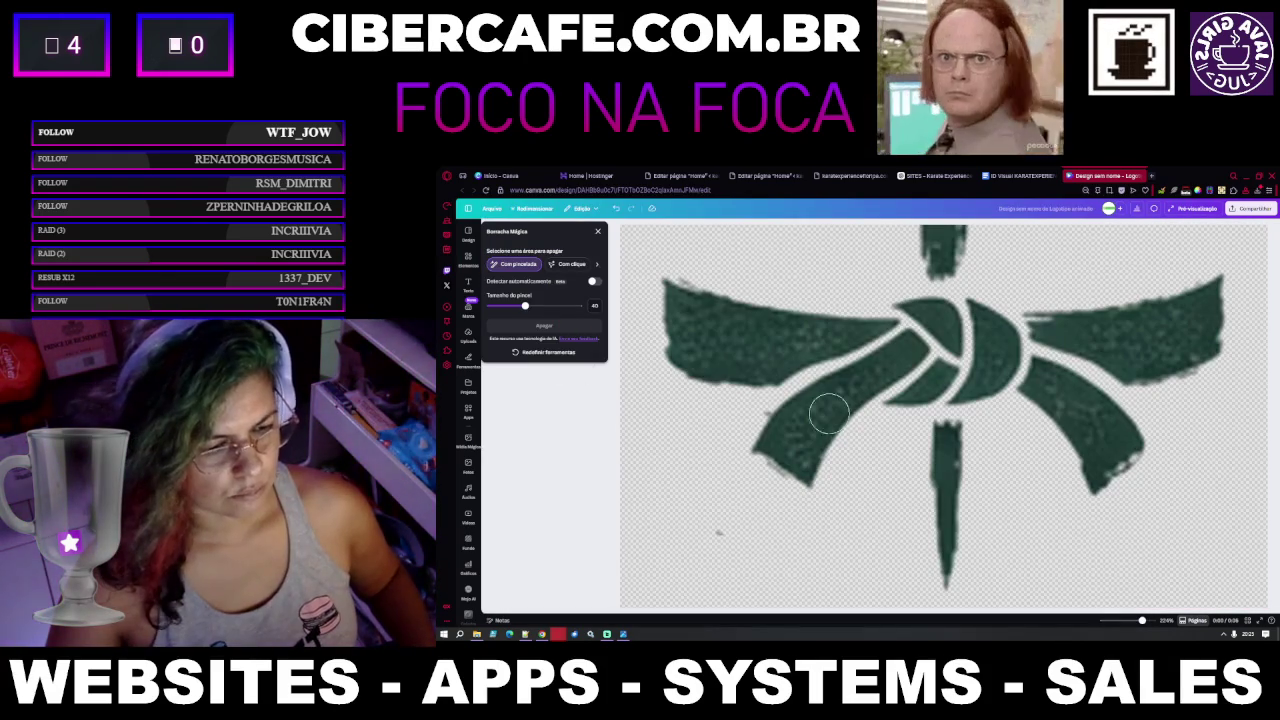
drag(700, 553, 730, 533)
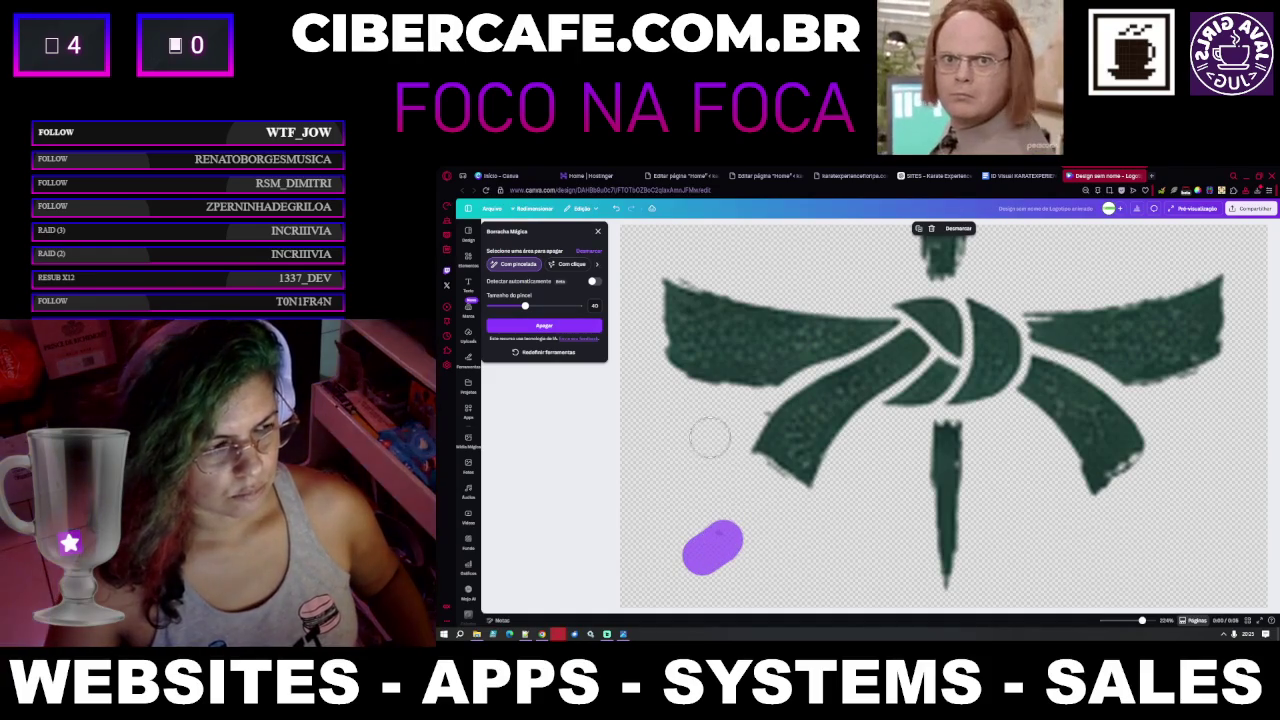
click(565, 325)
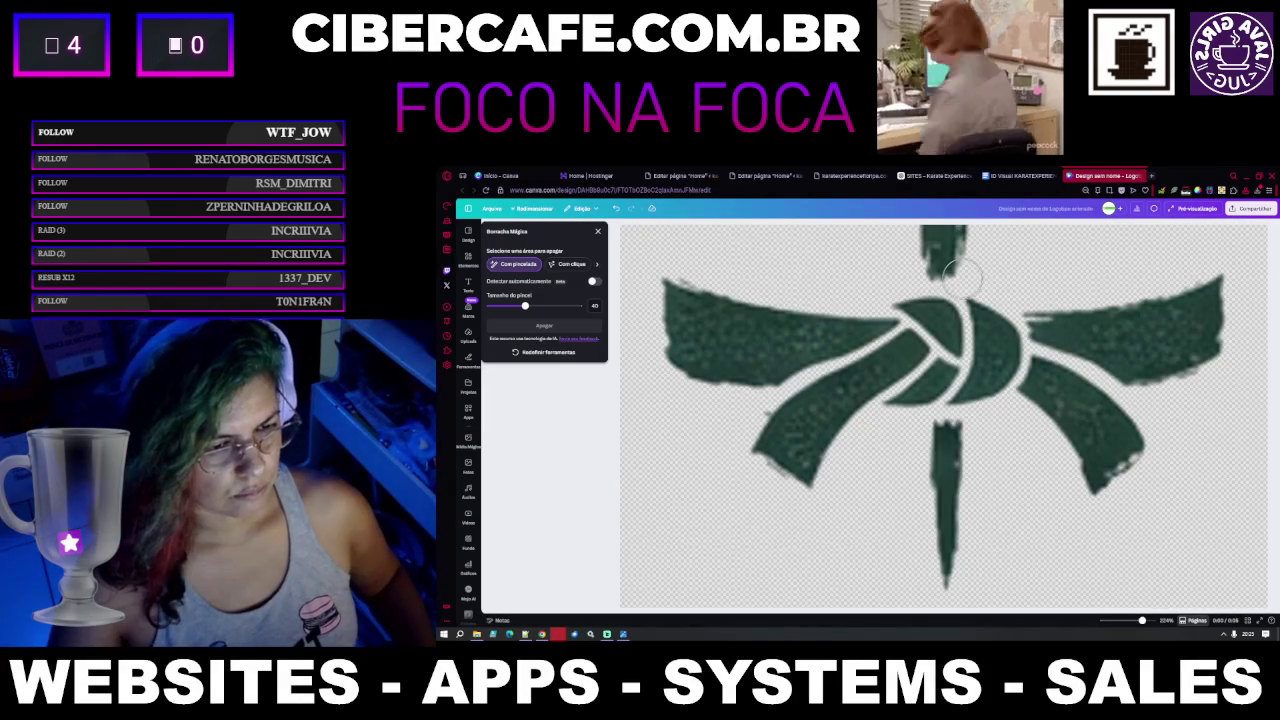
Erase the stray top stem piece above the belt knot and close the eraser
scroll(960, 290, down, 3)
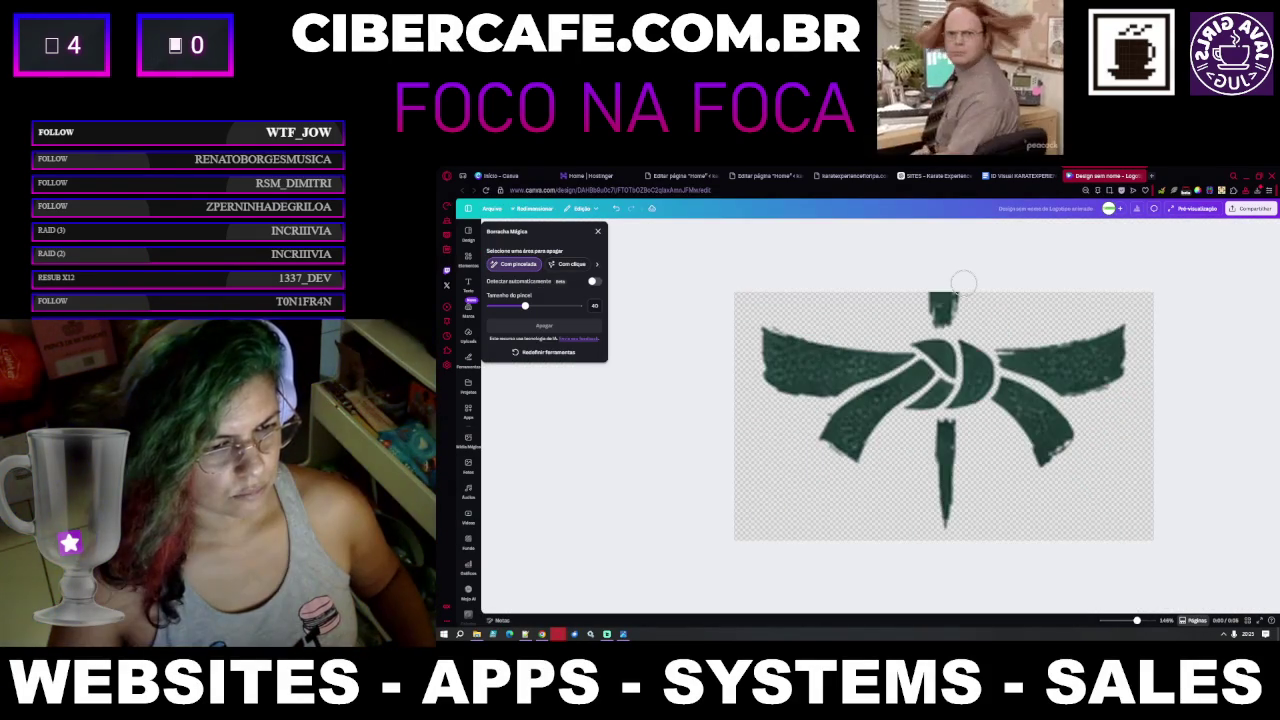
scroll(965, 300, down, 3)
scroll(969, 315, up, 3)
scroll(968, 316, up, 3)
scroll(965, 315, down, 2)
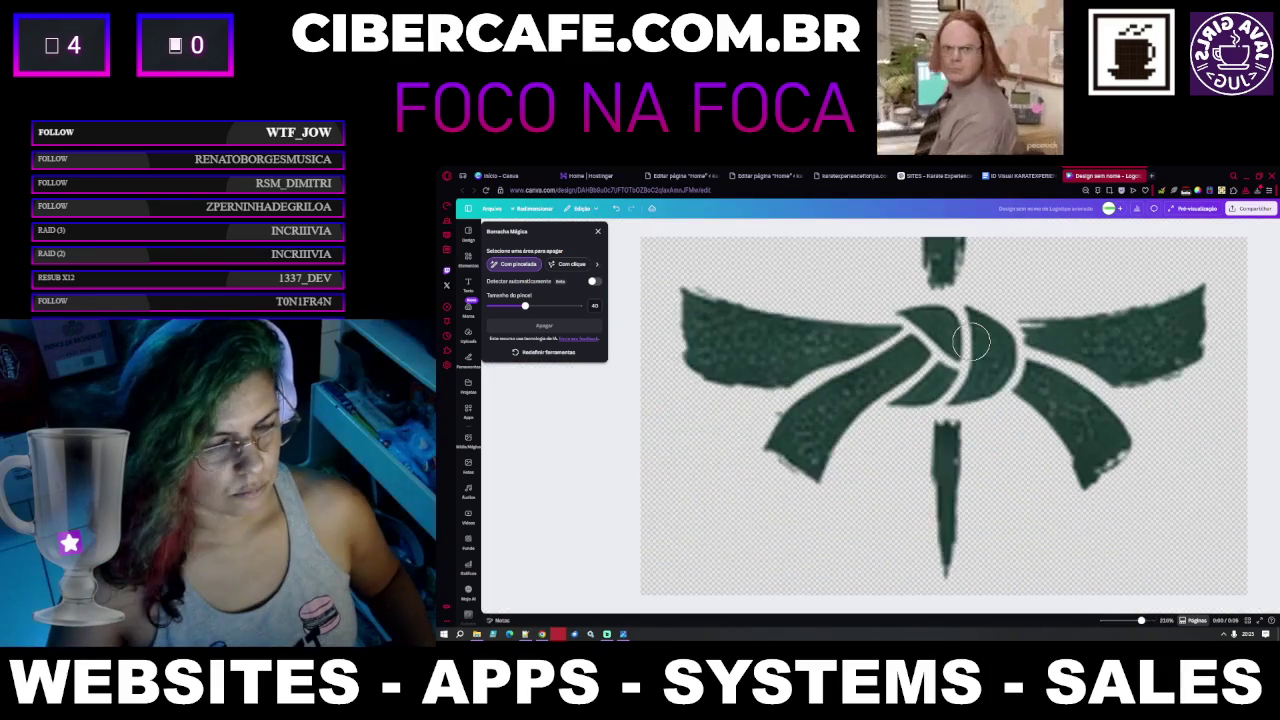
scroll(960, 313, down, 3)
scroll(955, 312, up, 2)
click(951, 311)
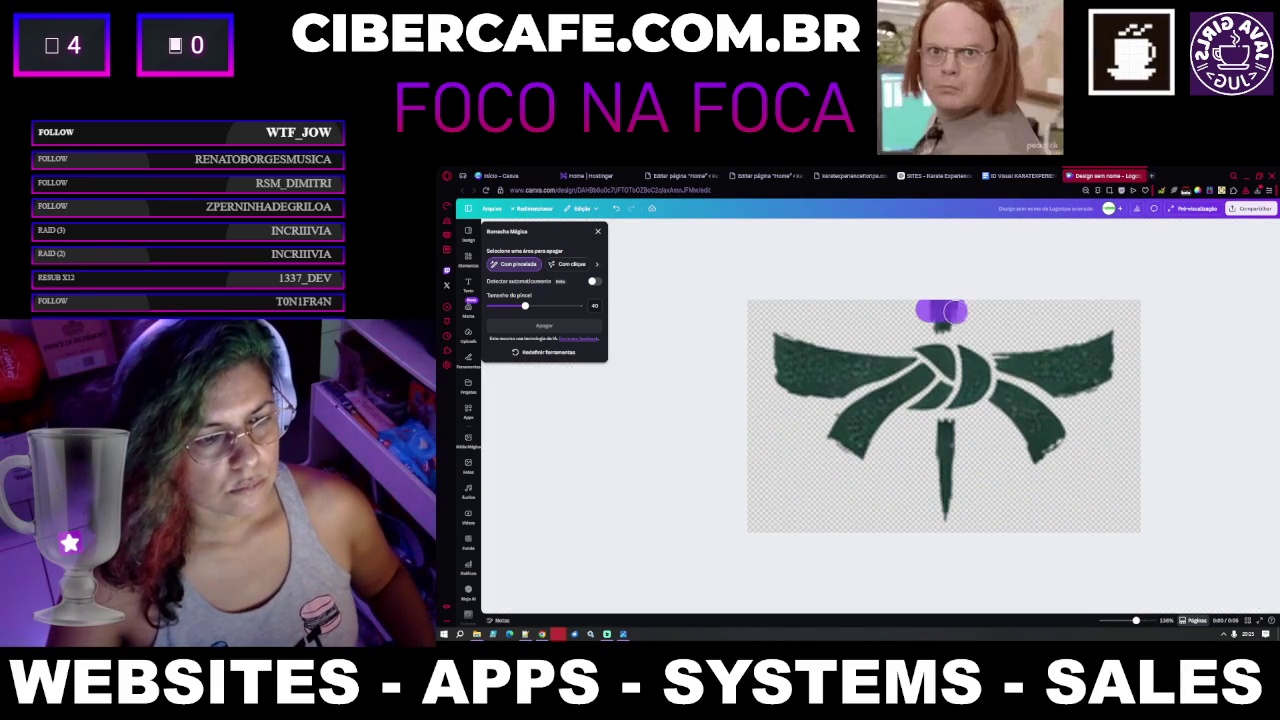
drag(953, 311, 958, 322)
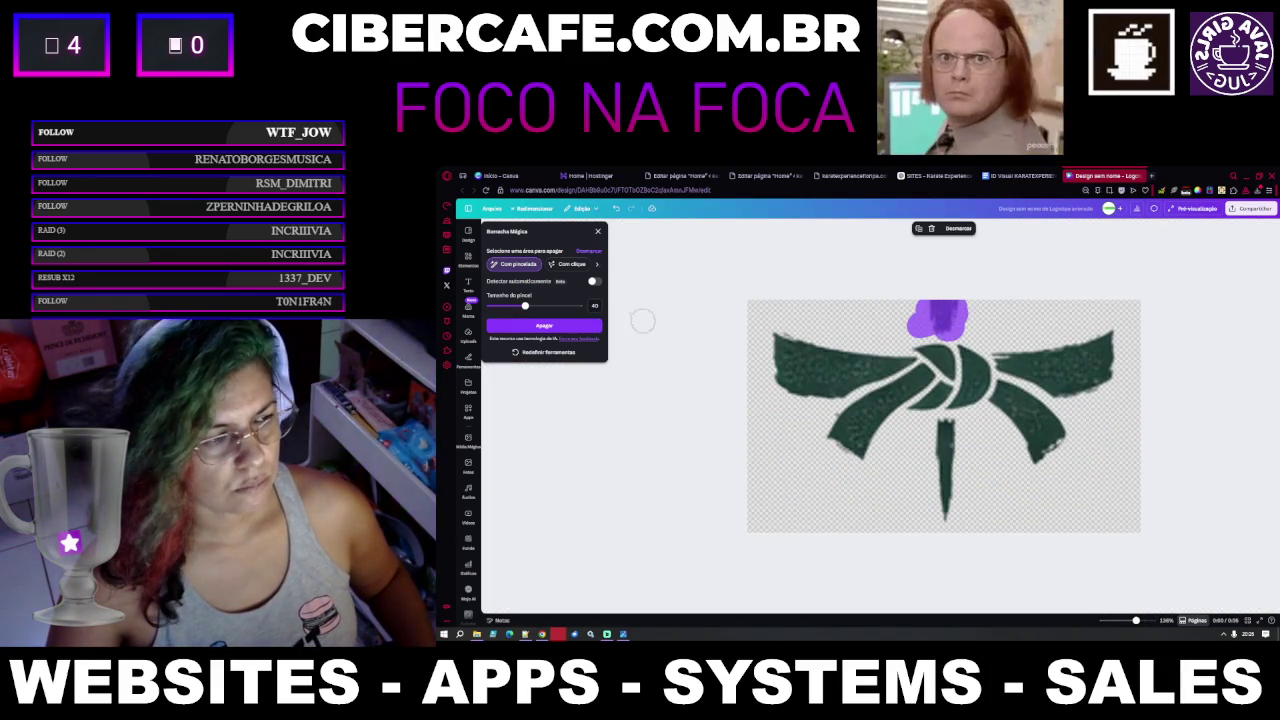
click(544, 325)
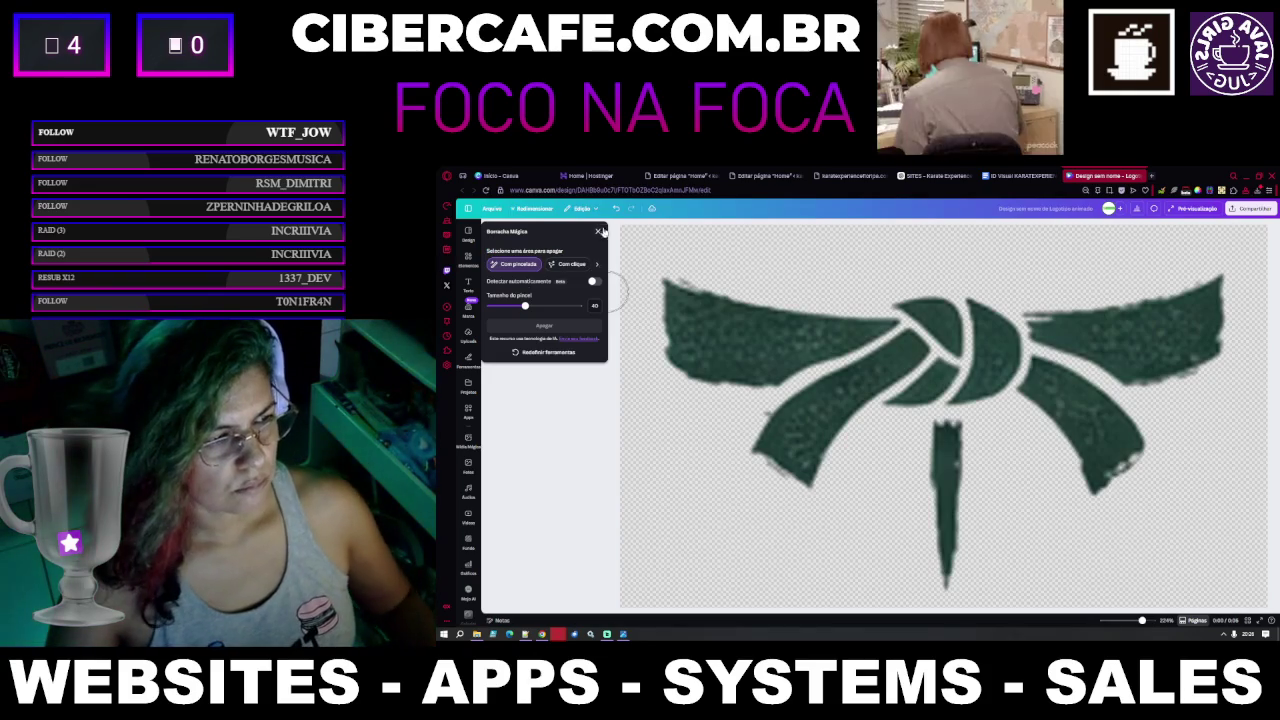
click(599, 232)
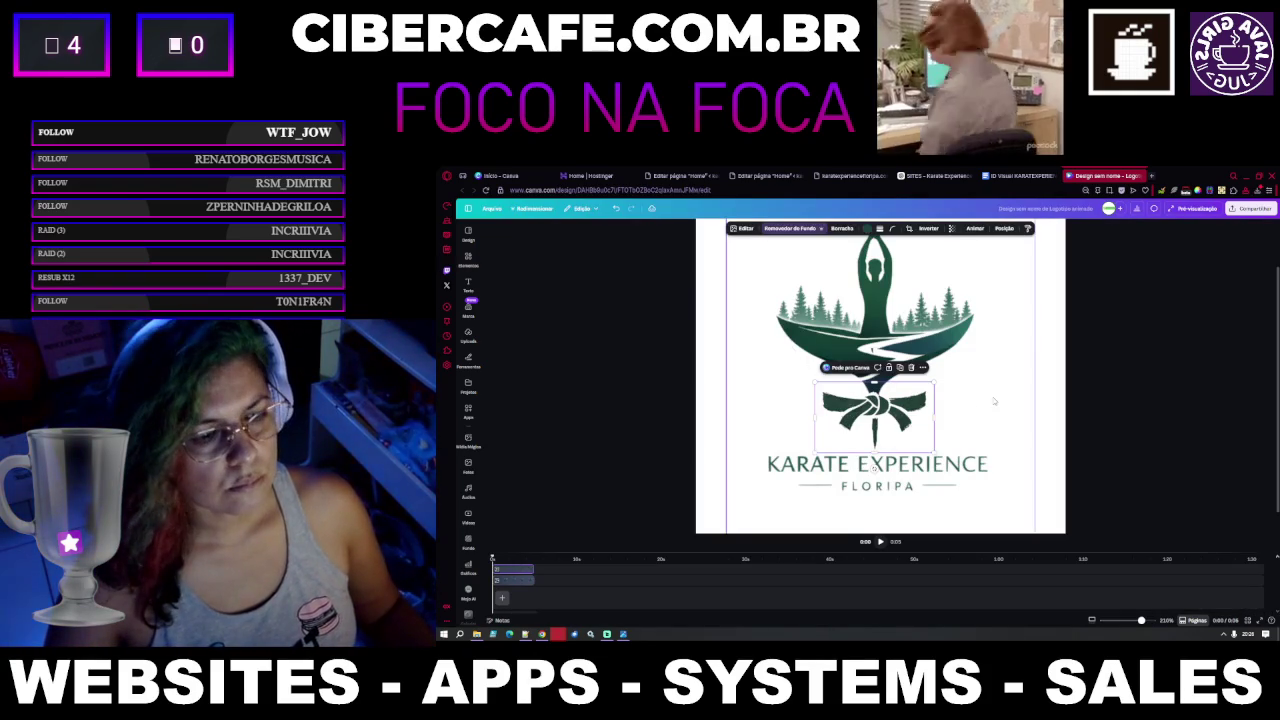
Move the belt knot up and right, then open the eraser choices on the main emblem
click(781, 343)
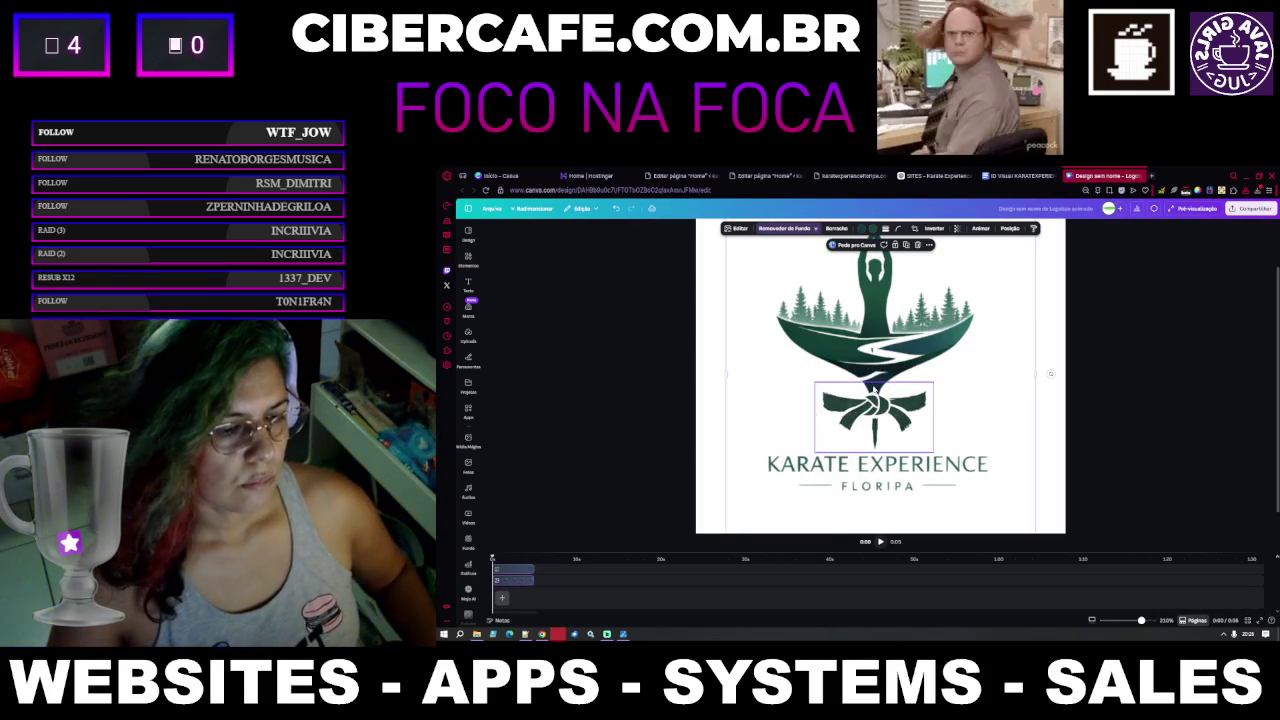
scroll(877, 387, up, 3)
scroll(877, 387, up, 3)
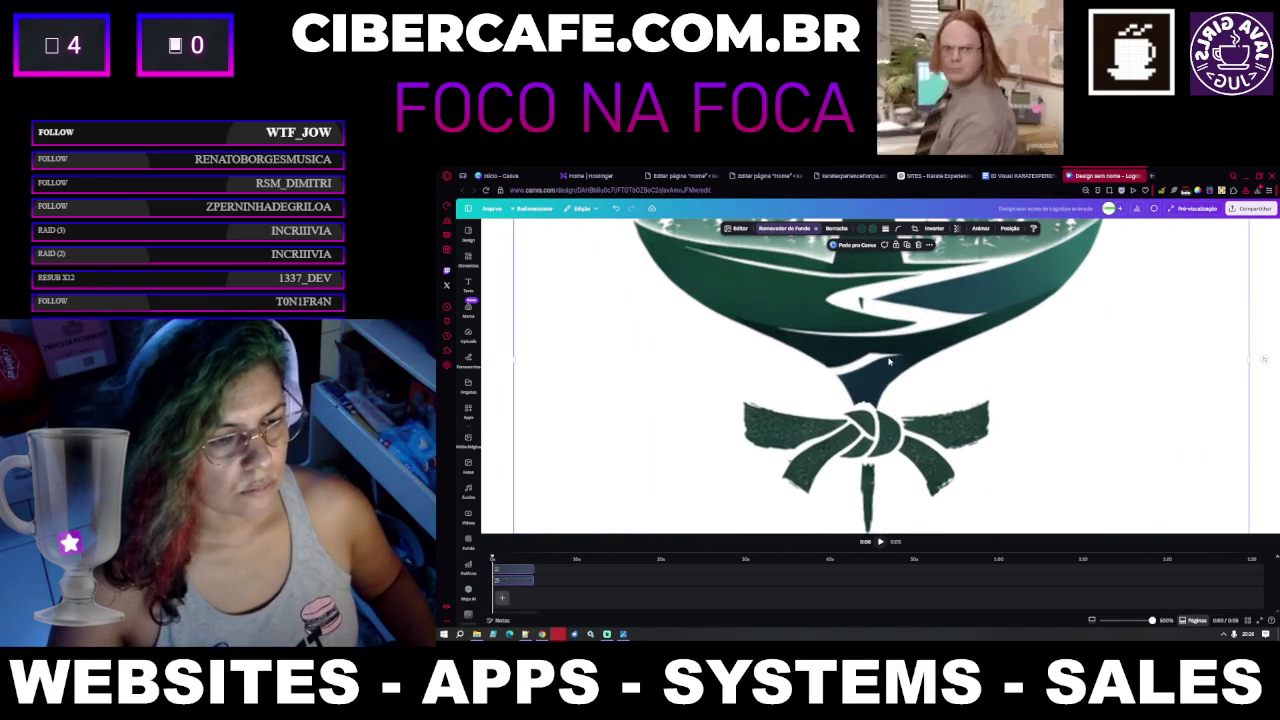
drag(903, 422, 1130, 377)
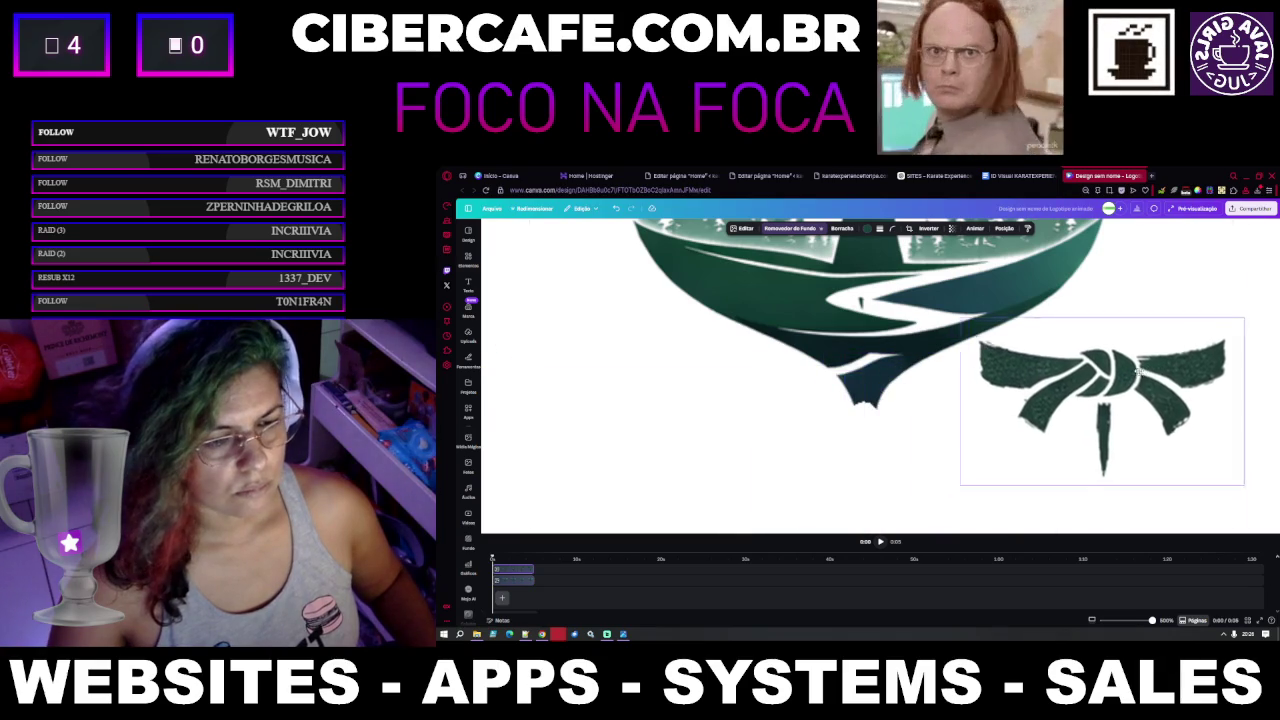
click(872, 404)
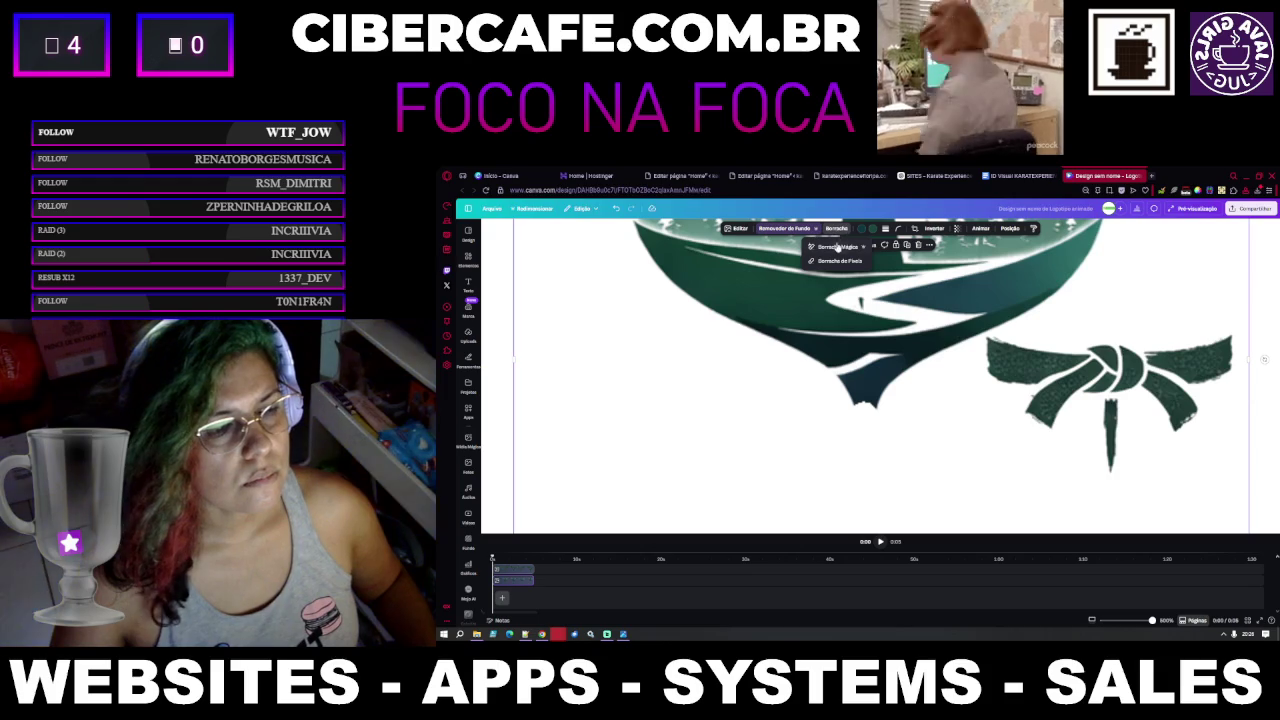
click(836, 229)
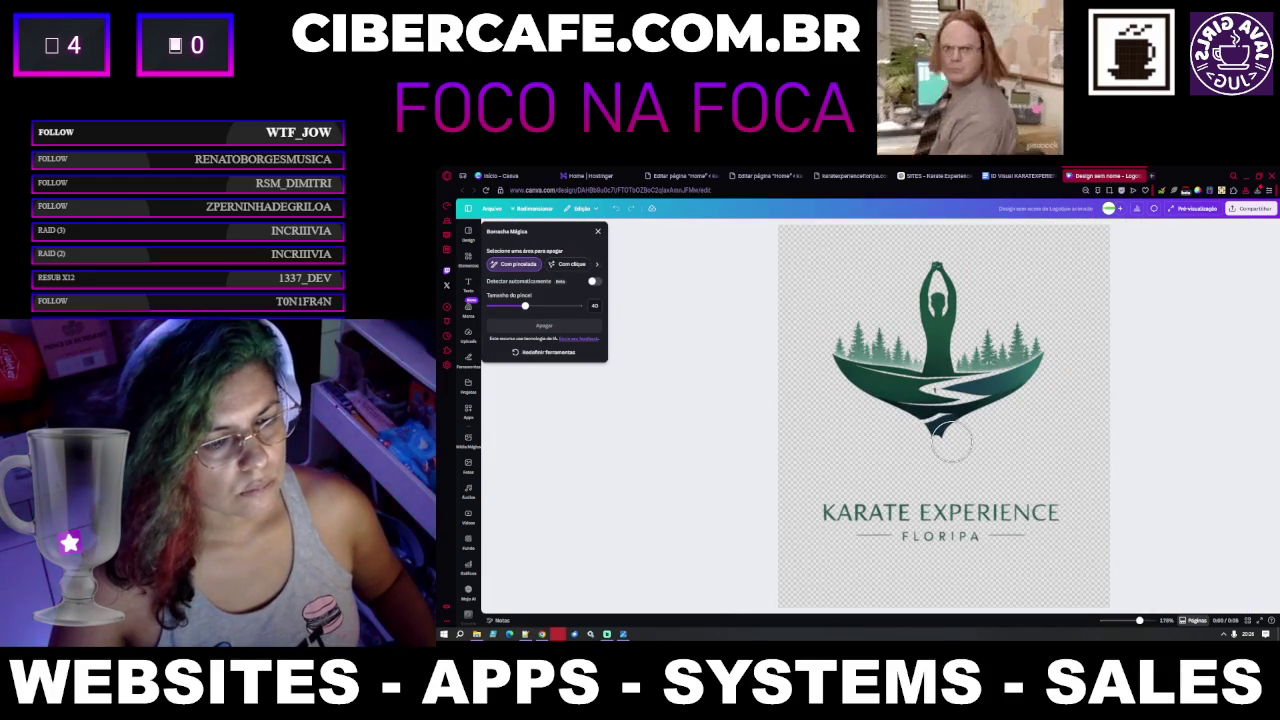
Mark the dark point below the bowl for erasing with Com pincelada, then with Com cliques
drag(941, 432, 945, 430)
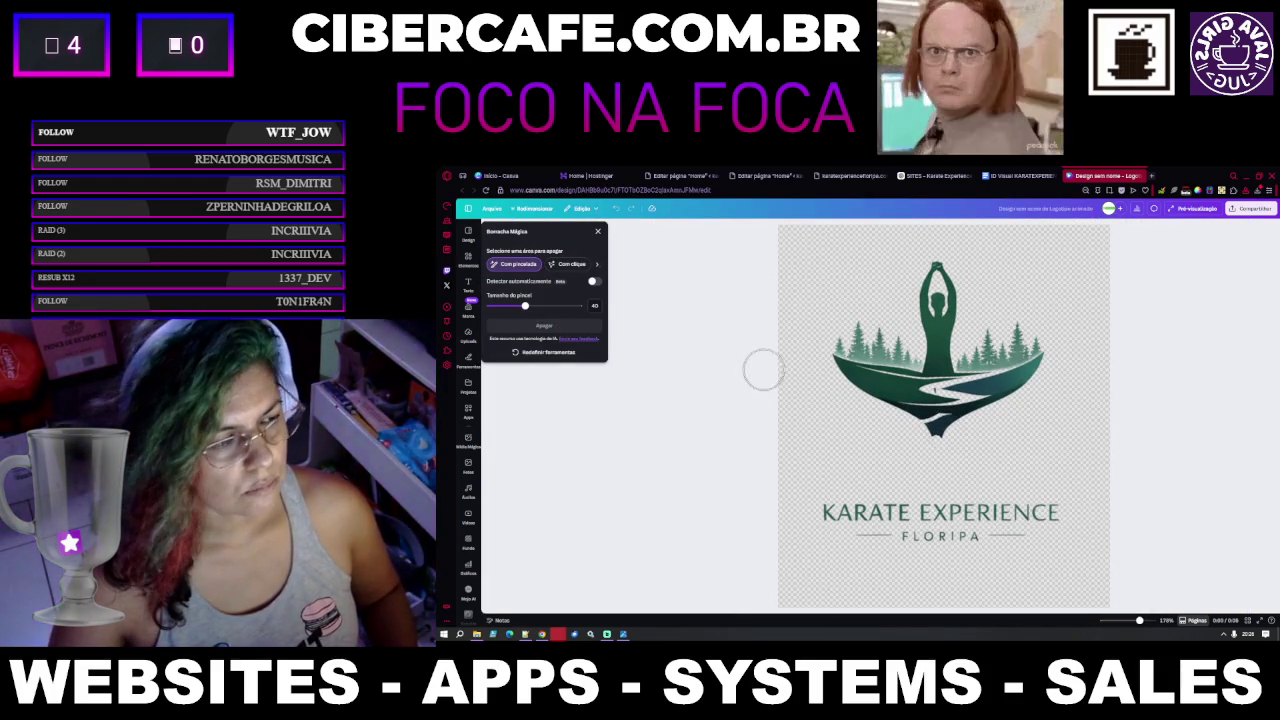
scroll(908, 428, up, 3)
scroll(928, 443, up, 3)
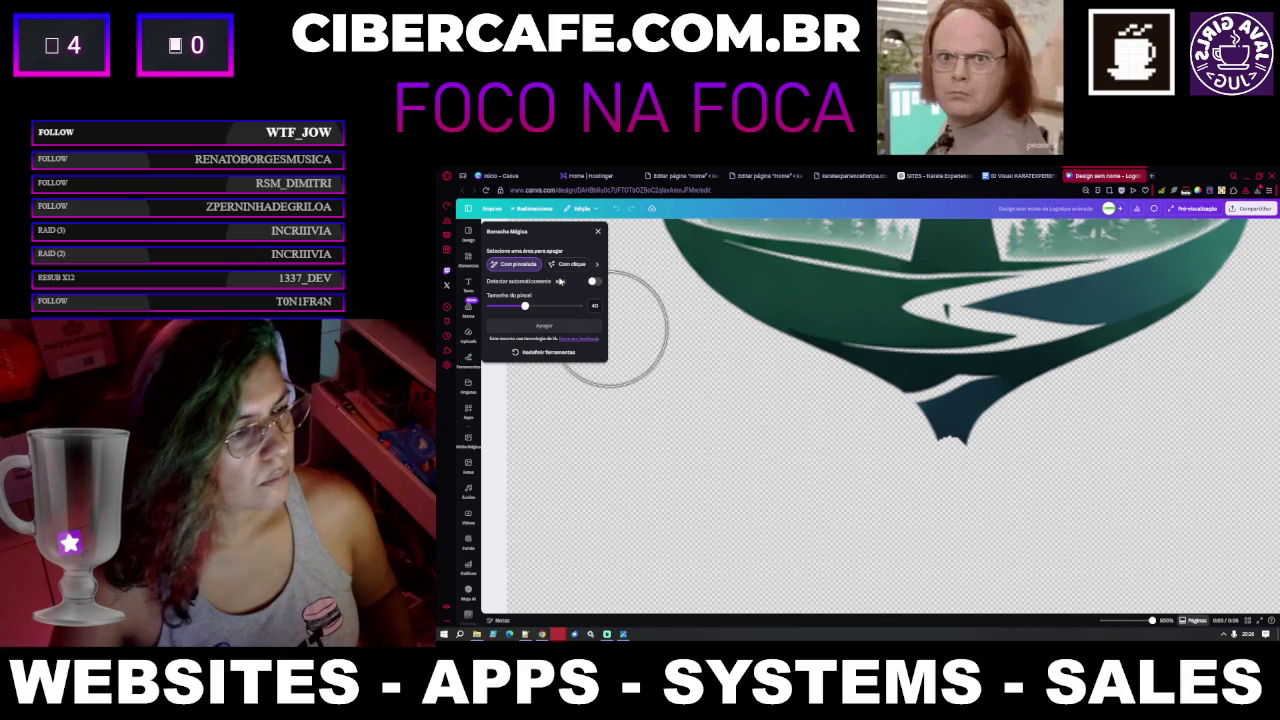
click(581, 268)
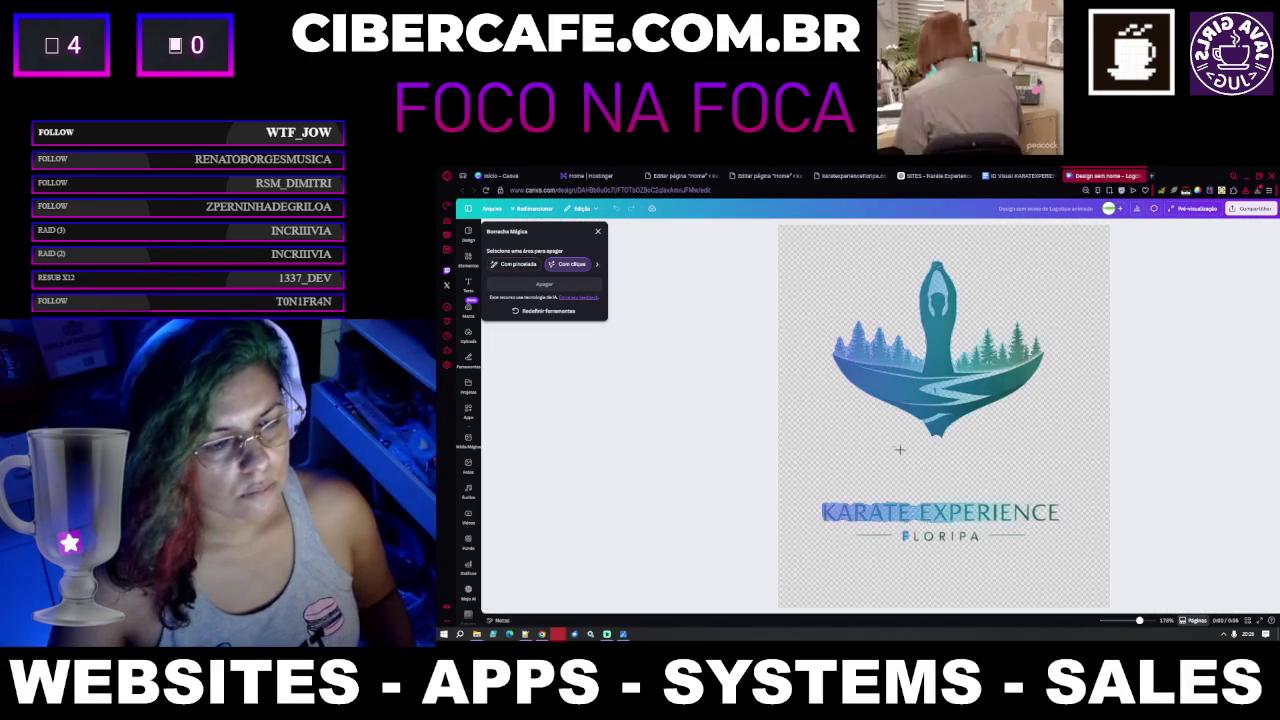
ctrl+scroll(931, 437, up, 5)
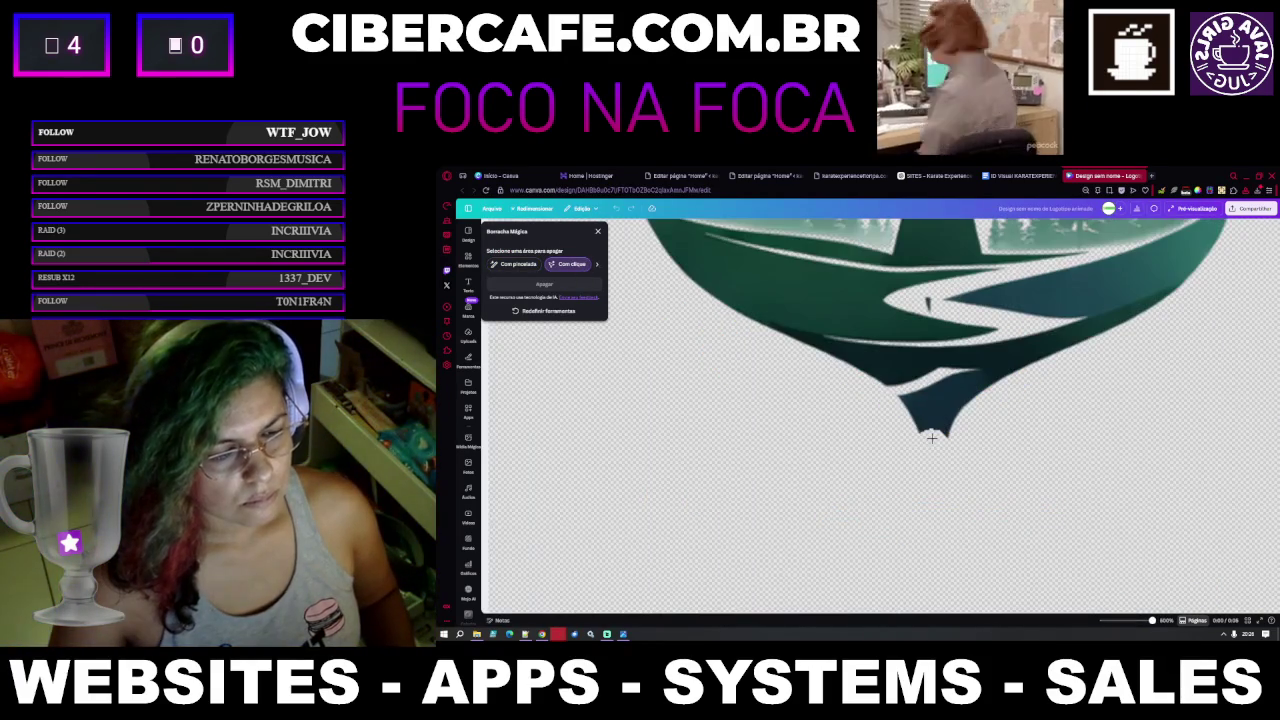
click(931, 433)
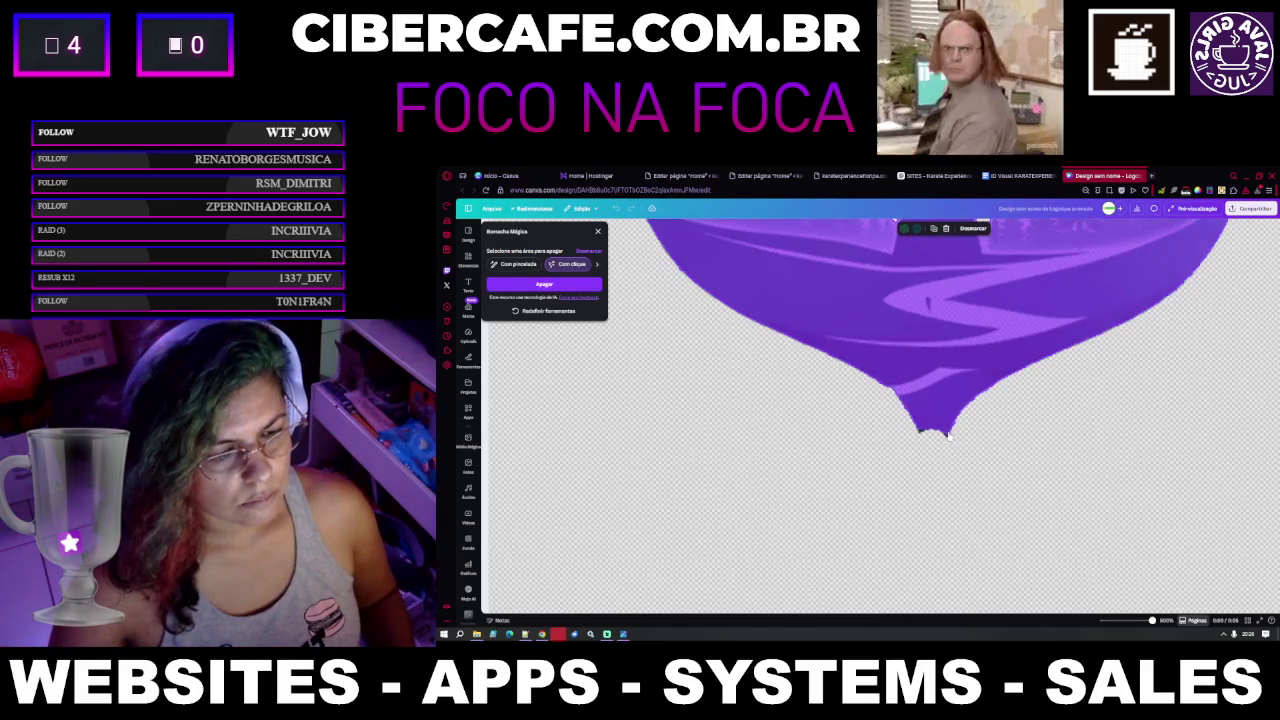
Clear the trial erase selections and leave Magic Eraser in click mode, zoomed on the tip
ctrl+scroll(948, 438, down, 5)
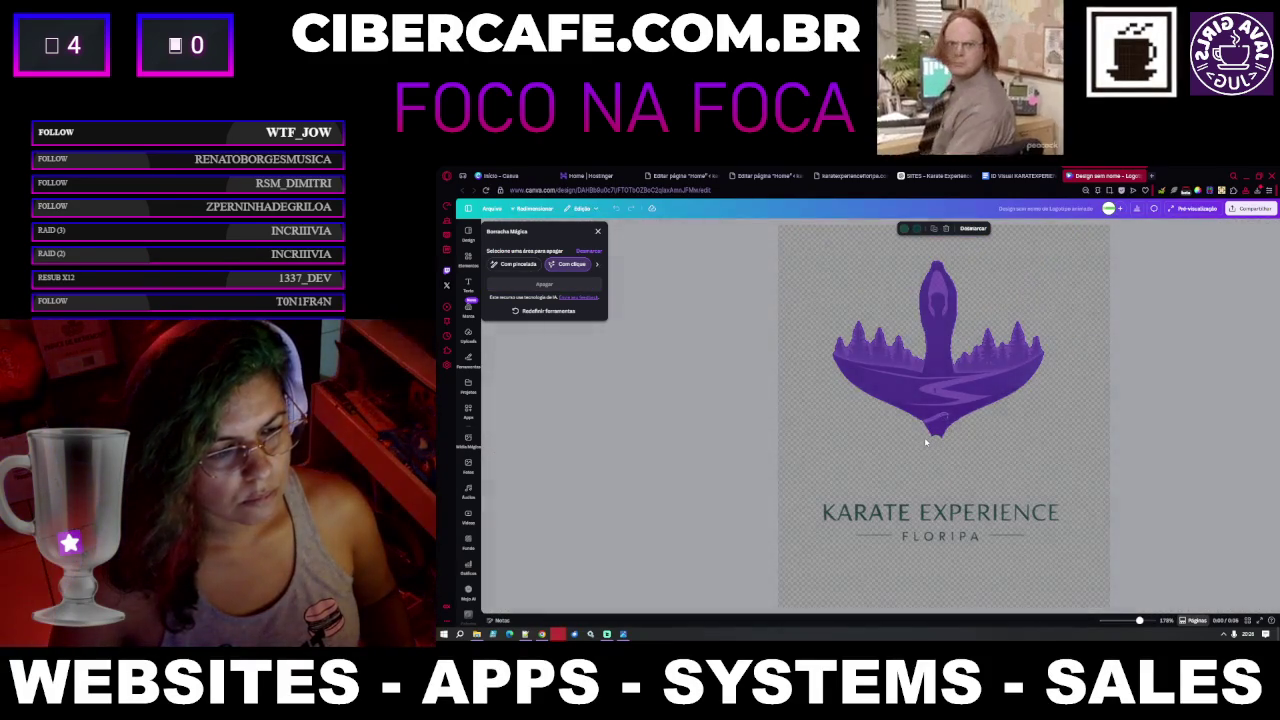
click(926, 441)
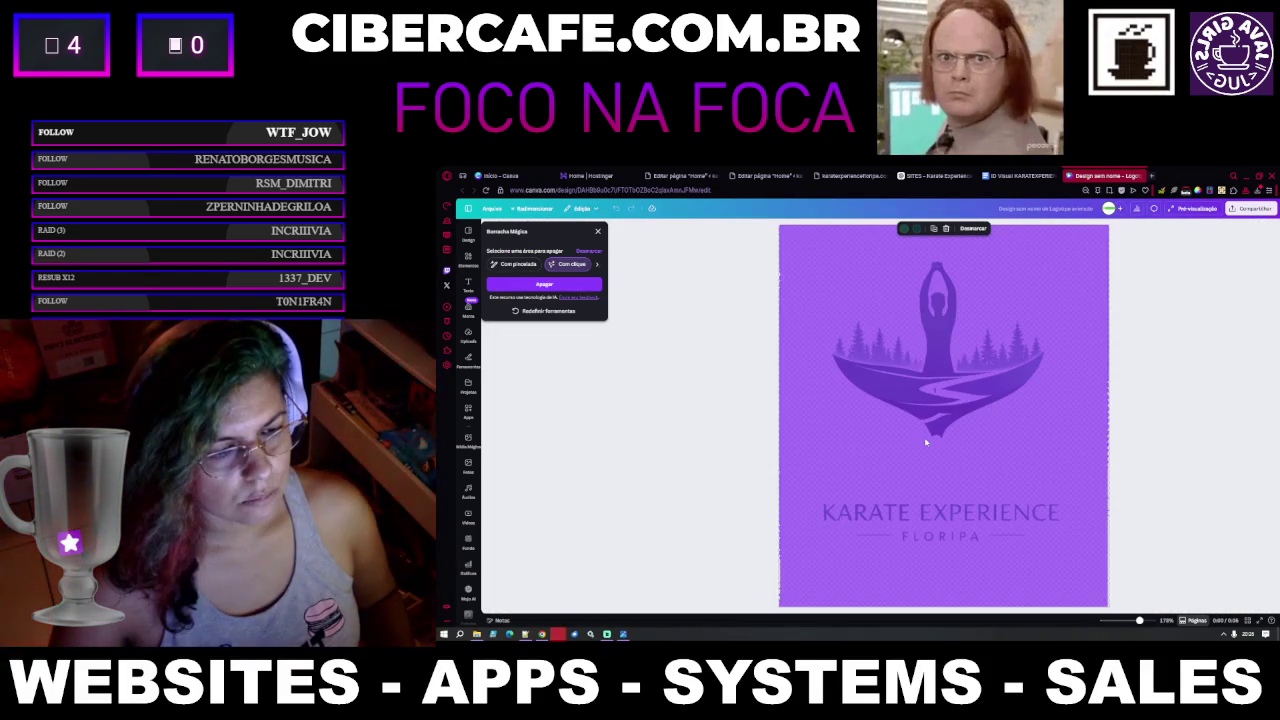
click(939, 444)
click(939, 438)
click(939, 438)
click(939, 438)
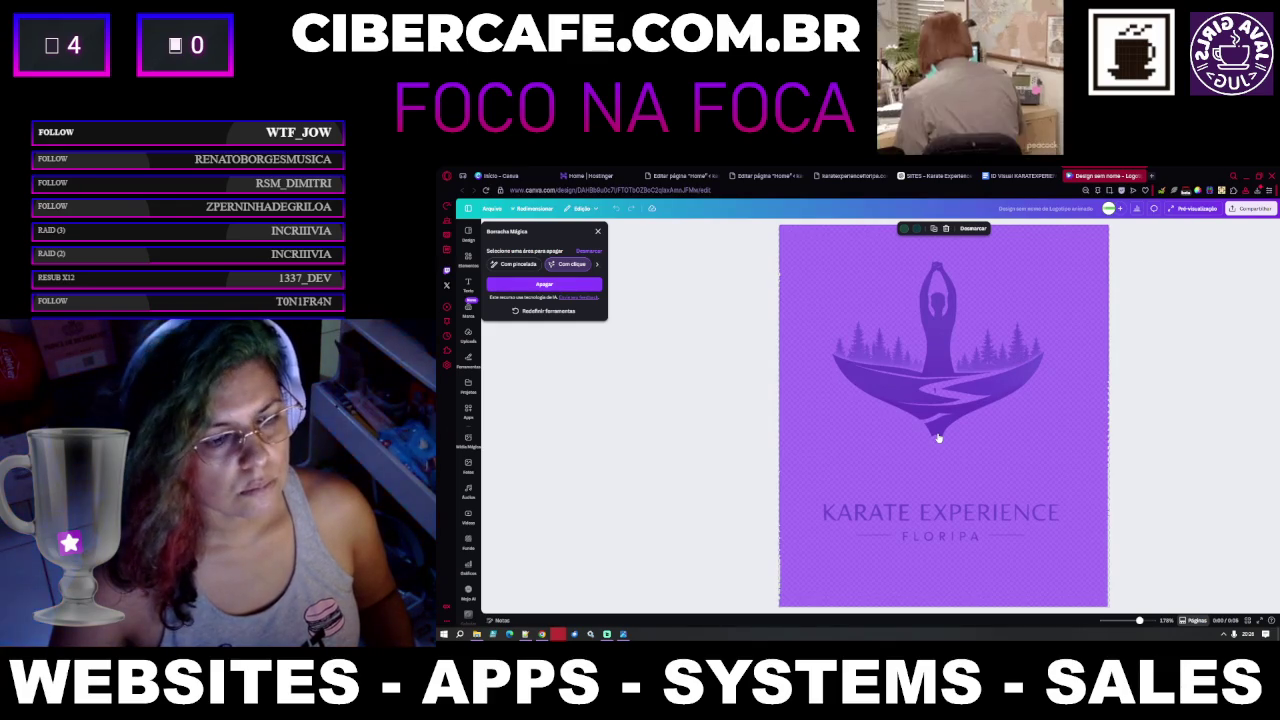
click(939, 443)
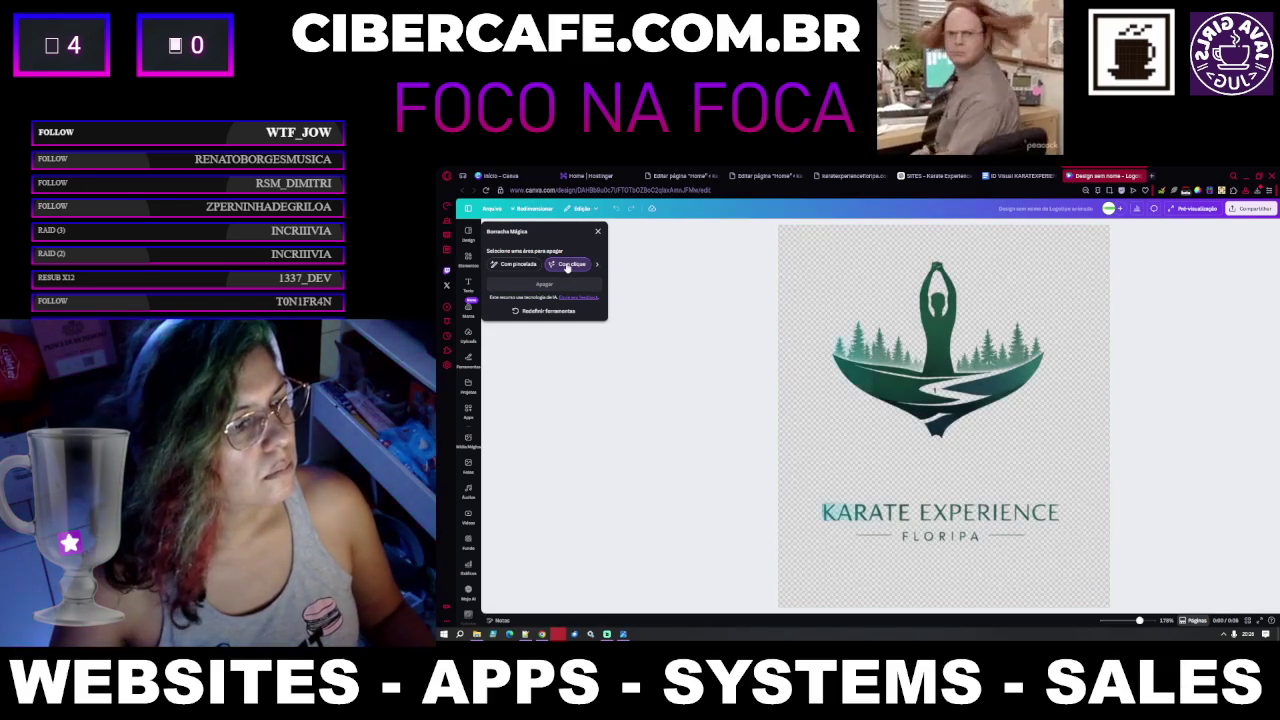
click(567, 264)
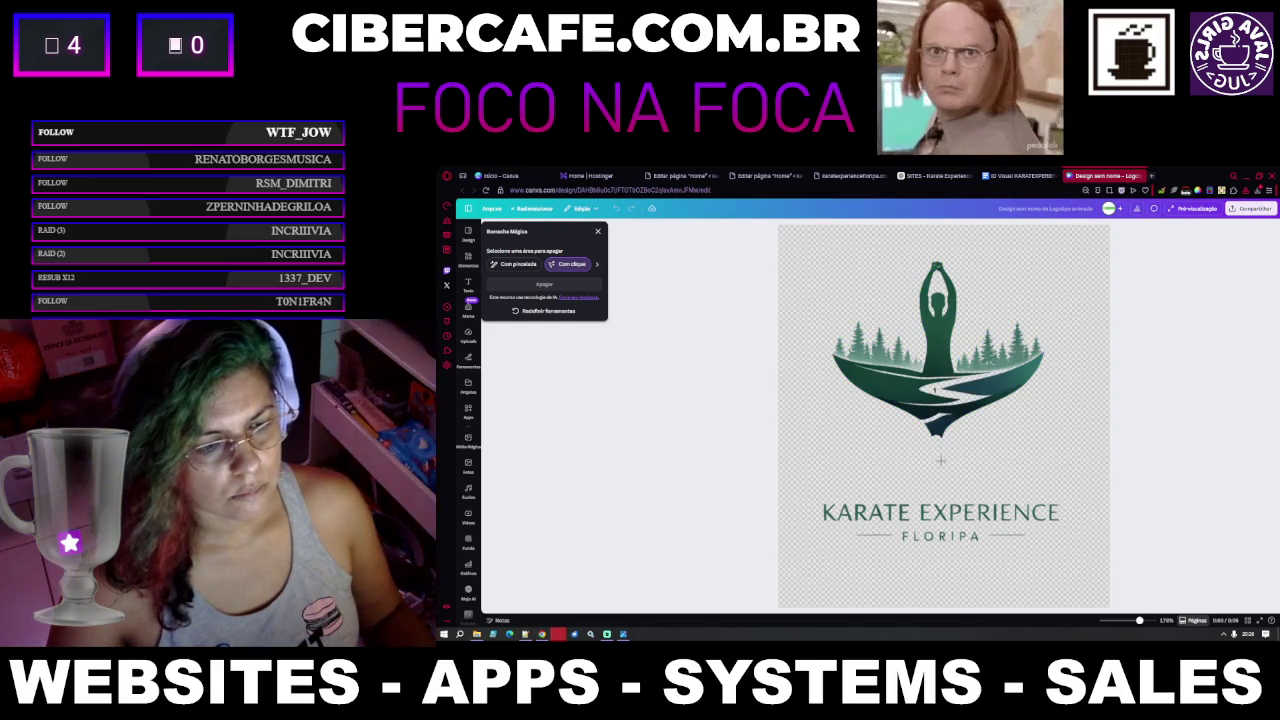
scroll(940, 445, up, 5)
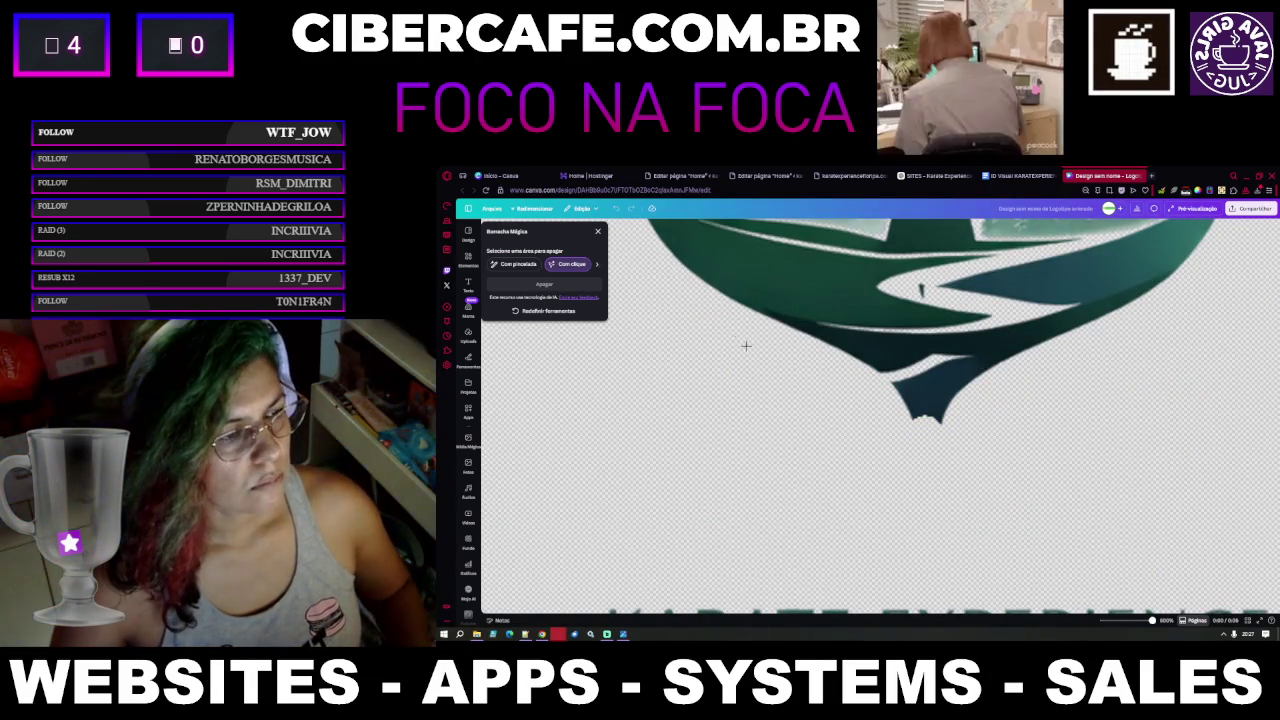
Erase the bowl's bottom point using the Com pincelada brush at size 5, applying Apagar twice
click(513, 264)
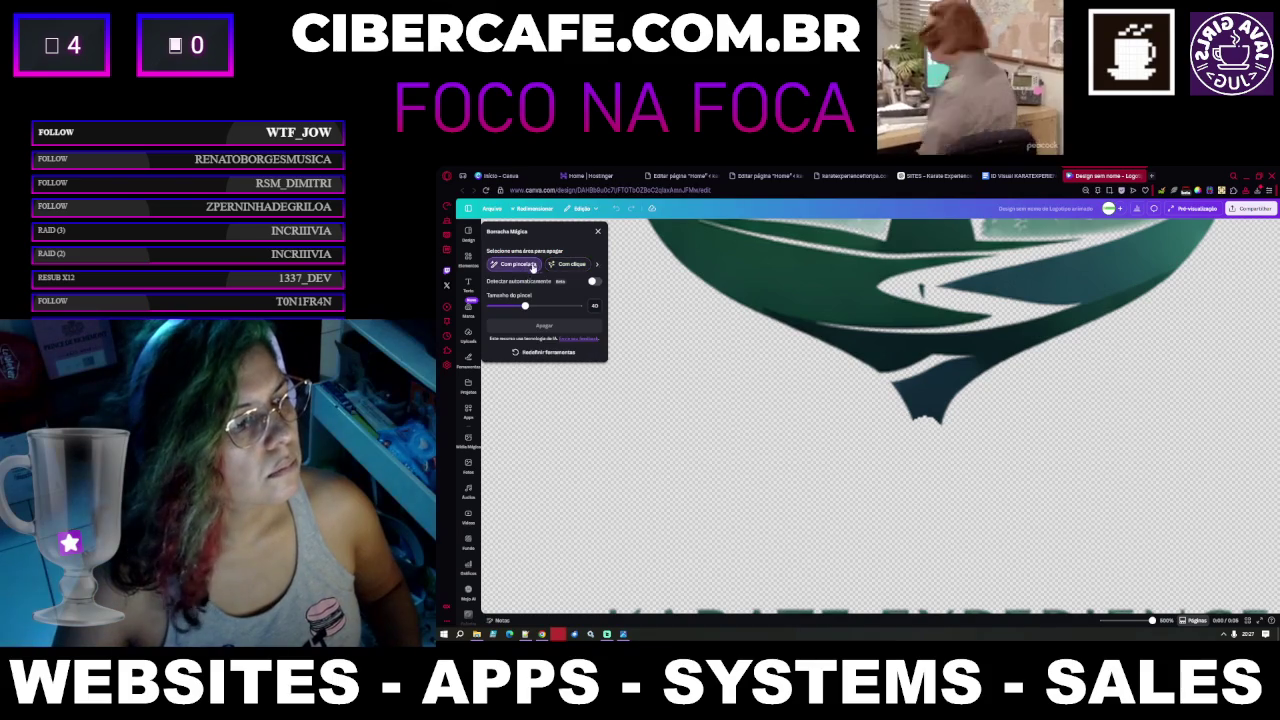
drag(525, 305, 496, 313)
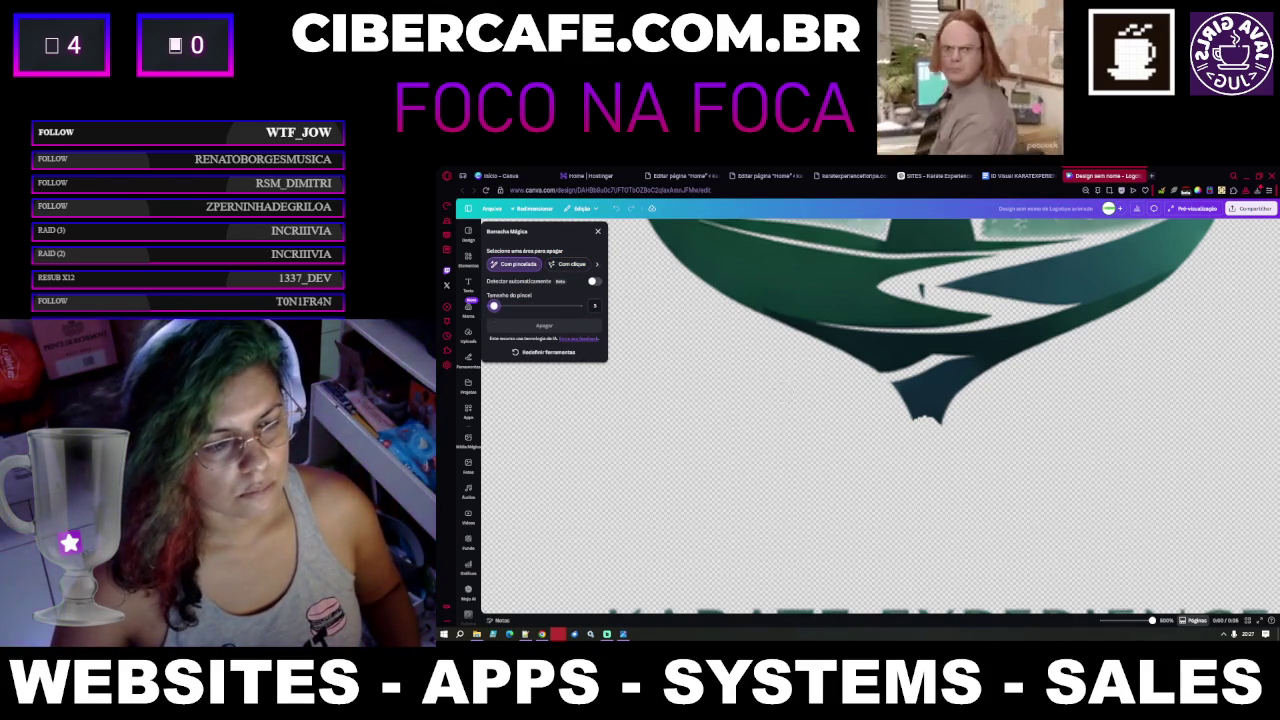
drag(926, 429, 938, 432)
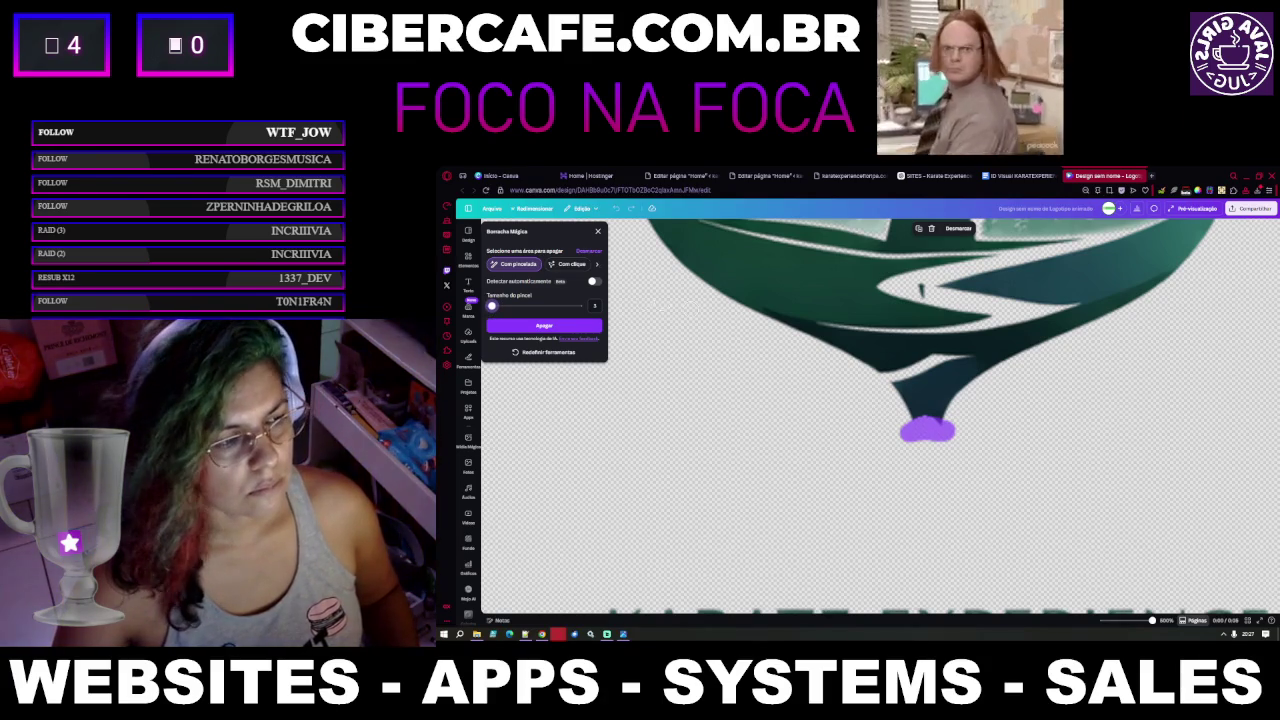
click(560, 325)
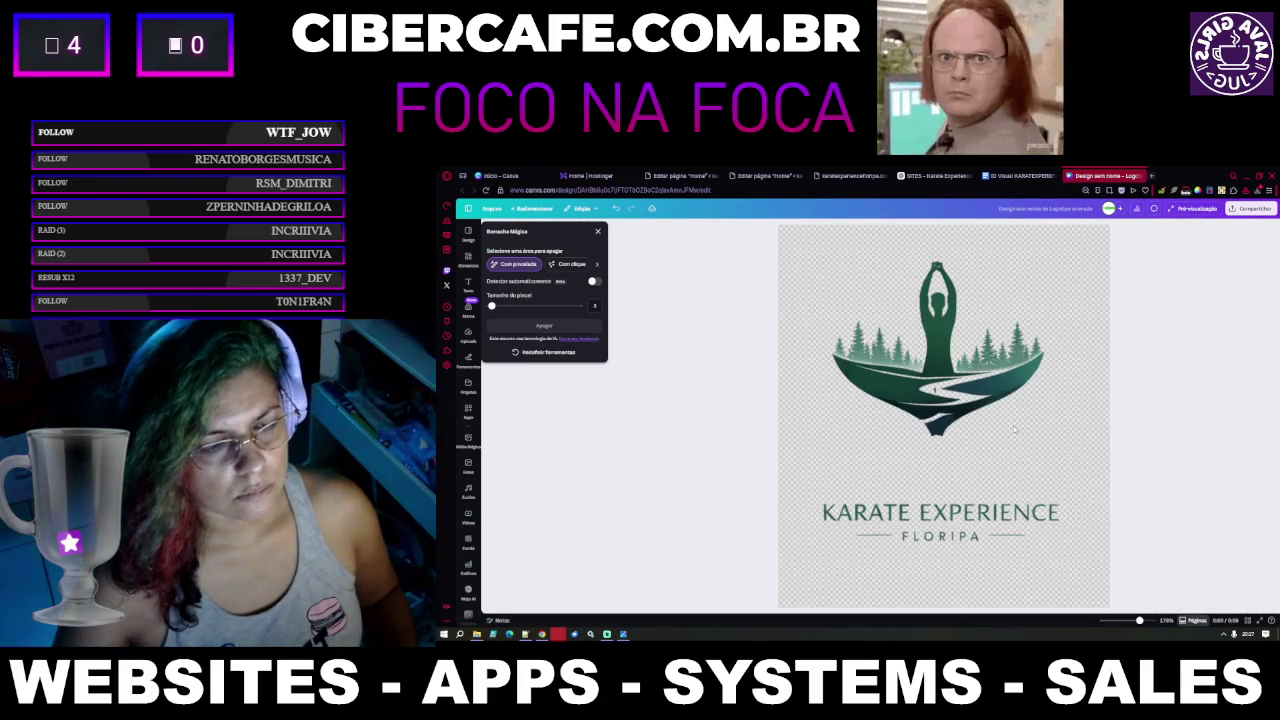
click(1028, 432)
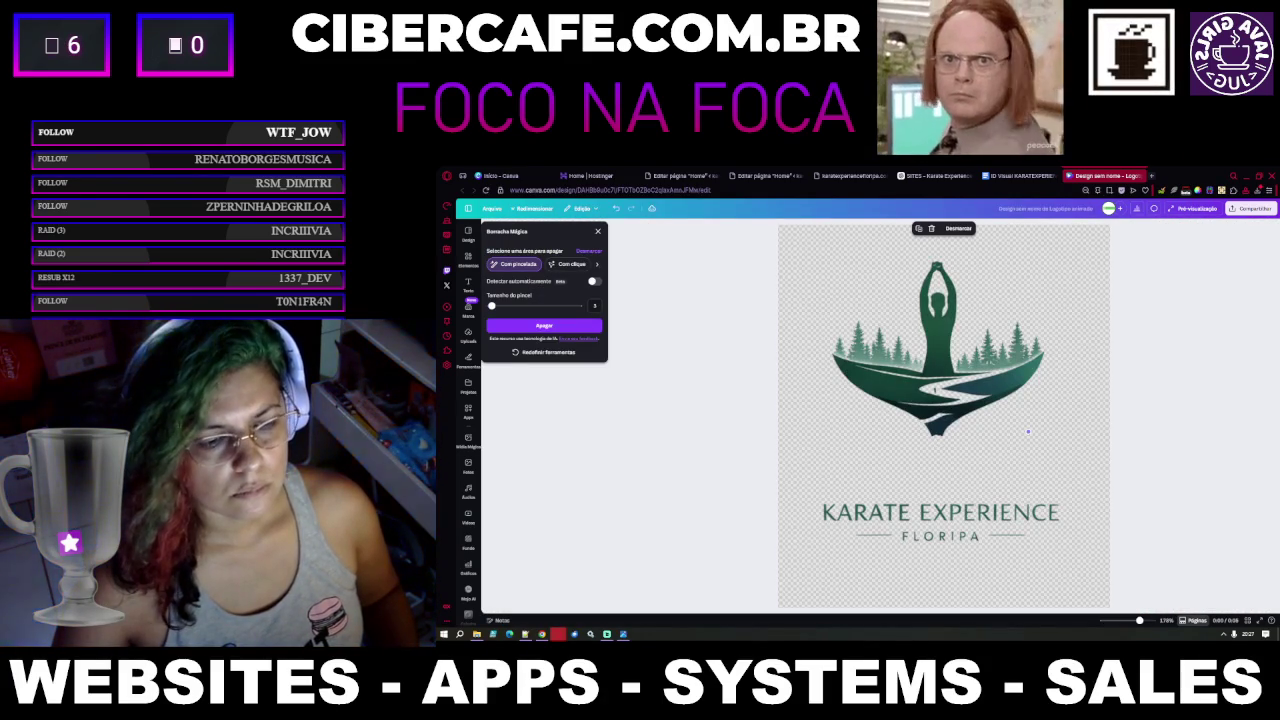
click(558, 325)
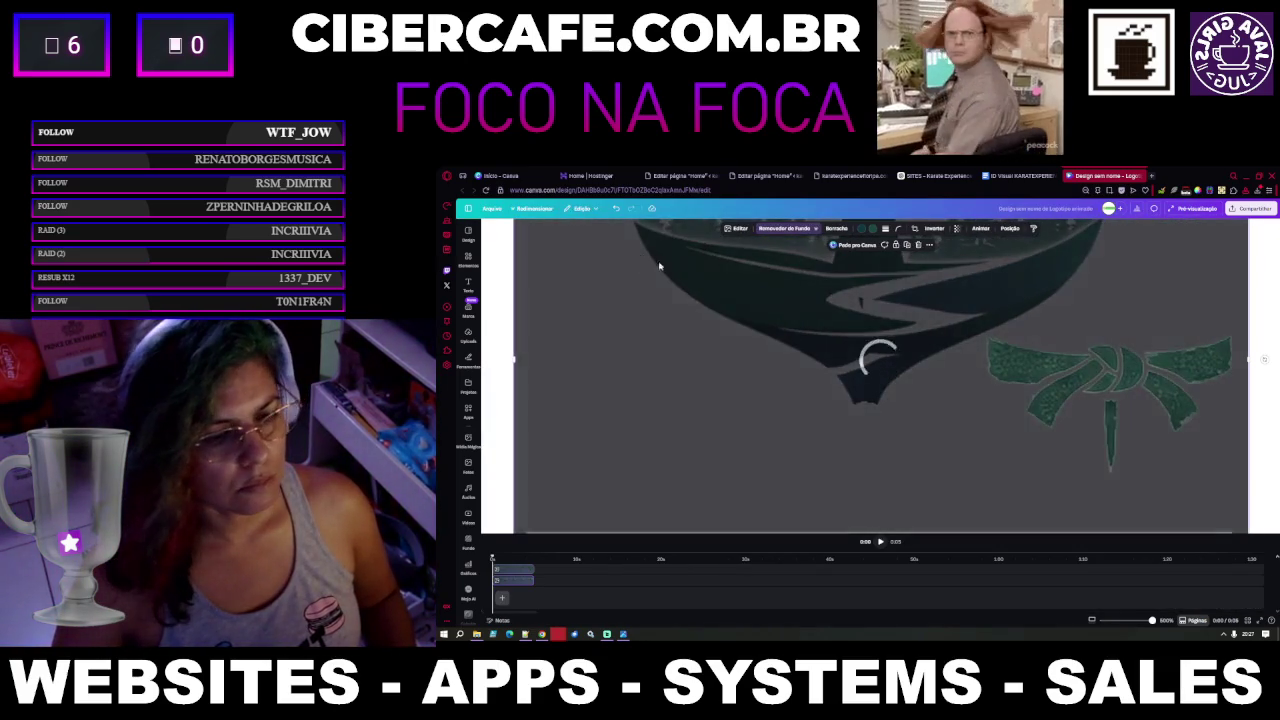
Centre the belt knot beneath the emblem's wave point, then zoom to fit the whole design
scroll(903, 470, down, 5)
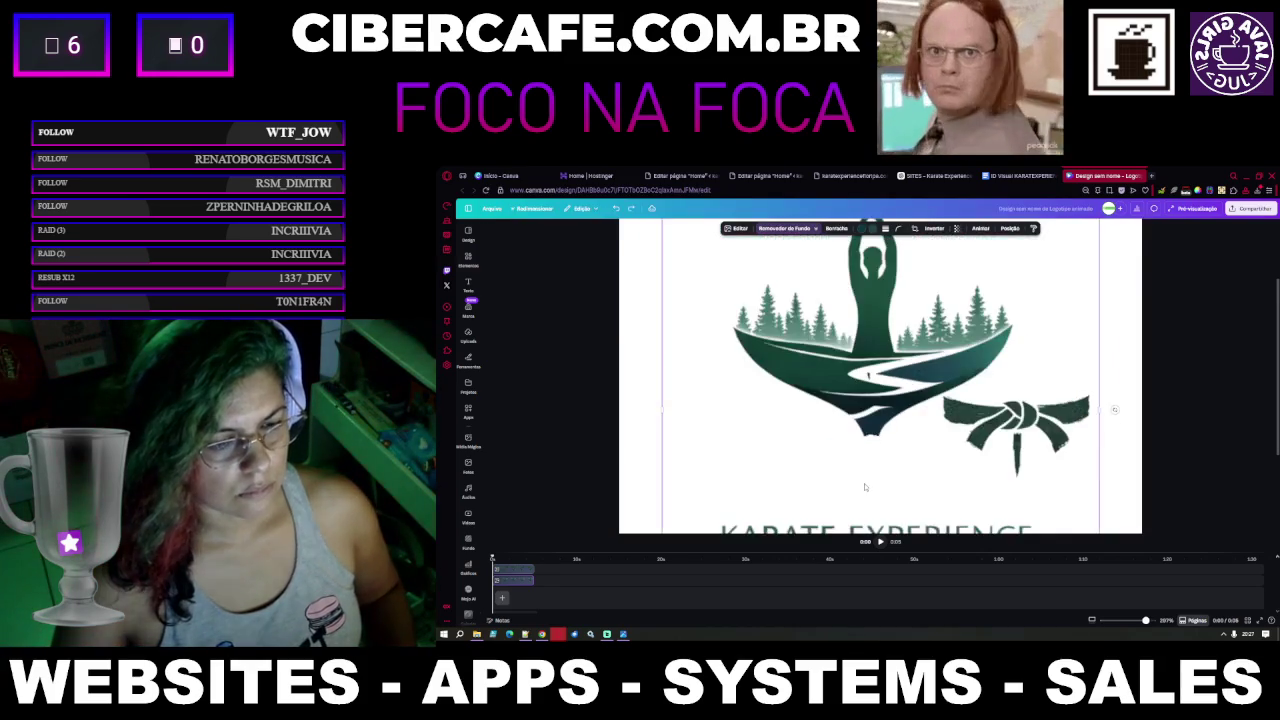
scroll(865, 487, down, 2)
scroll(975, 465, down, 2)
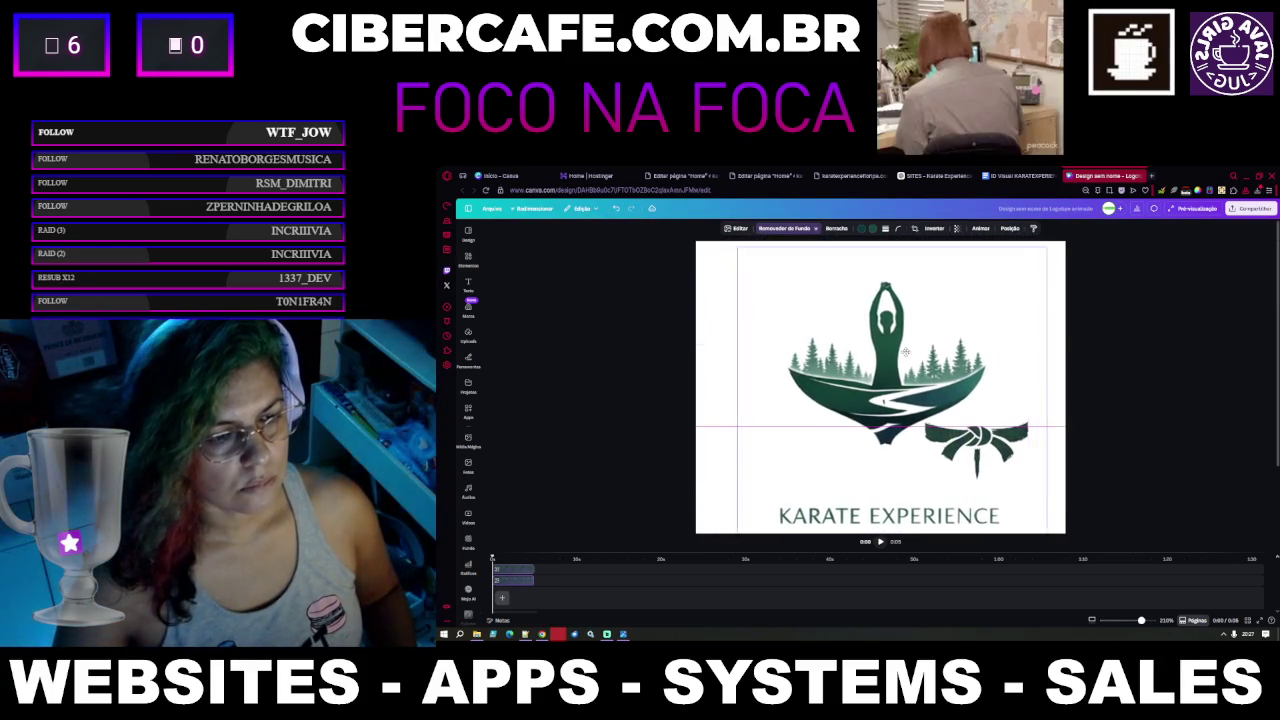
drag(905, 351, 893, 351)
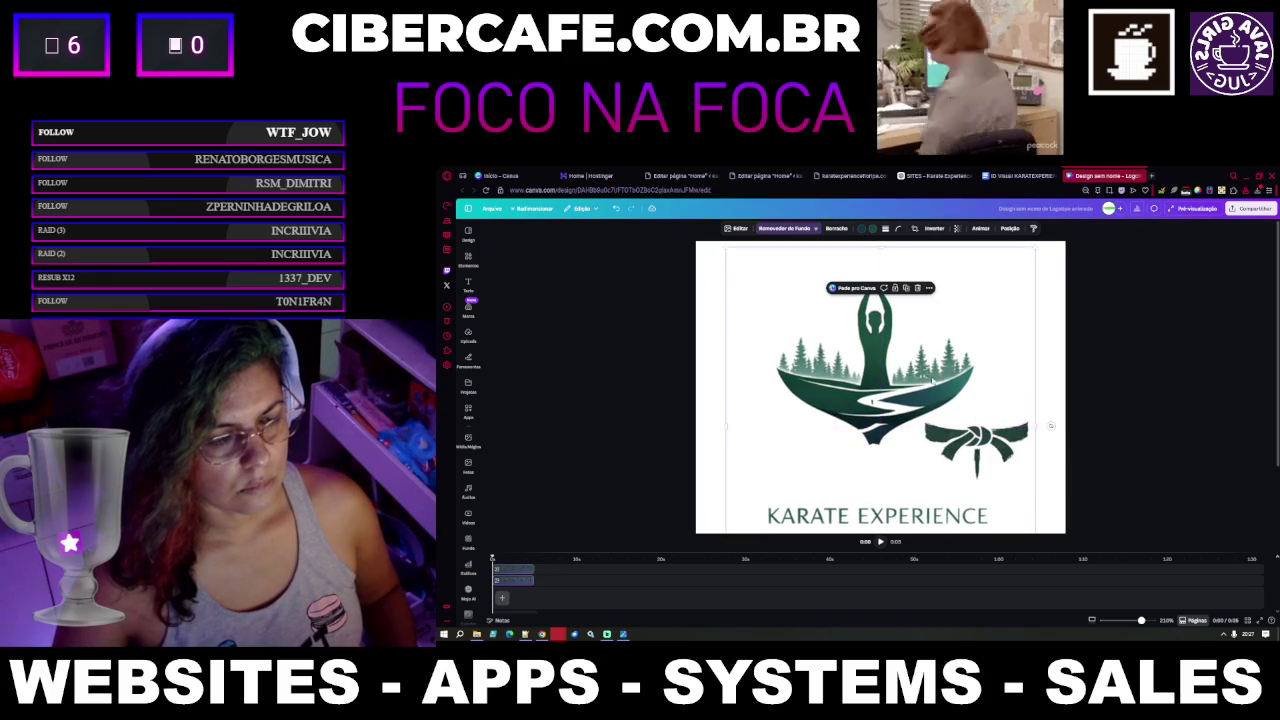
drag(986, 448, 885, 468)
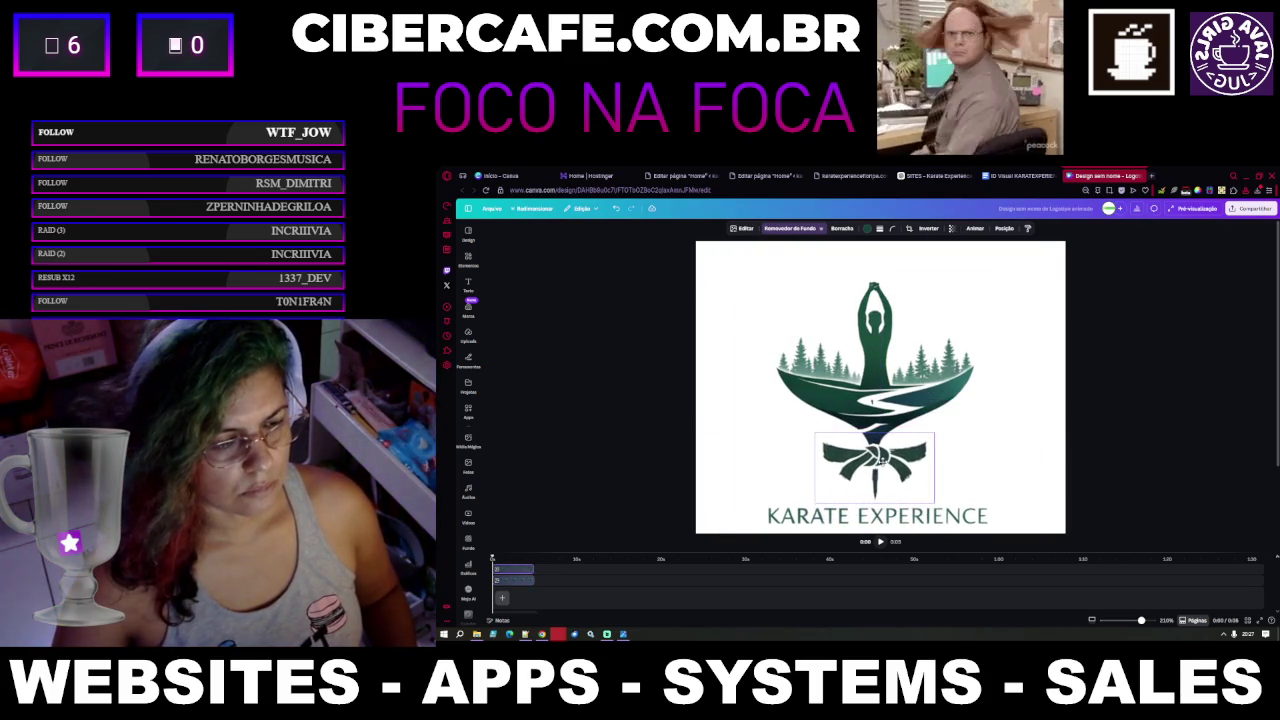
key(ctrl+v)
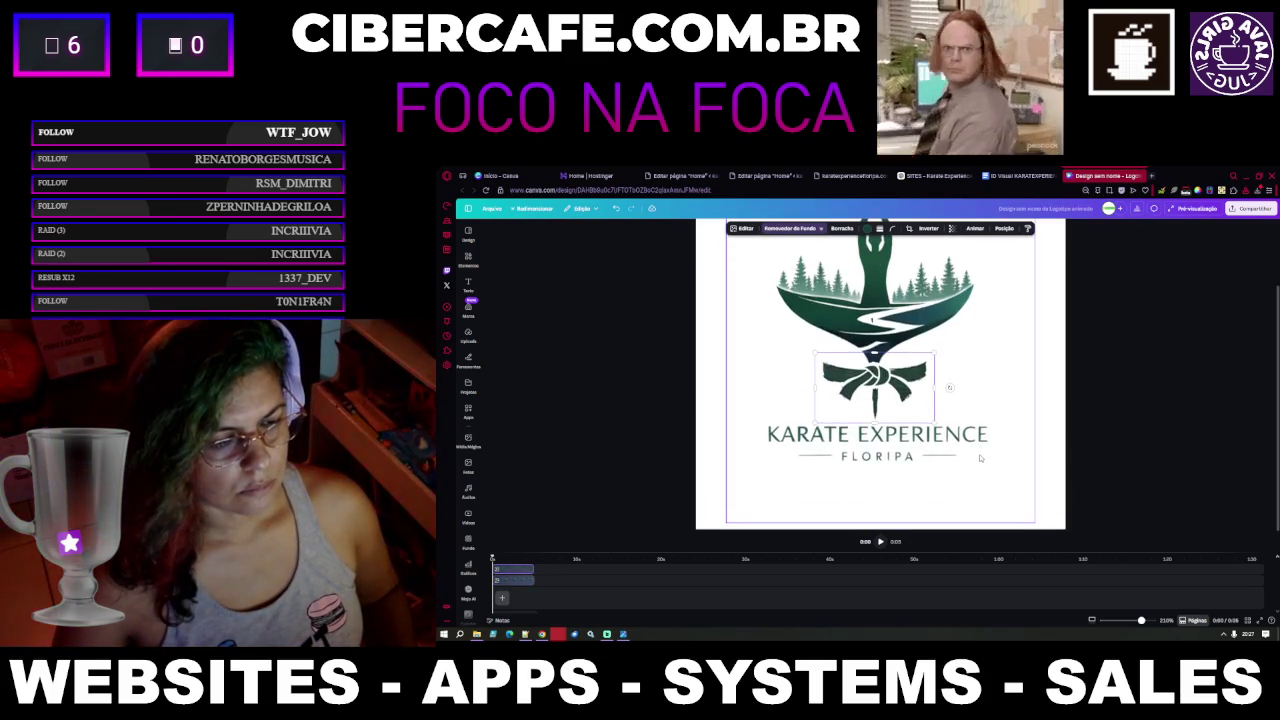
key(ctrl+alt+0)
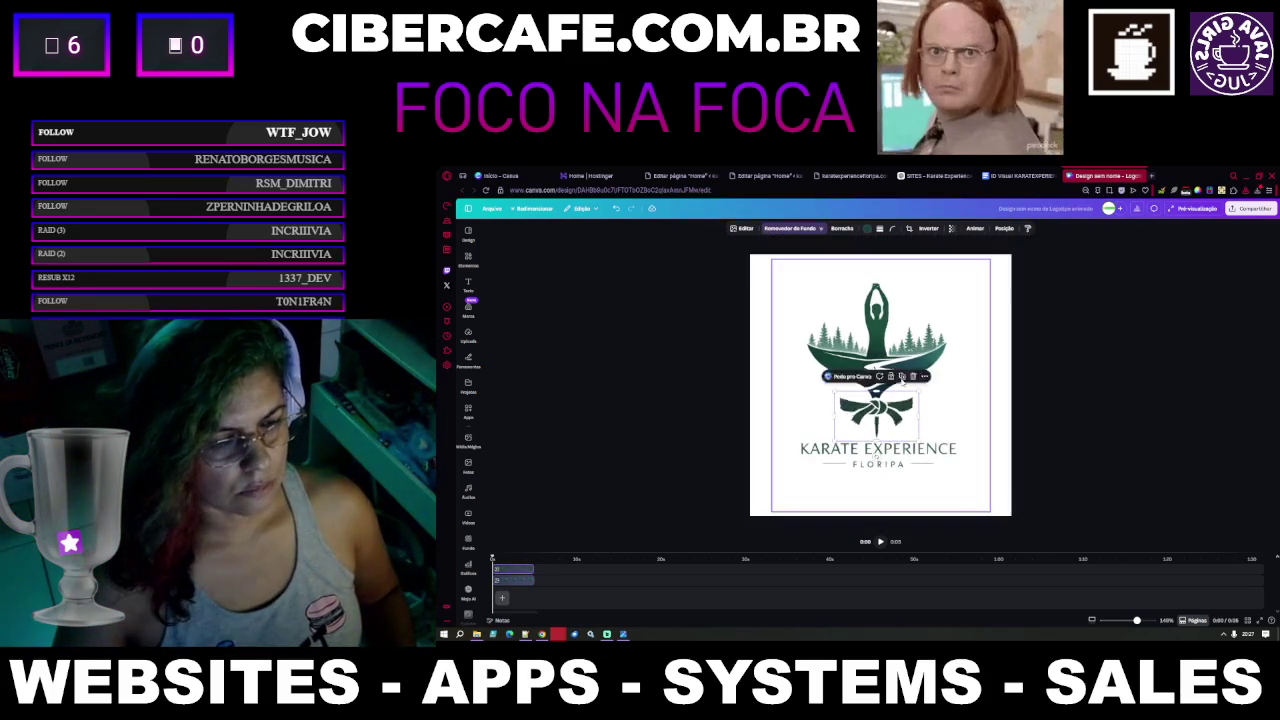
scroll(902, 384, up, 2)
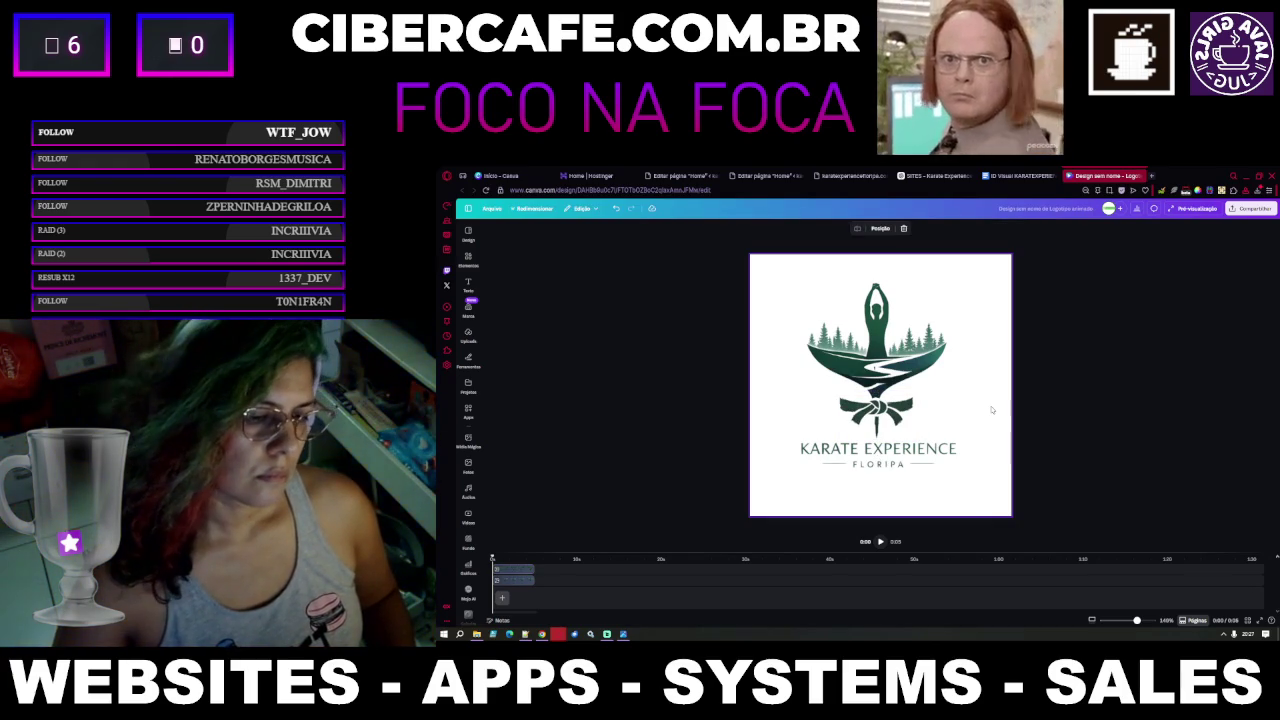
Download the design as a PNG via Compartilhar > Baixar, then go to its download folder
click(1248, 209)
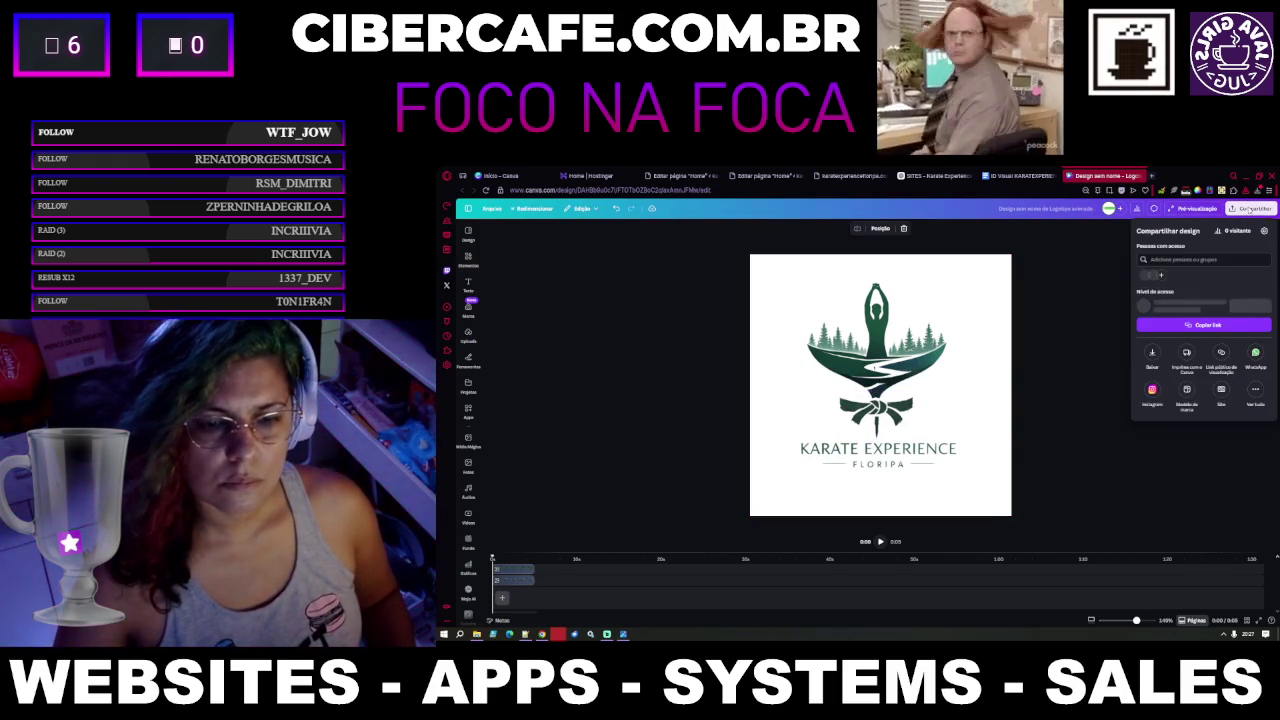
click(1156, 360)
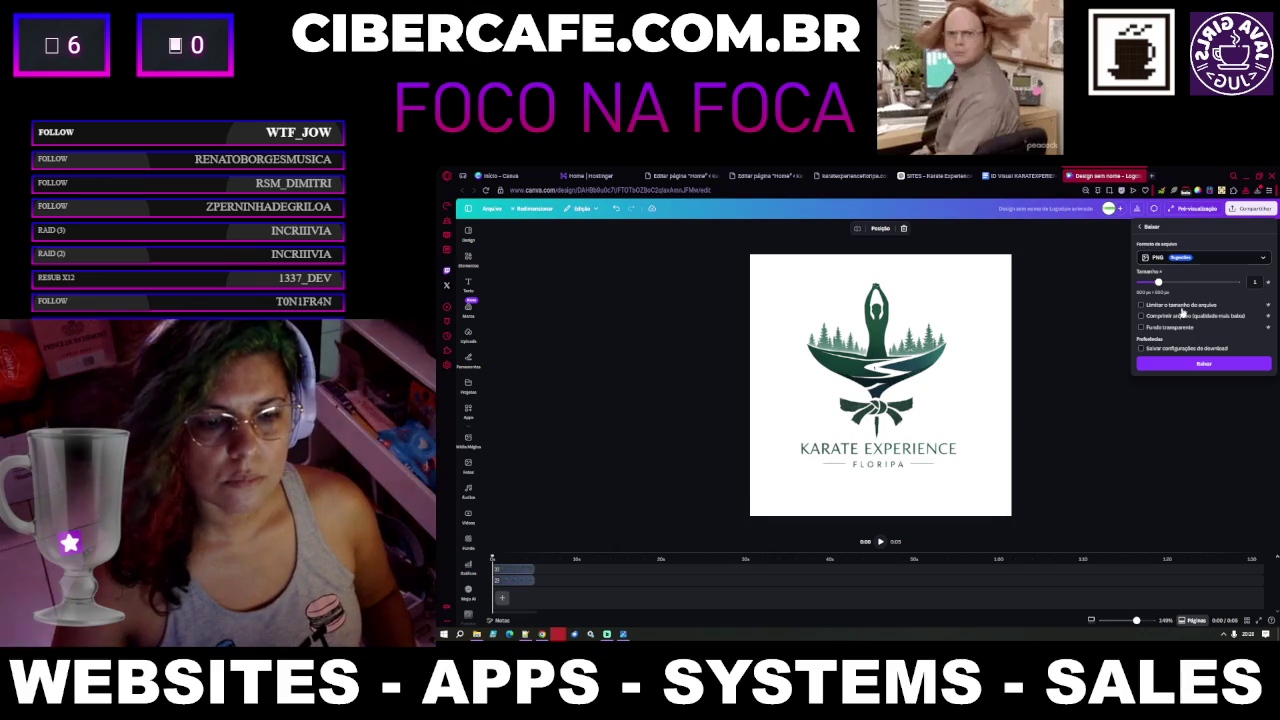
click(1204, 366)
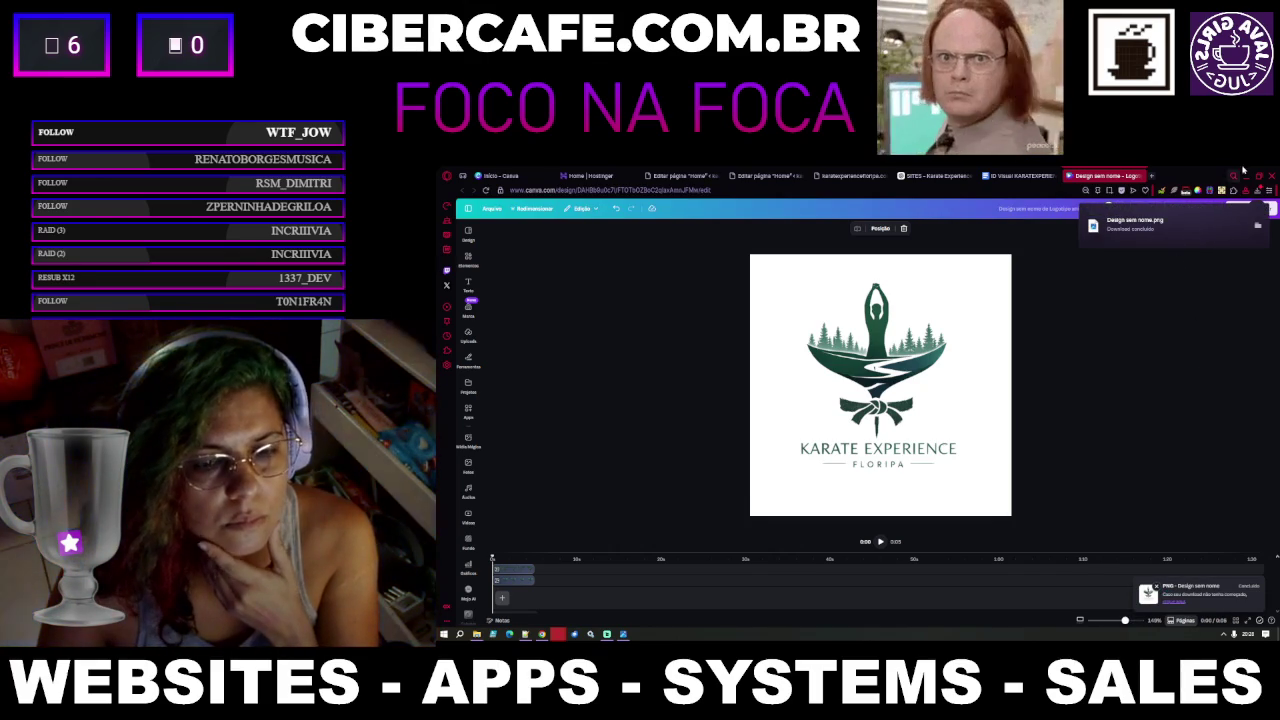
click(477, 634)
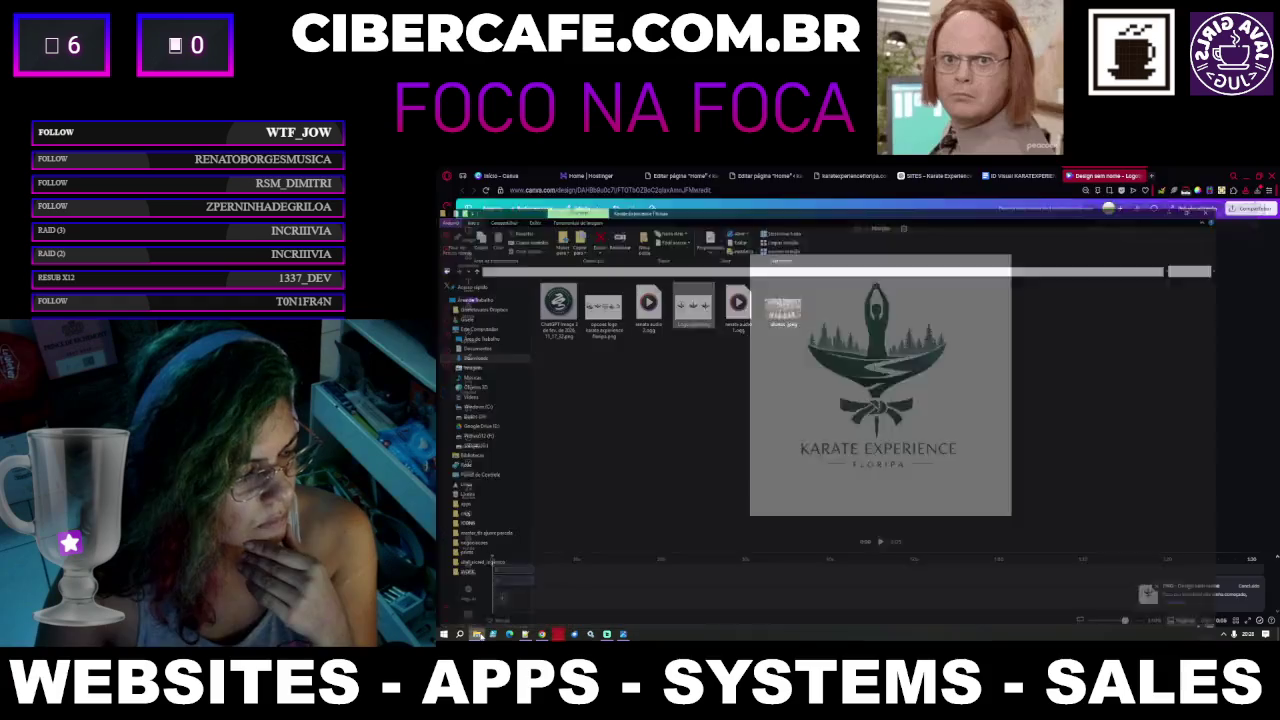
Rename the downloaded PNG to 'Ideia Karate Exp Floripa.png' in Downloads, then return to Canva
click(480, 329)
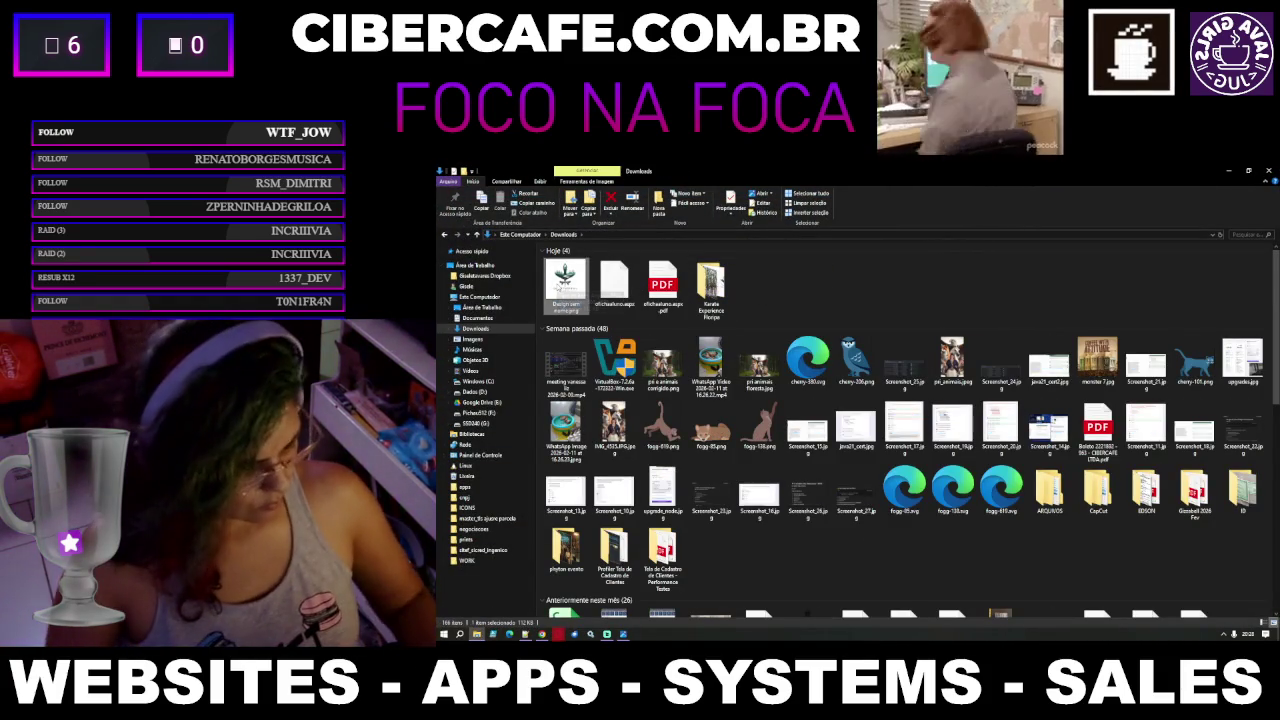
key(F2)
text(1)
text(deia)
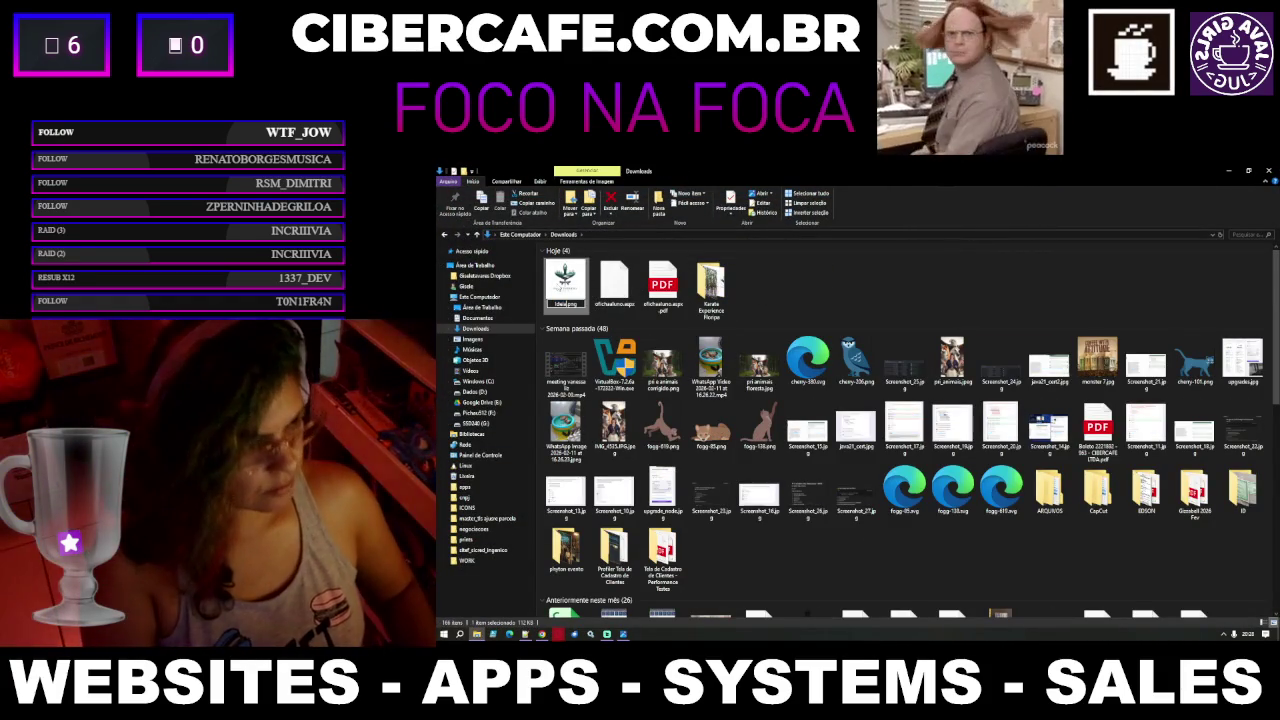
text( fo)
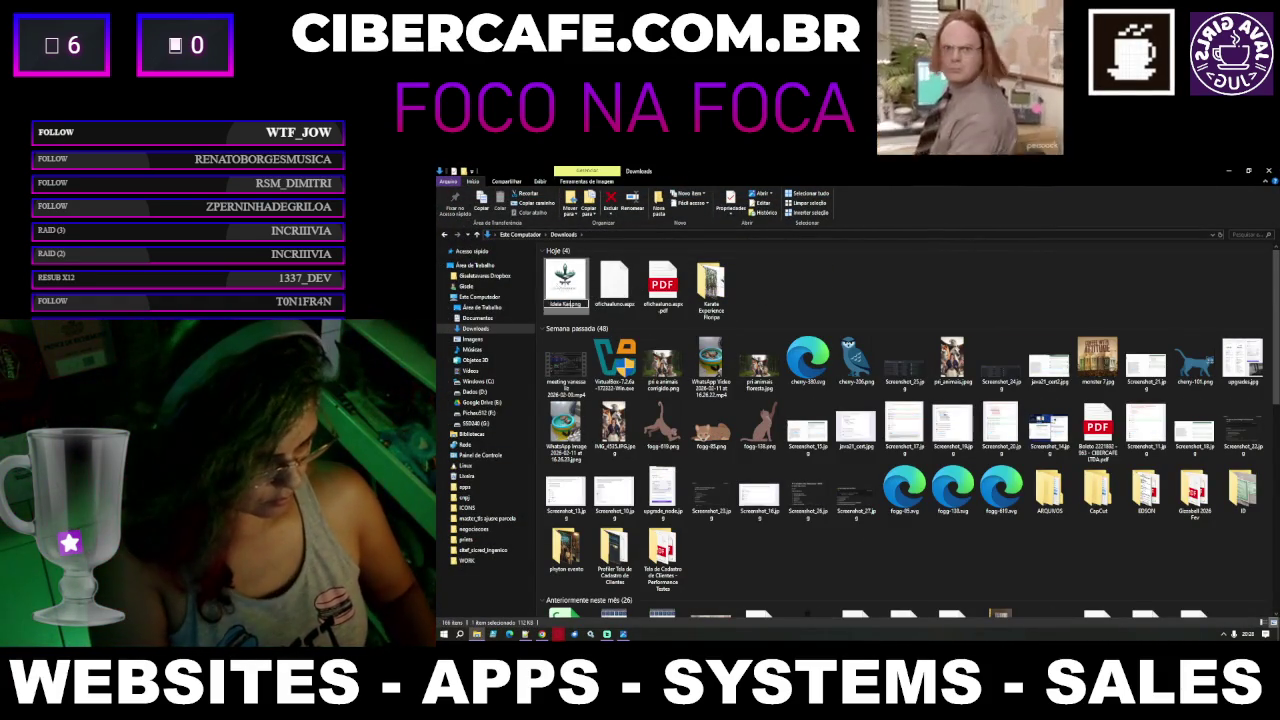
text(te Exp Floripa)
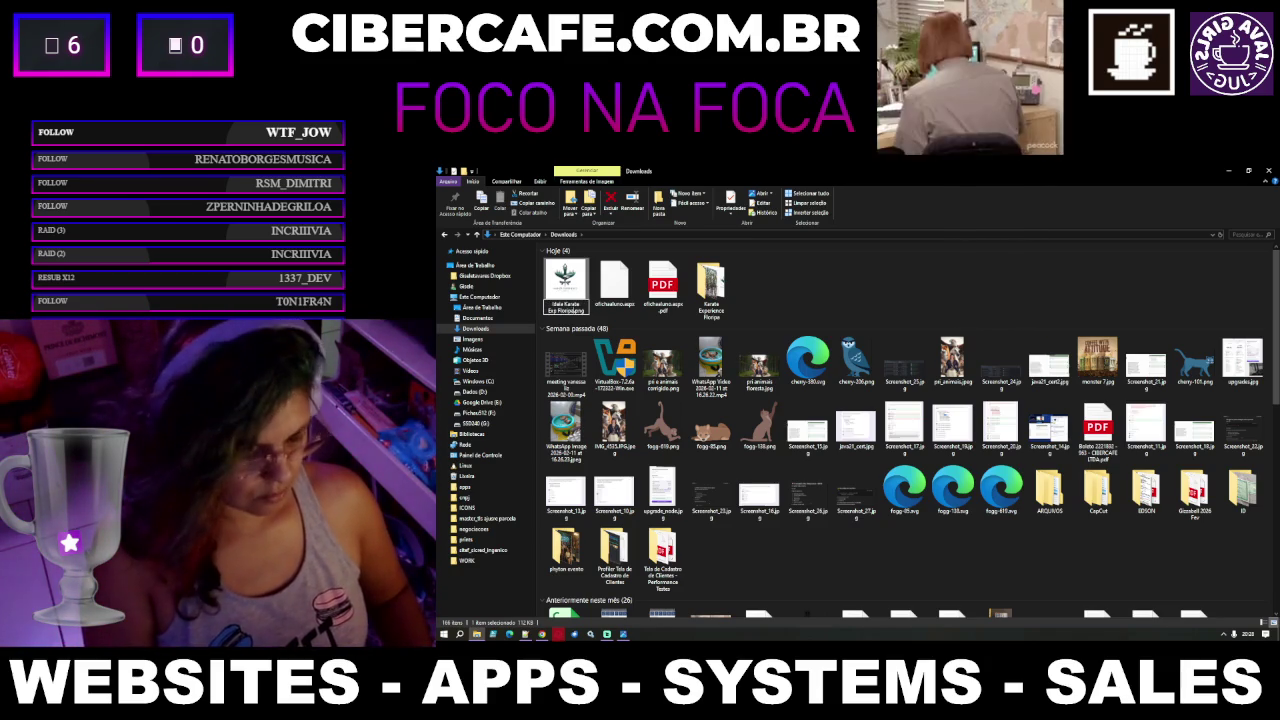
key(Return)
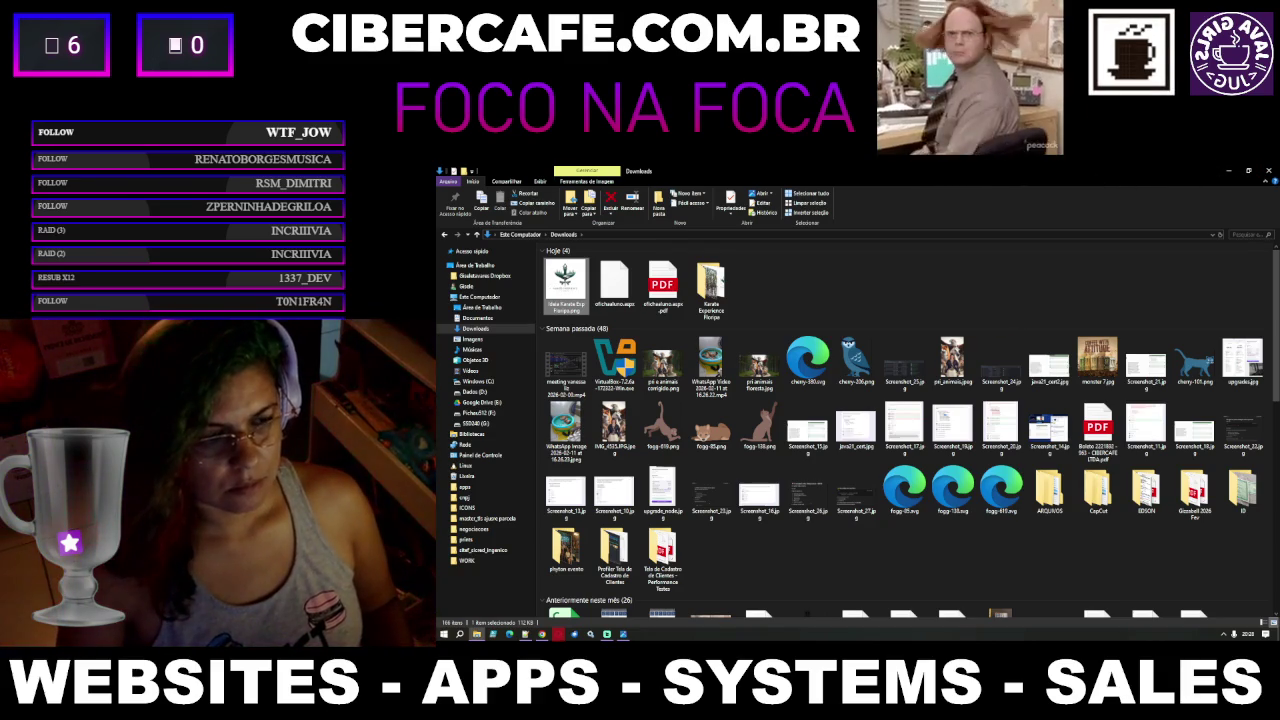
click(1228, 171)
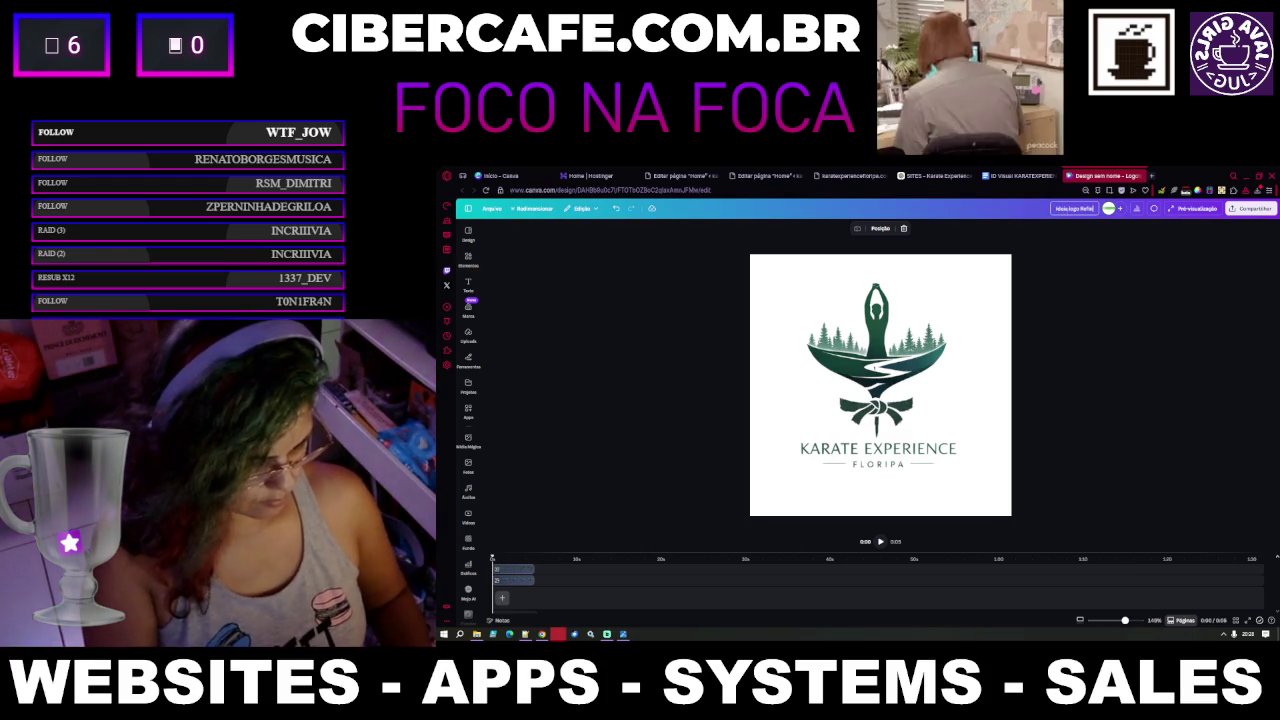
key(Return)
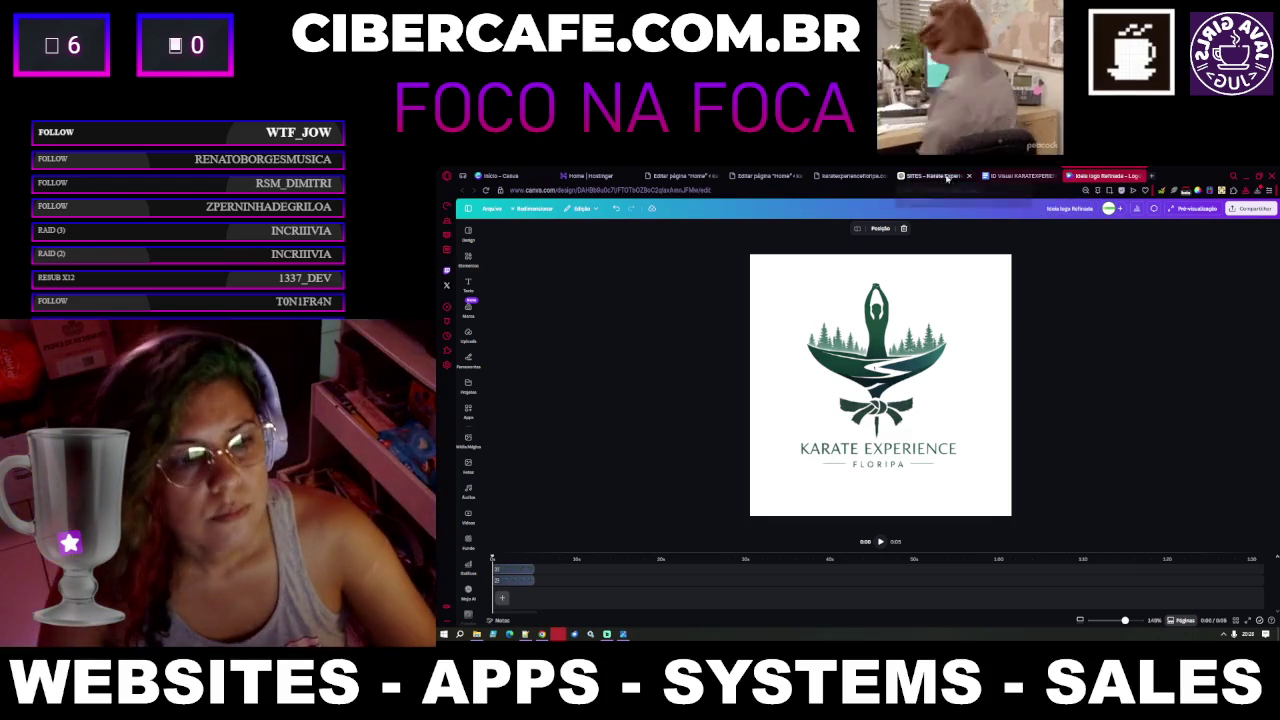
In the Karate Experience chat, attach the Ideia Karate Exp Floripa logo image from recent files
click(945, 177)
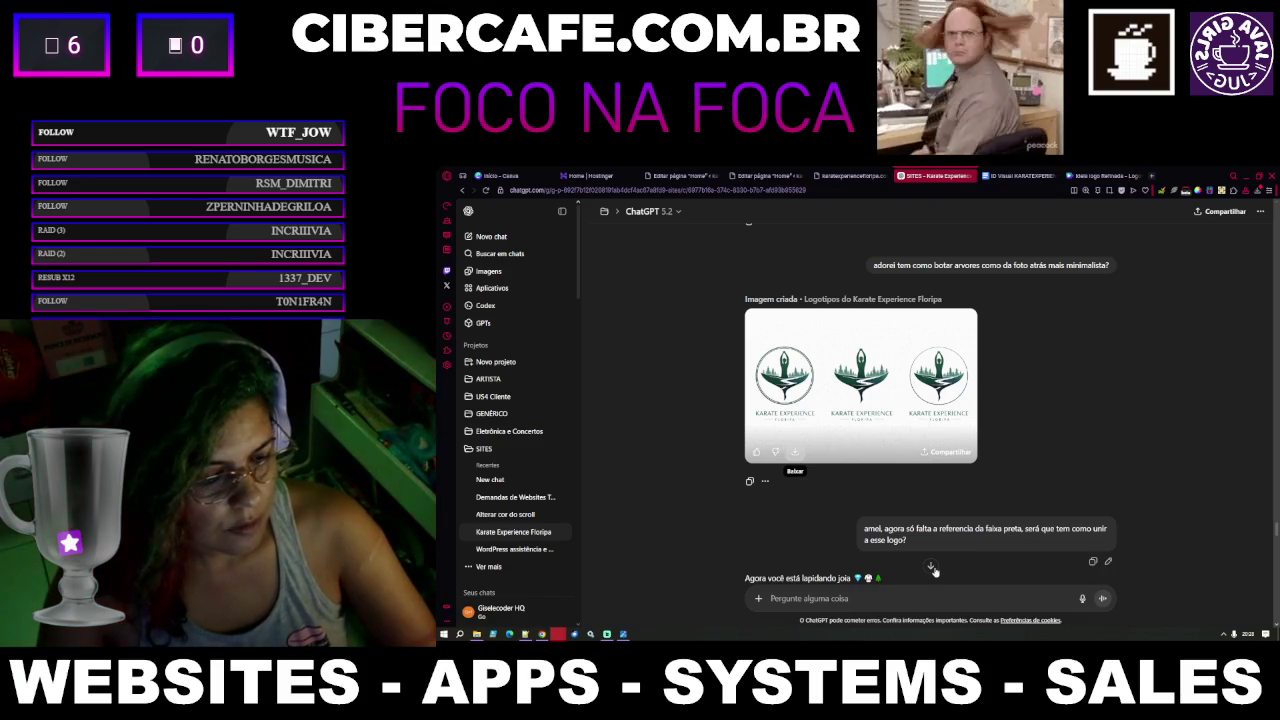
click(931, 567)
click(758, 599)
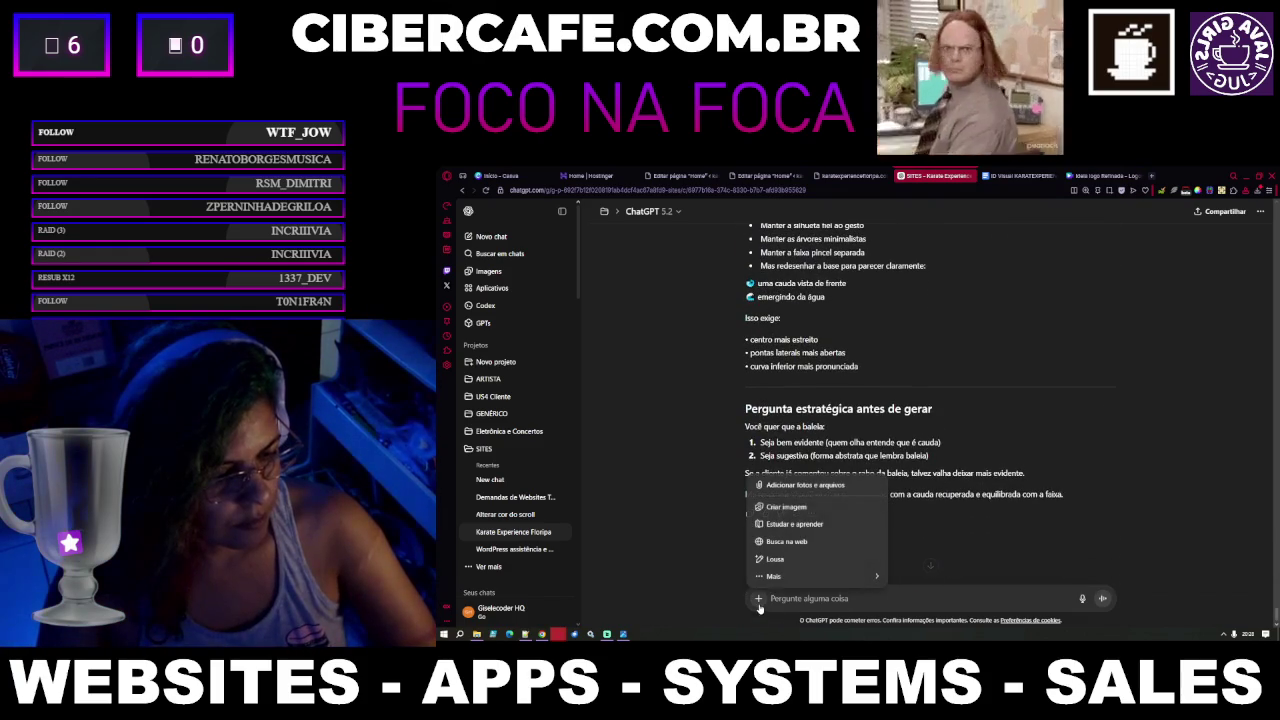
click(805, 485)
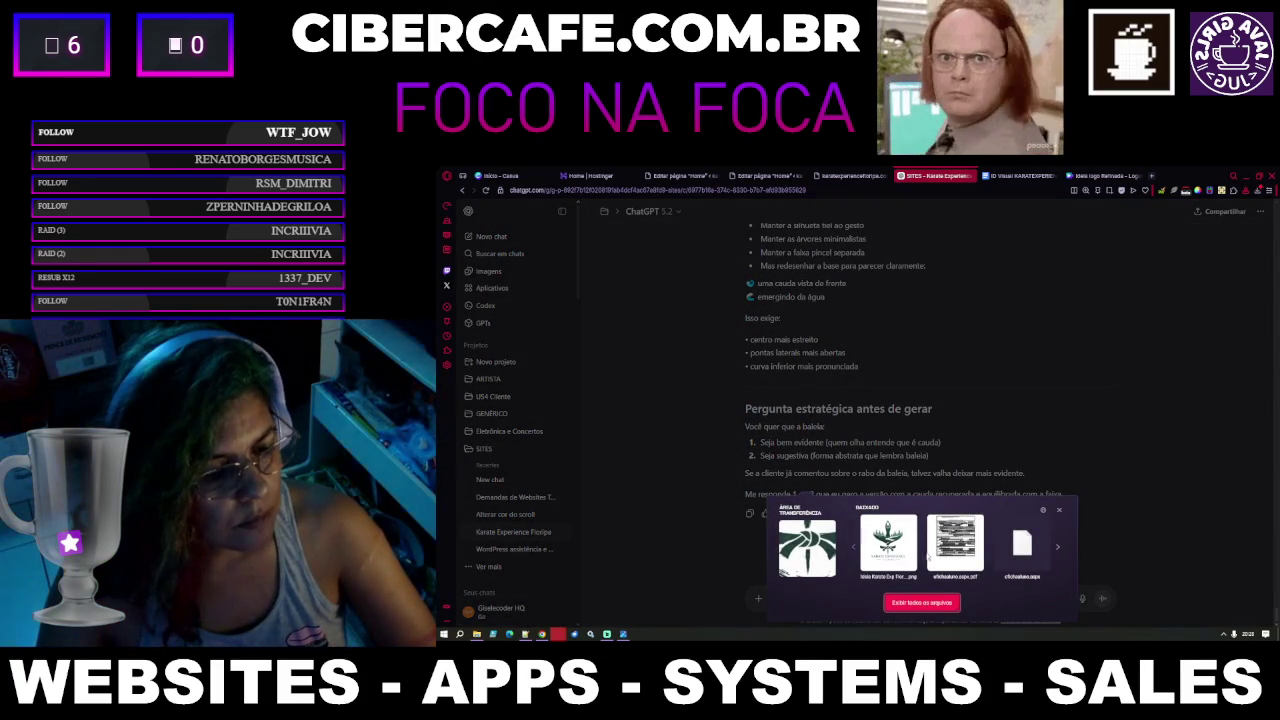
click(888, 542)
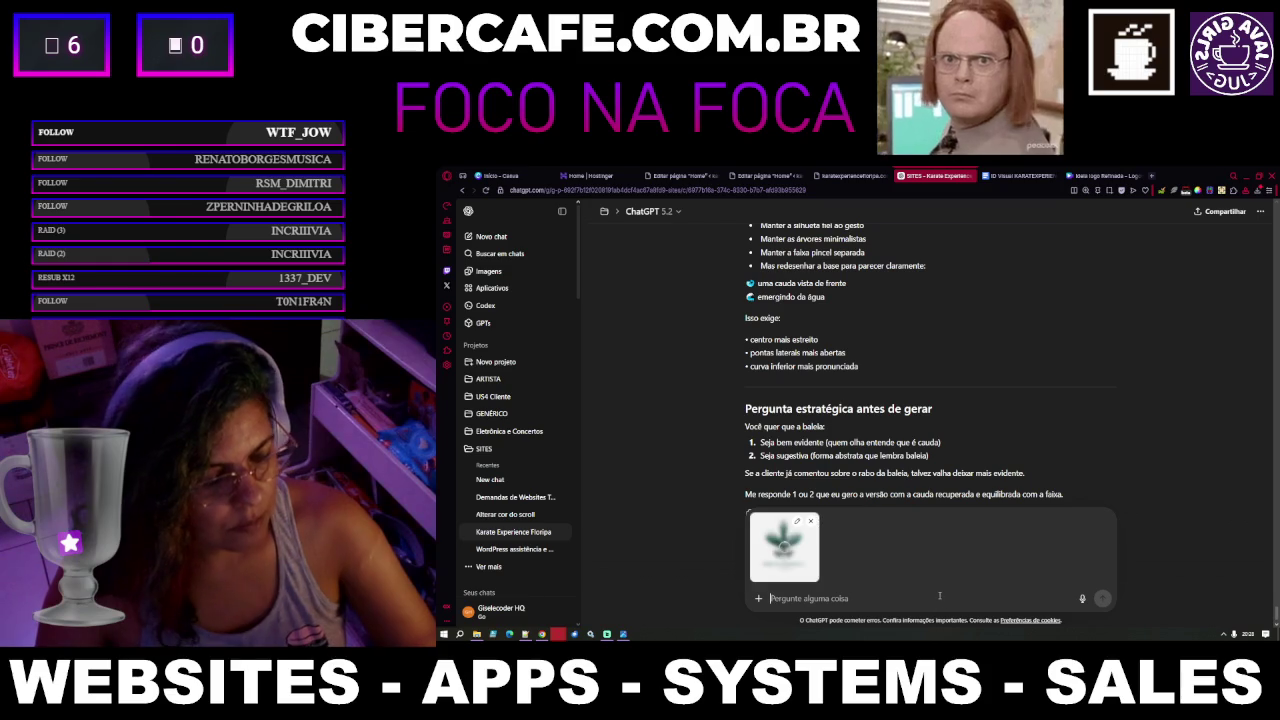
Send a message saying the cut-and-joined mockup is low quality, asking for a circular version
text(Fiz um)
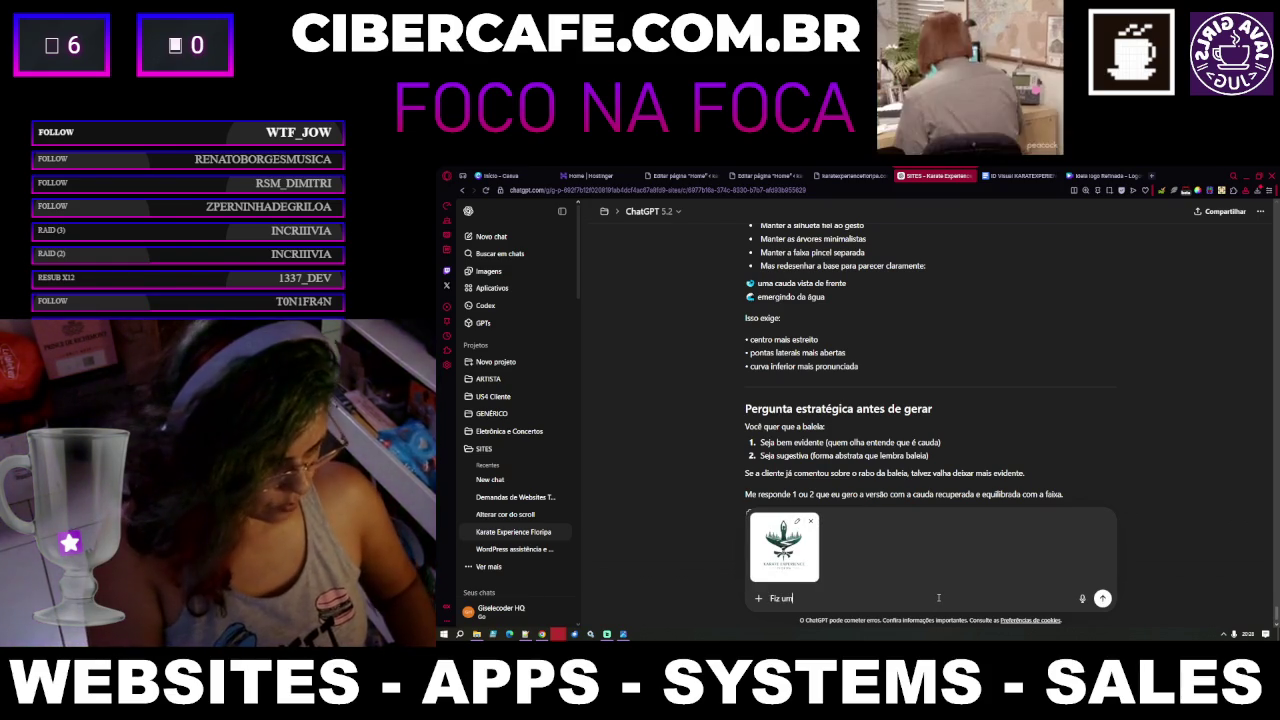
text(a ideia)
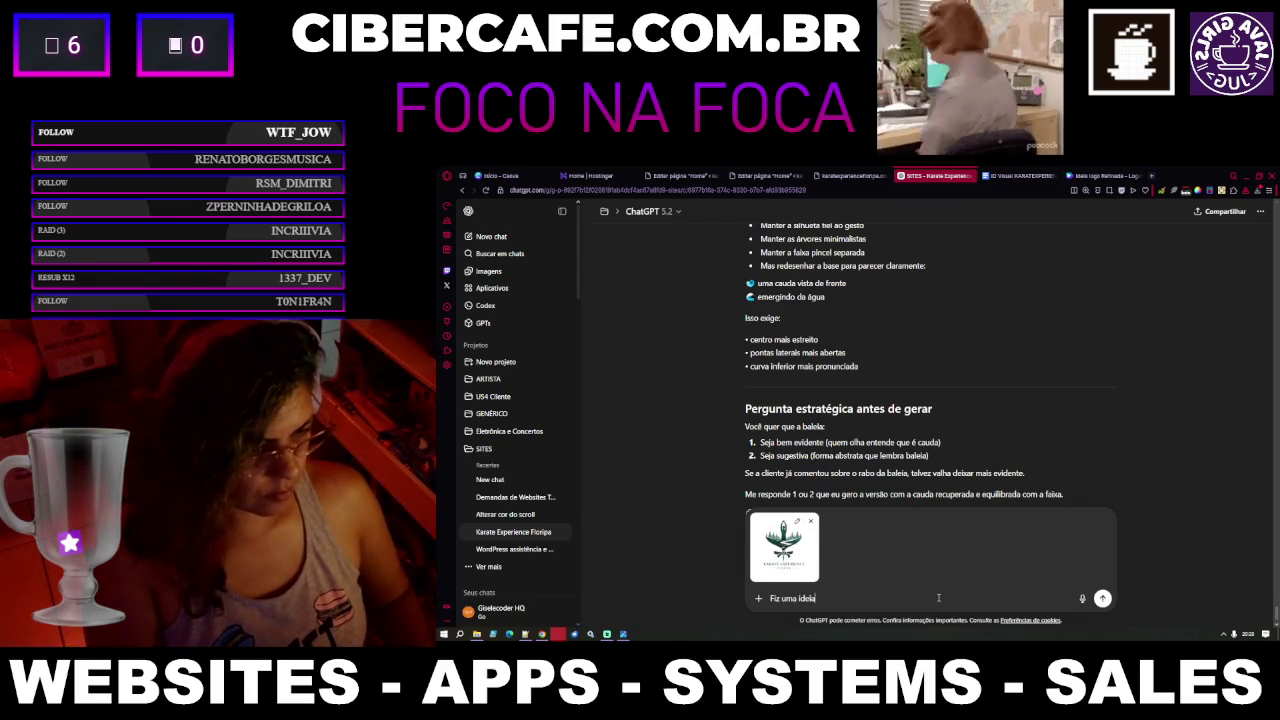
text( que rec)
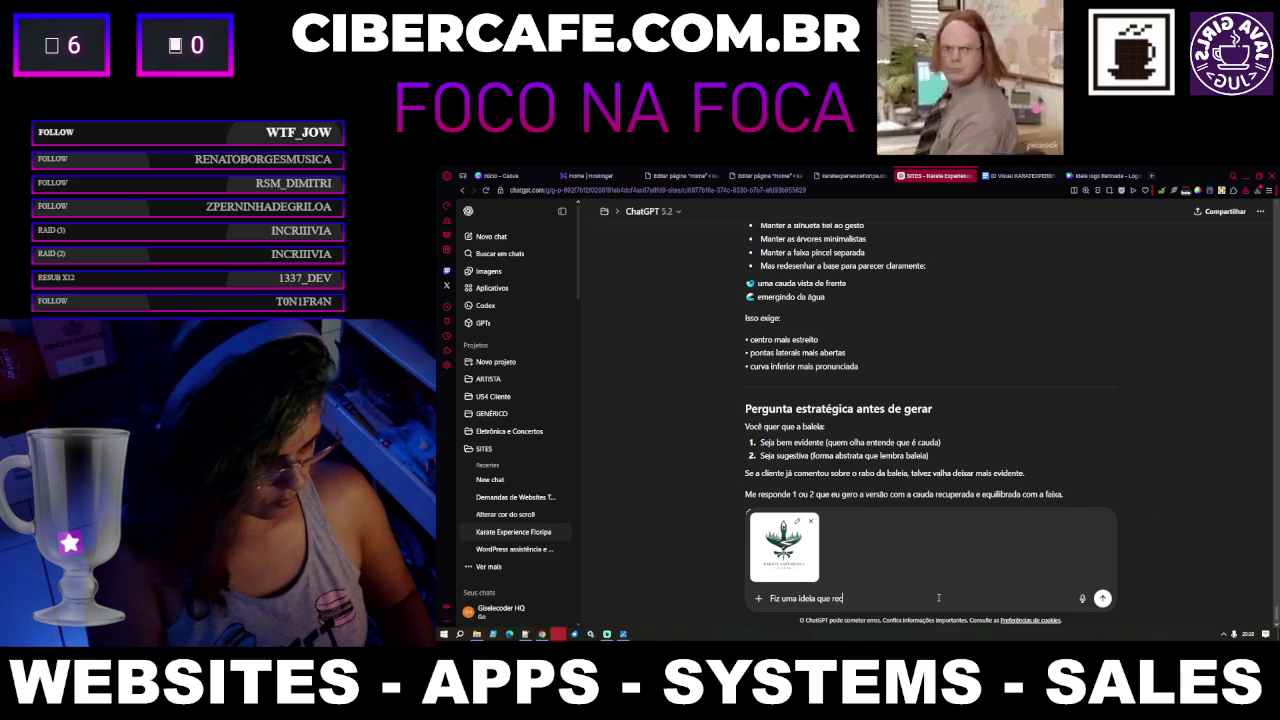
text(ortei e montei do canva)
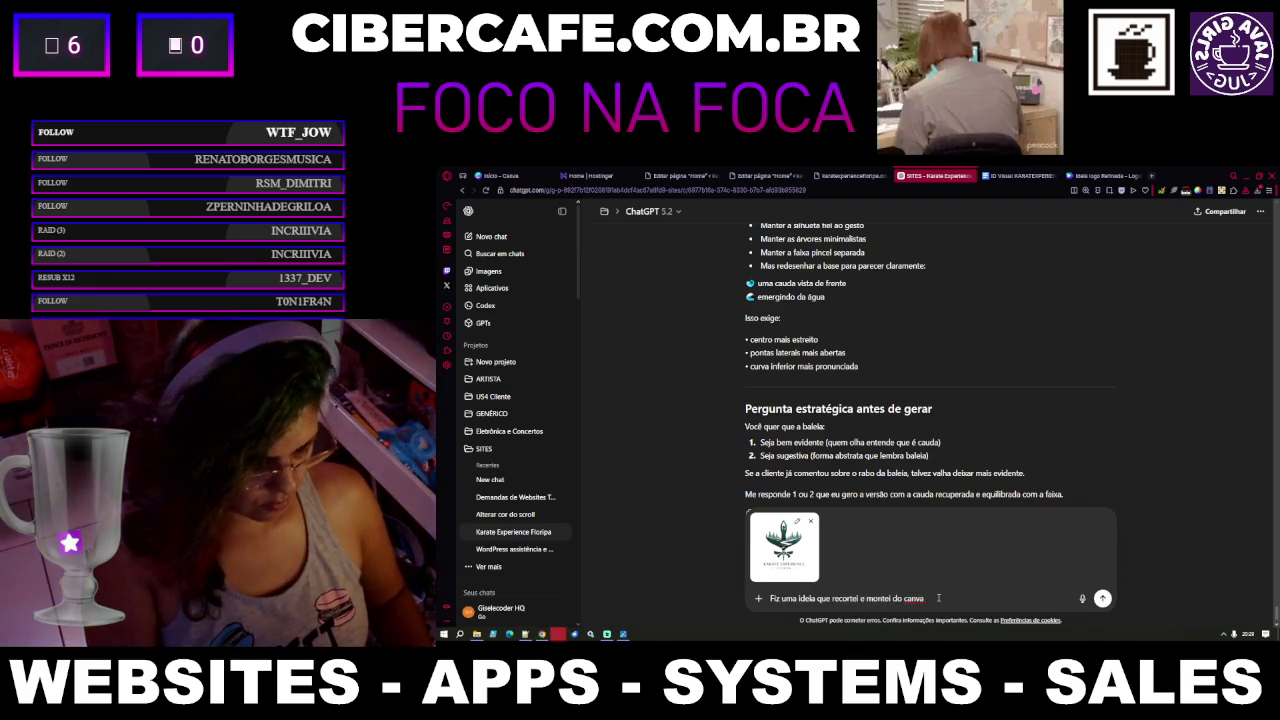
text( pra mostrar com)
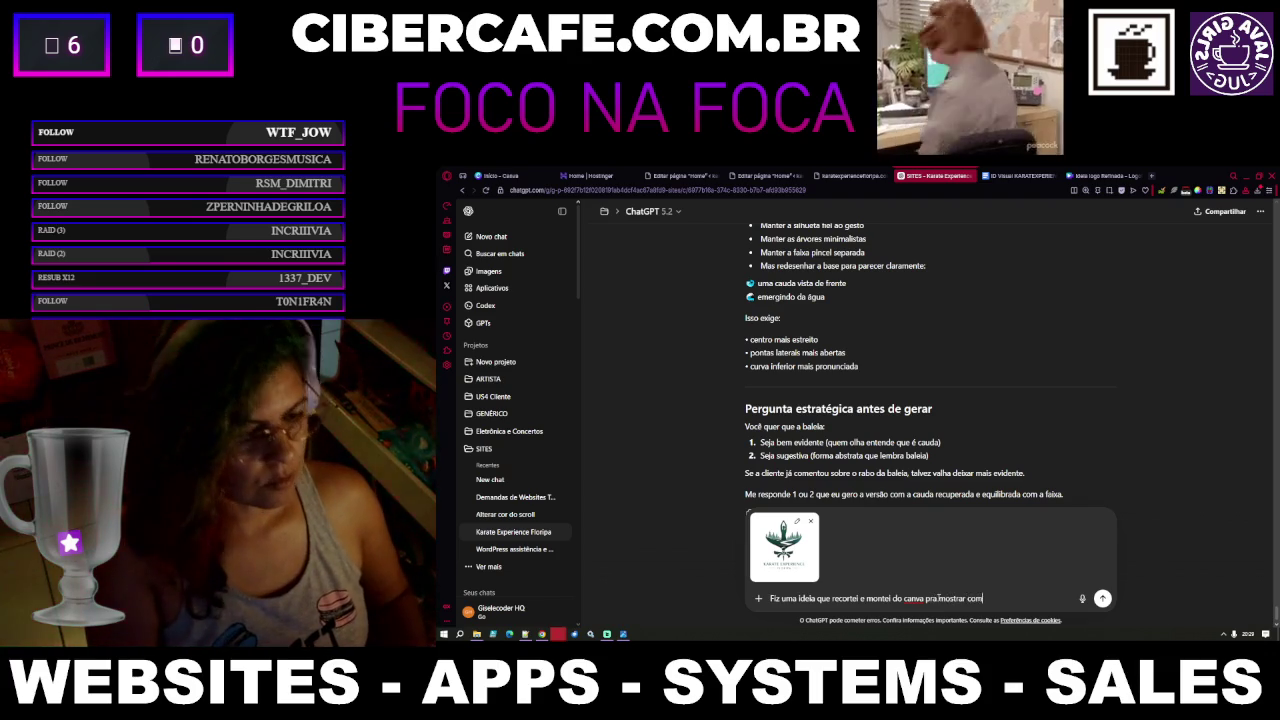
text(o eu pensei)
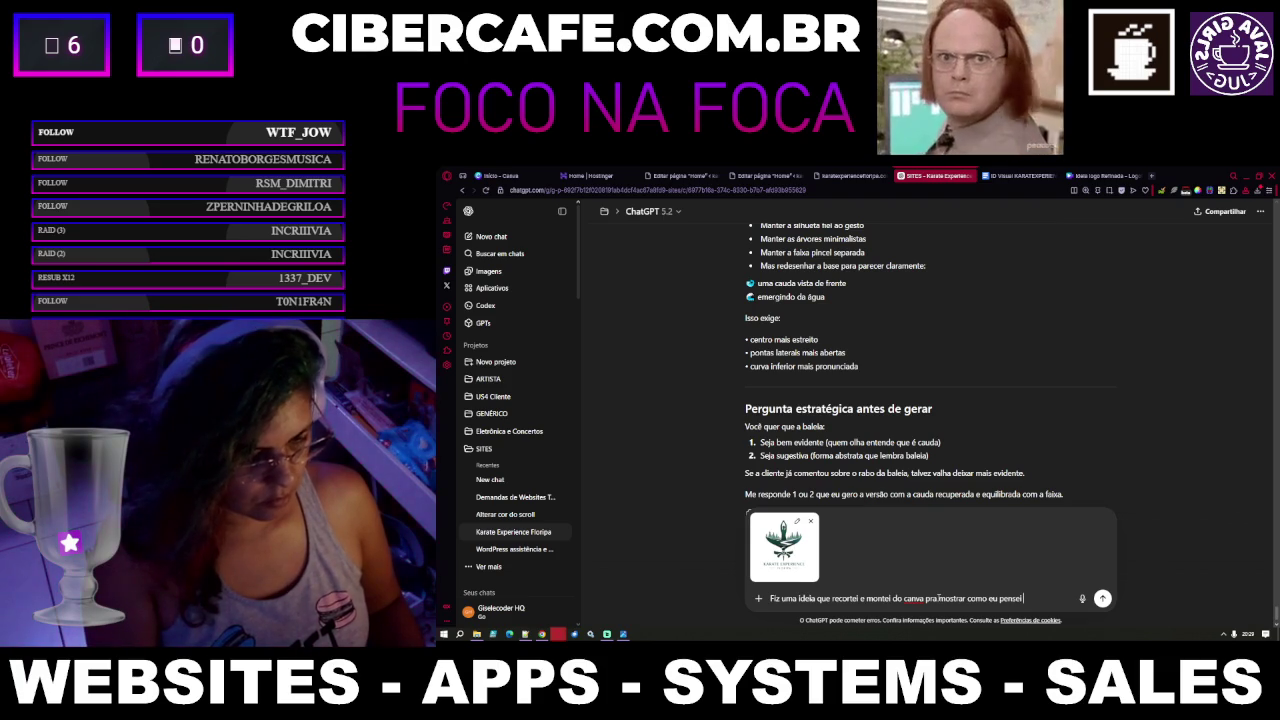
text( recortei e jun)
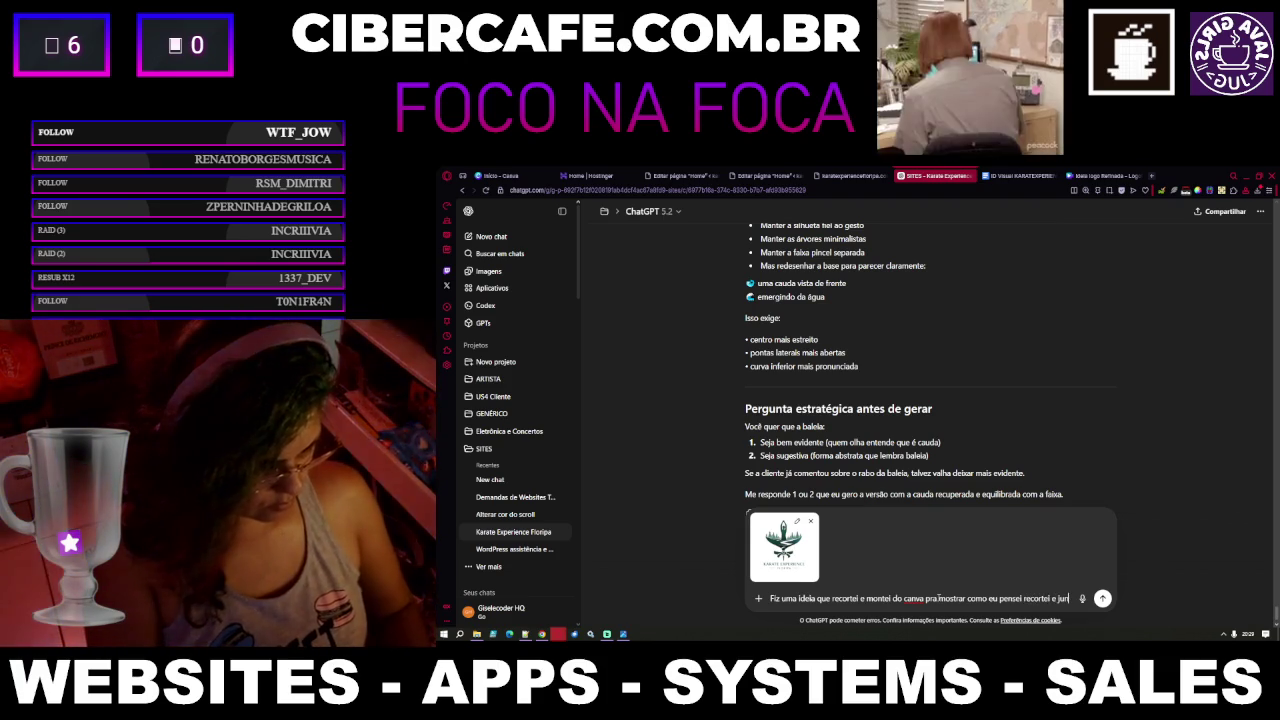
text(tei os dois mas )
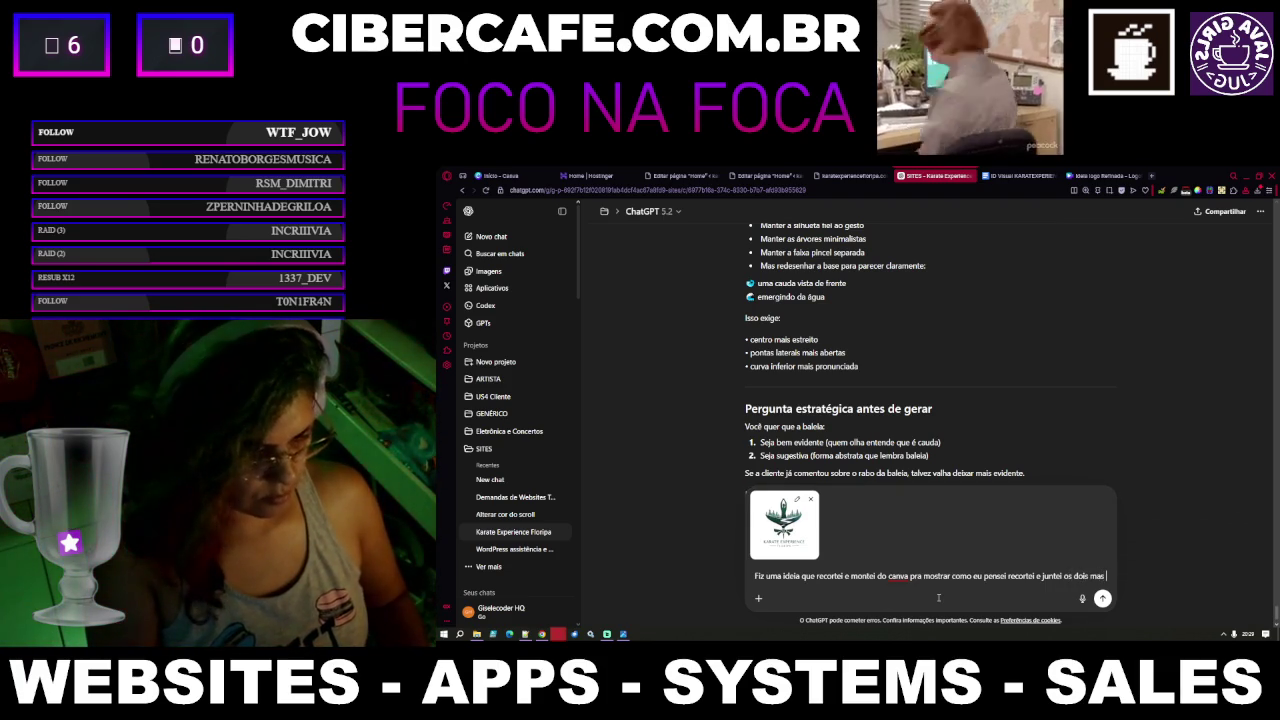
text(está com)
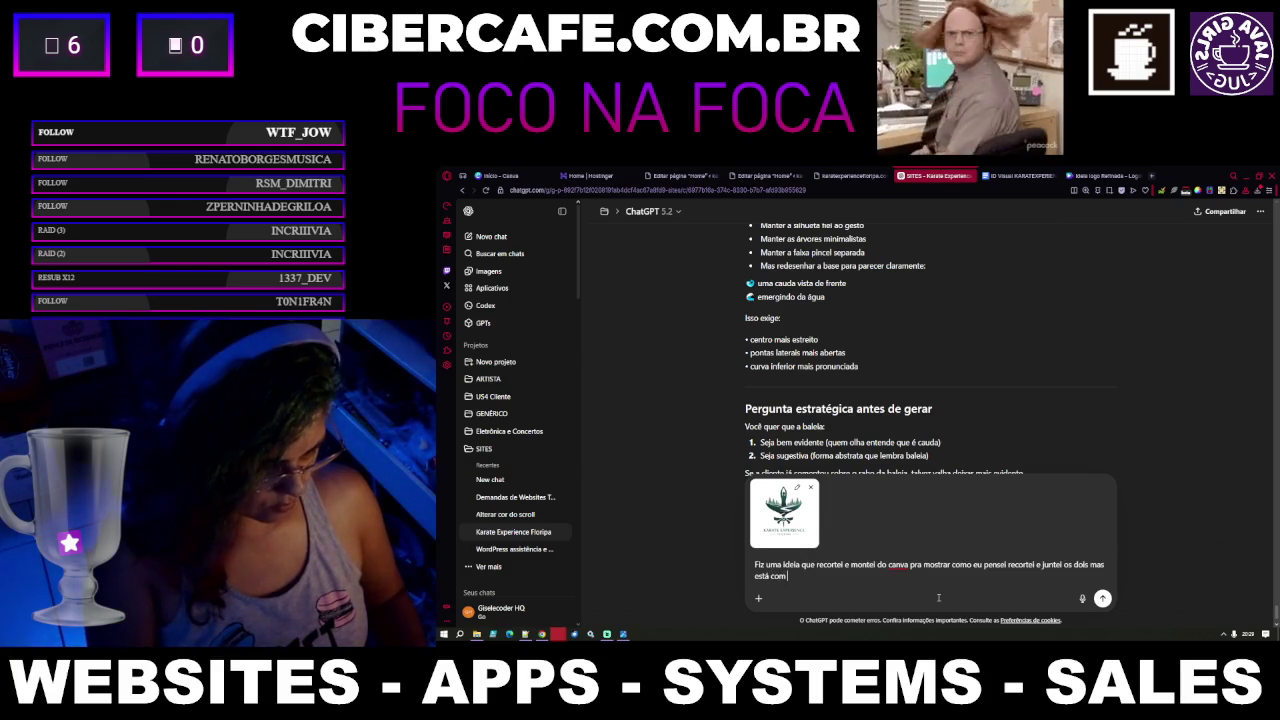
text( má qualid)
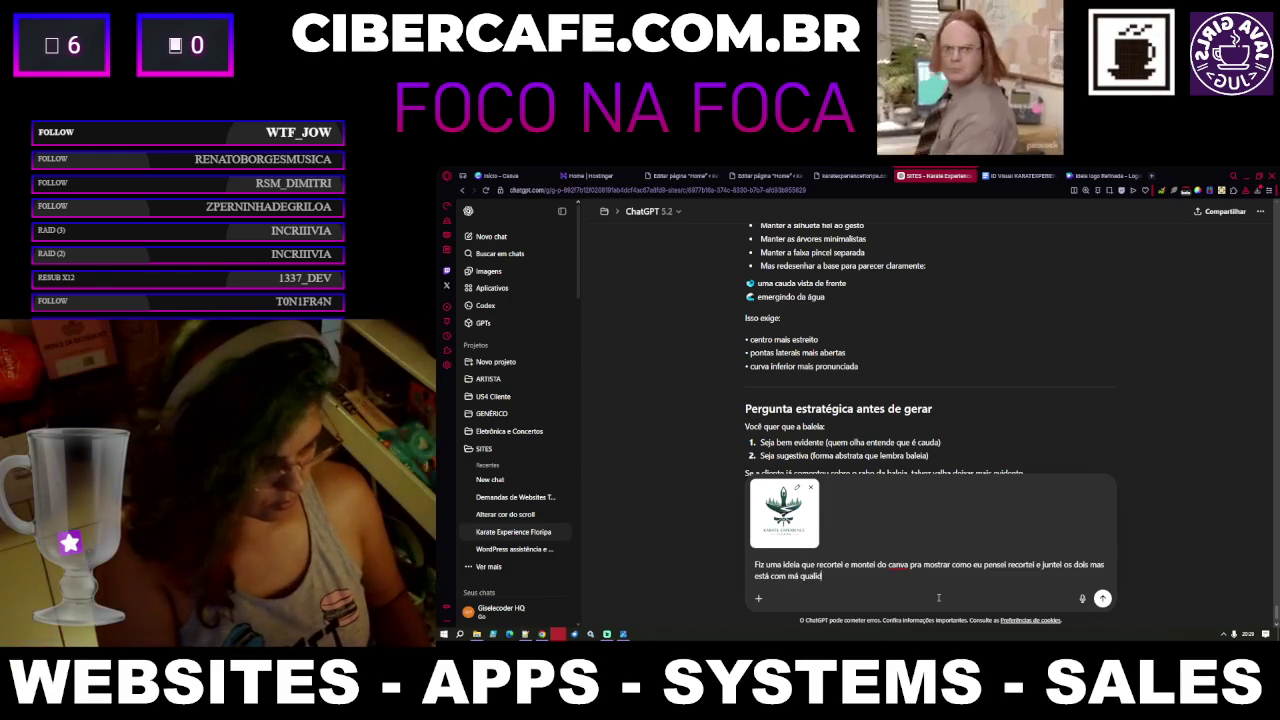
text(ade, pode fazer ela num c)
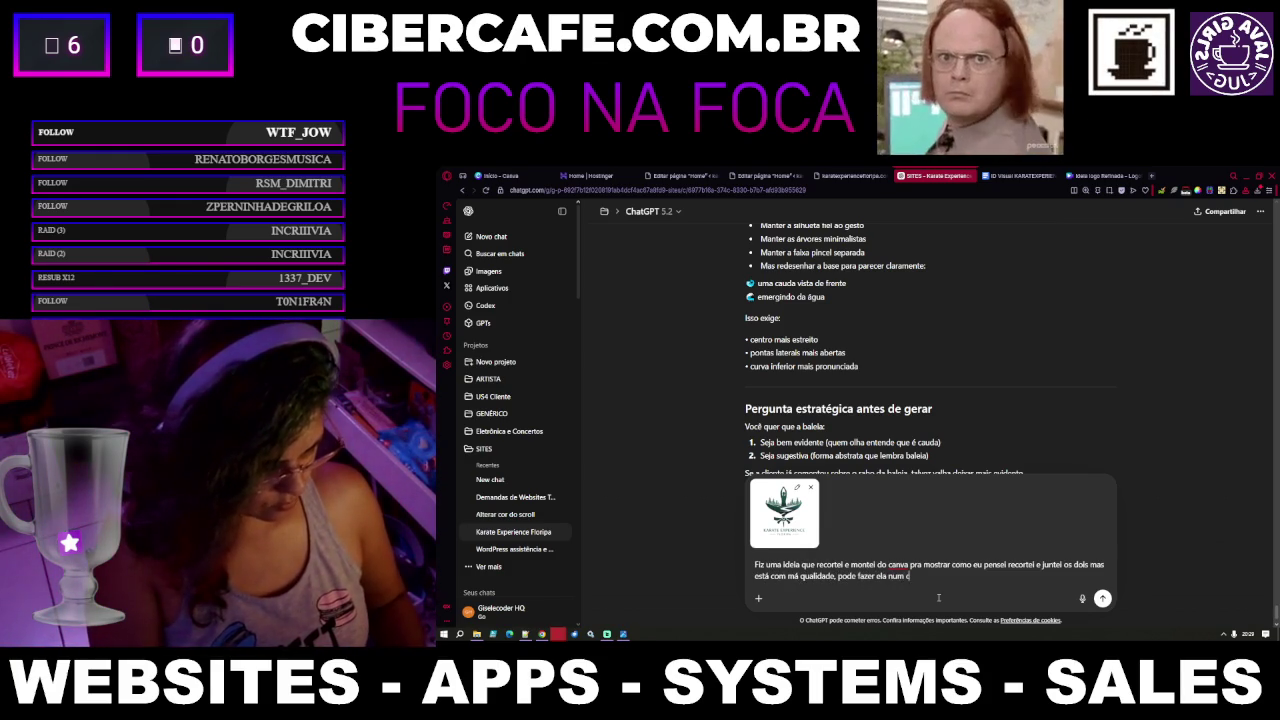
text(irculo mesmo)
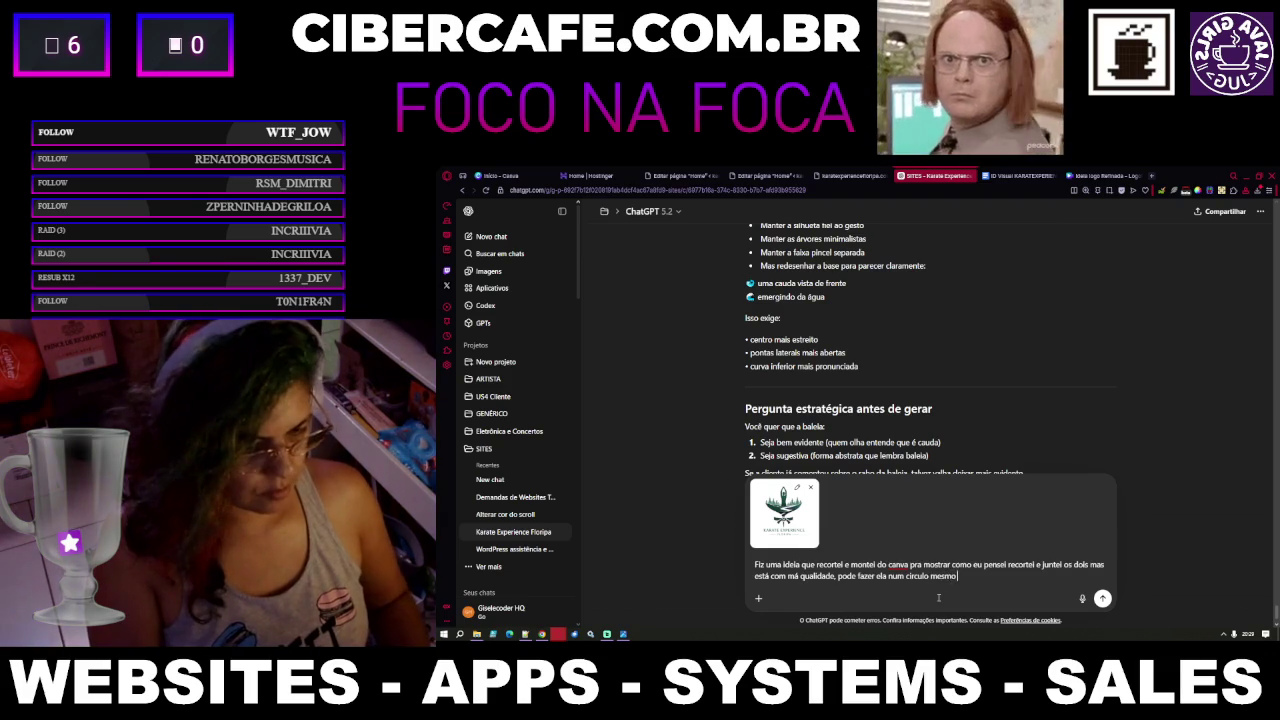
text( acho que fica melhor)
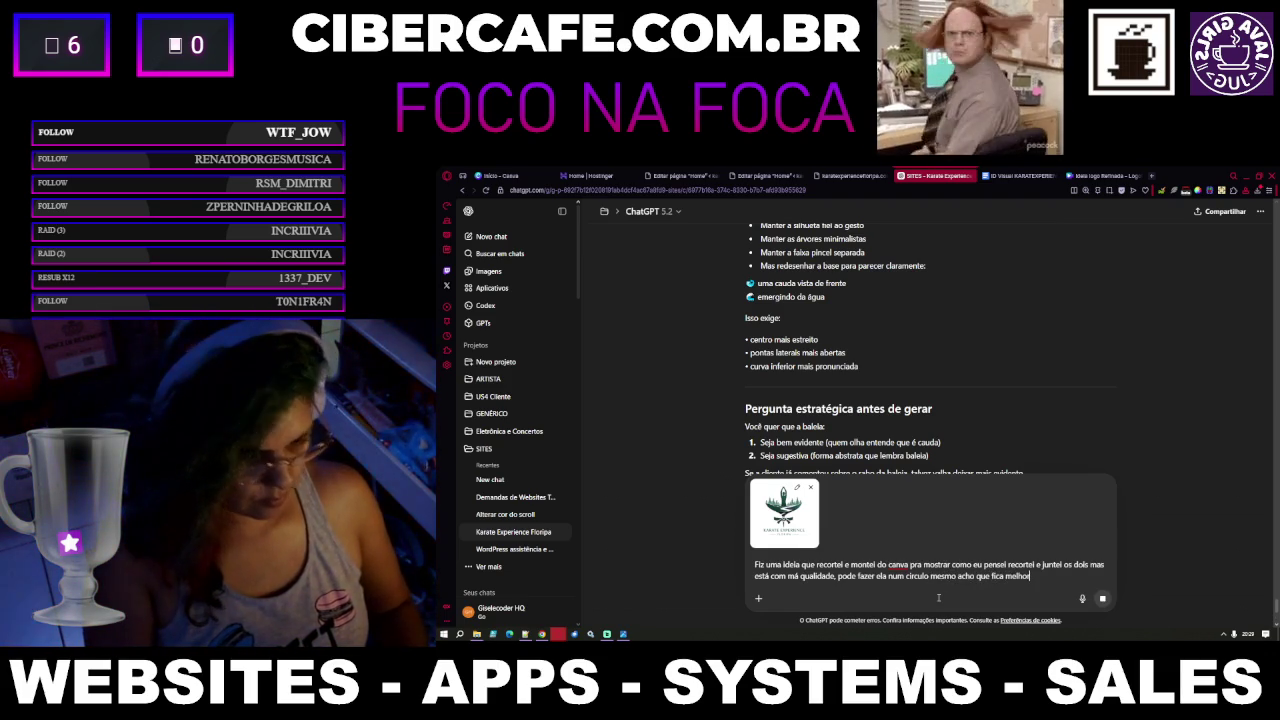
key(Return)
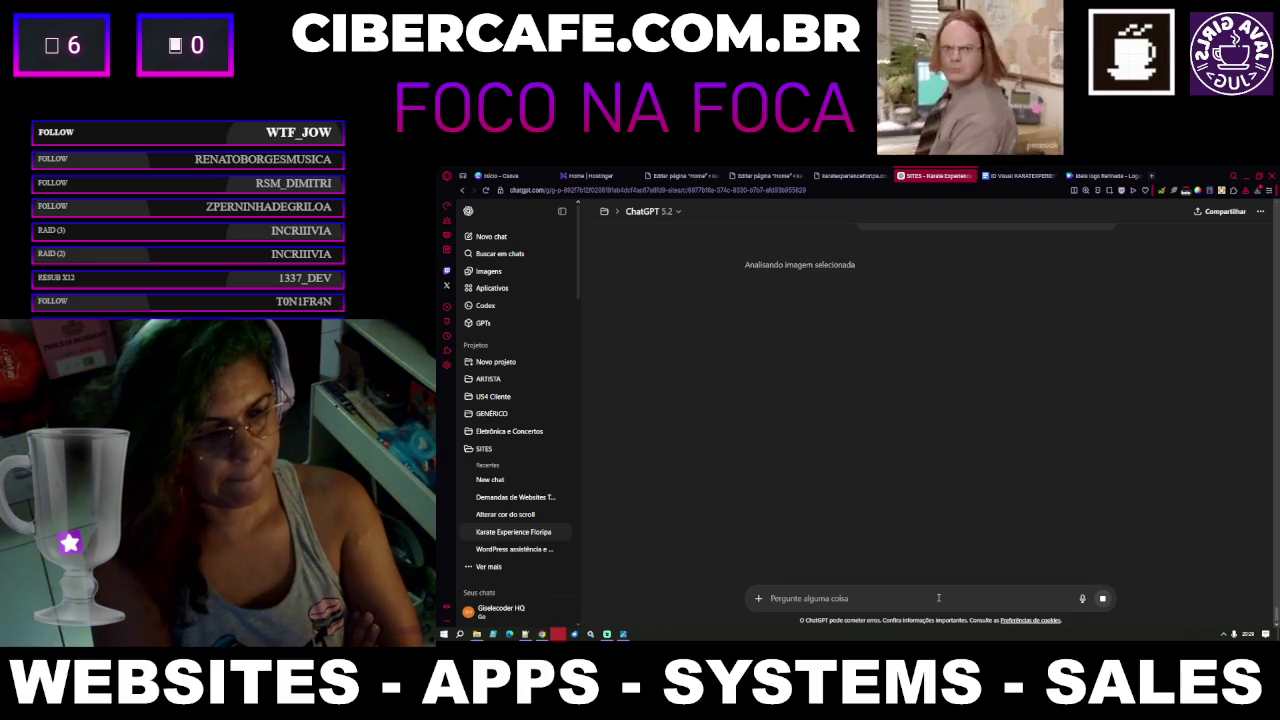
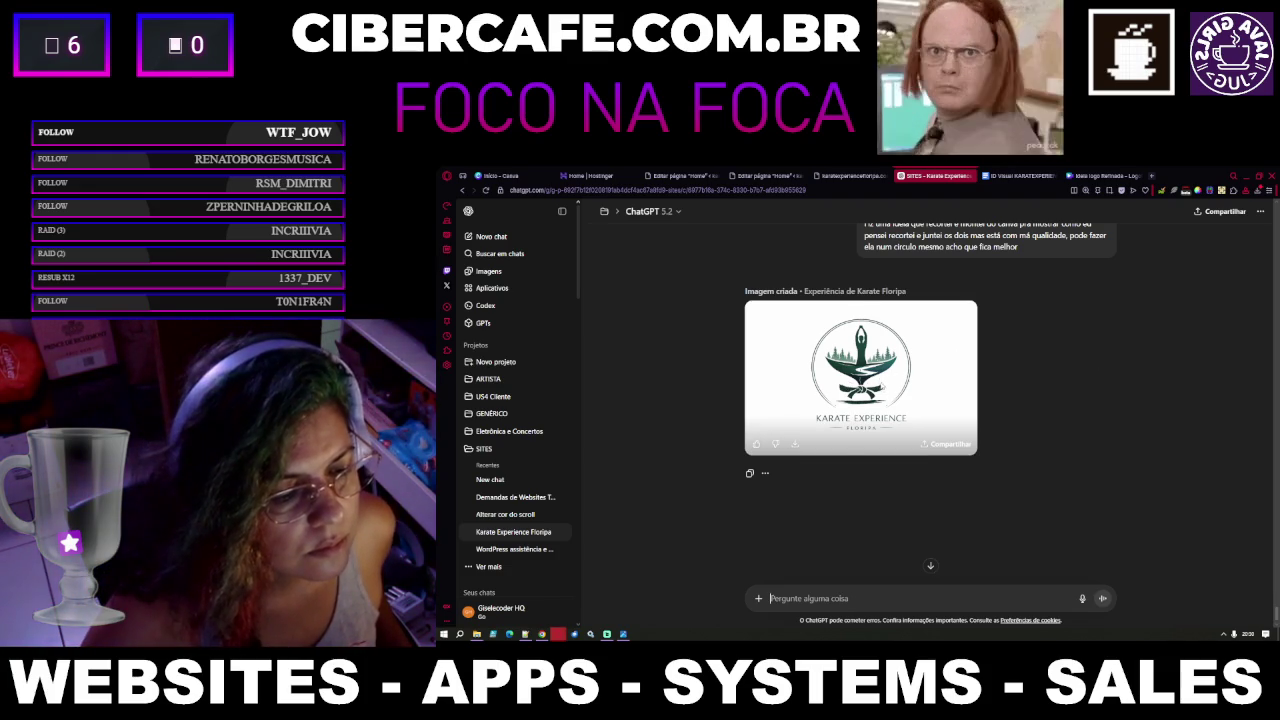
View the generated Karate Experience Floripa logo full size and scroll to the earlier three-logo version
click(882, 386)
scroll(850, 403, up, 1)
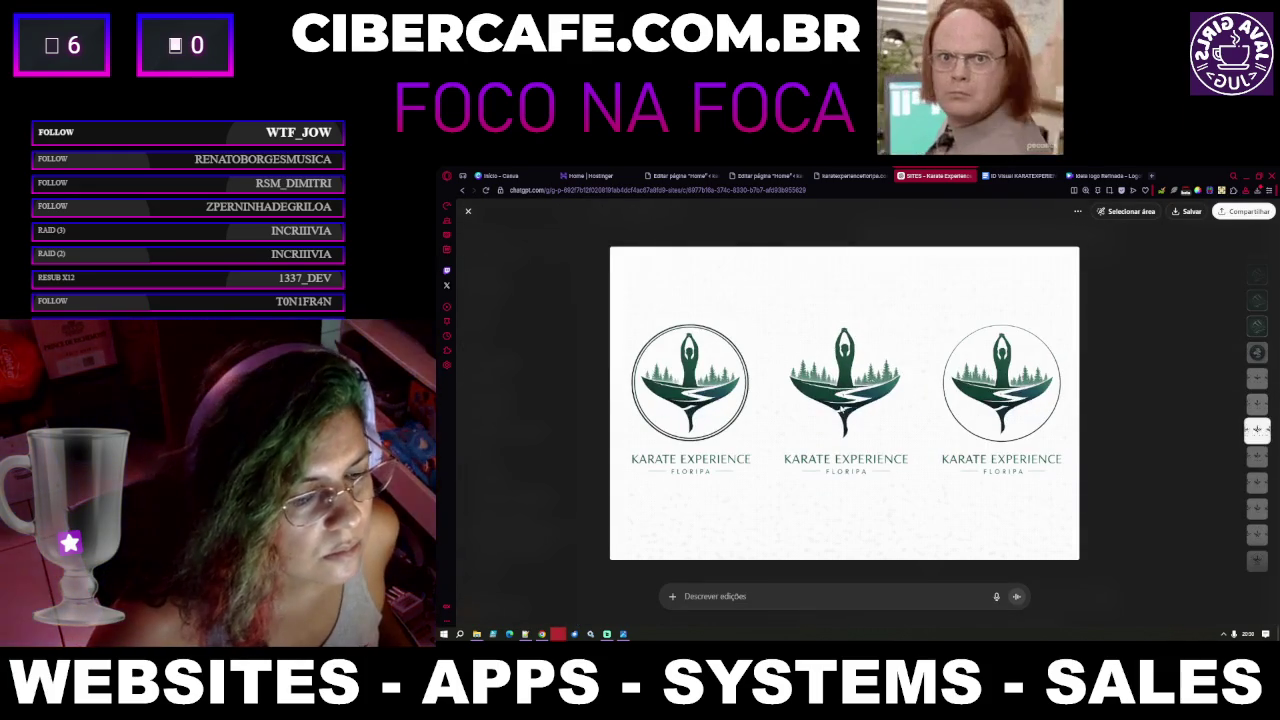
scroll(928, 396, down, 1)
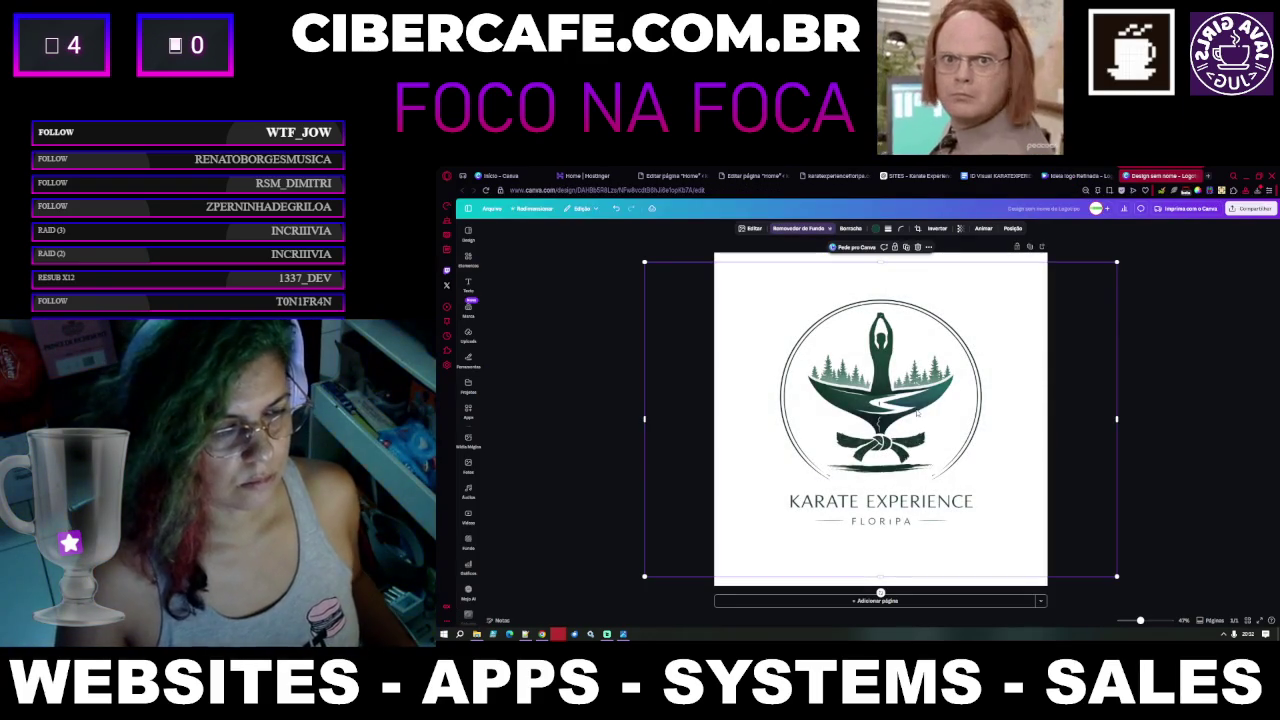
Ask Canva's AI for improvements that remove the scratch marks on the logo's belt tail
click(852, 248)
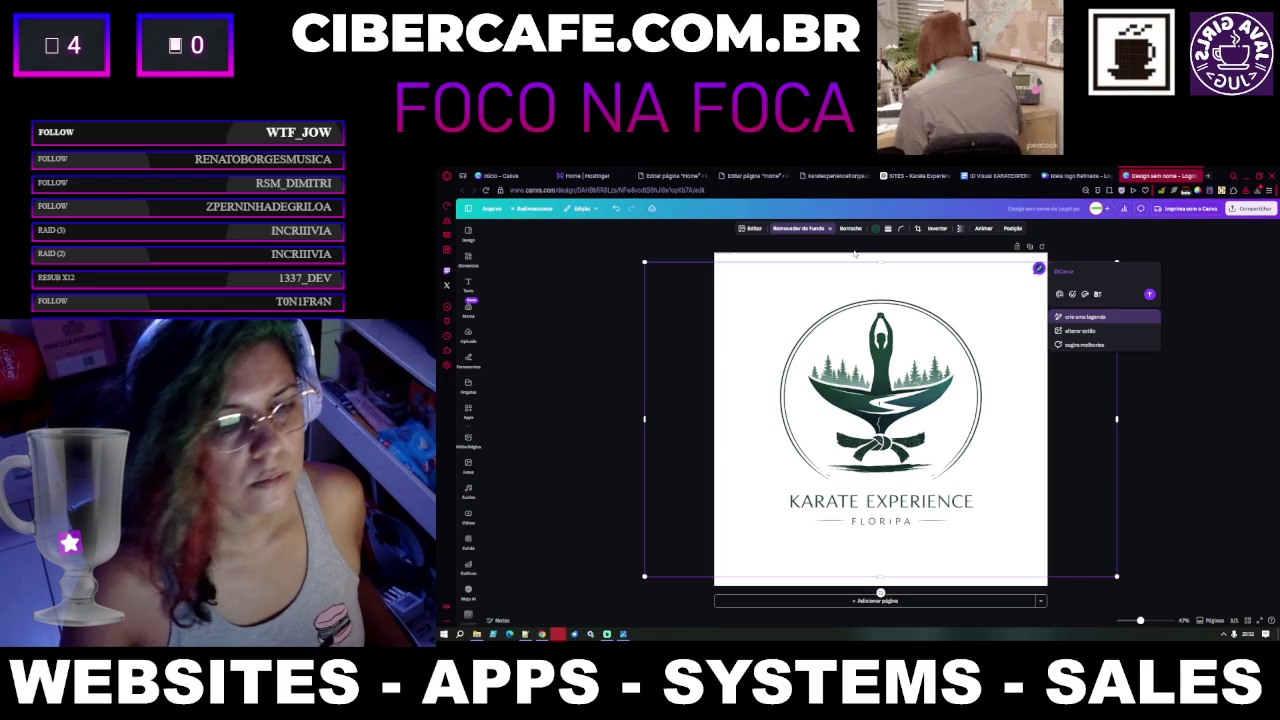
click(1119, 345)
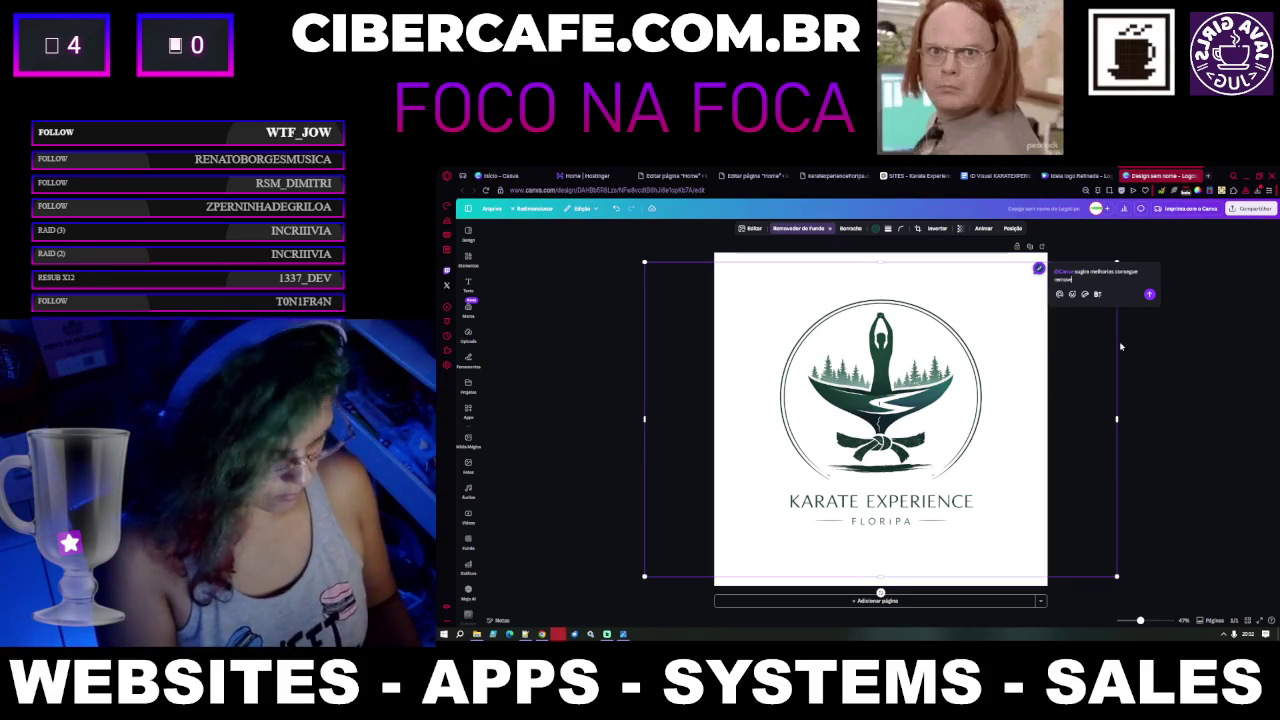
text(chadura da)
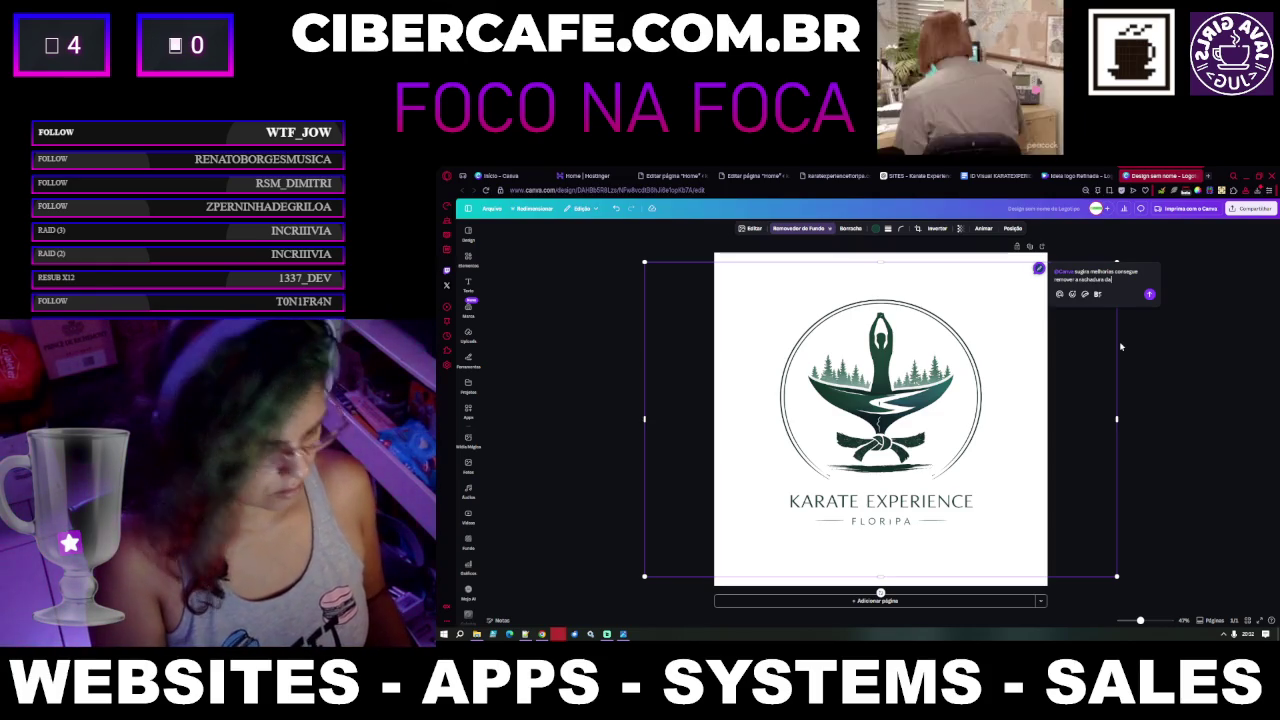
text( casa)
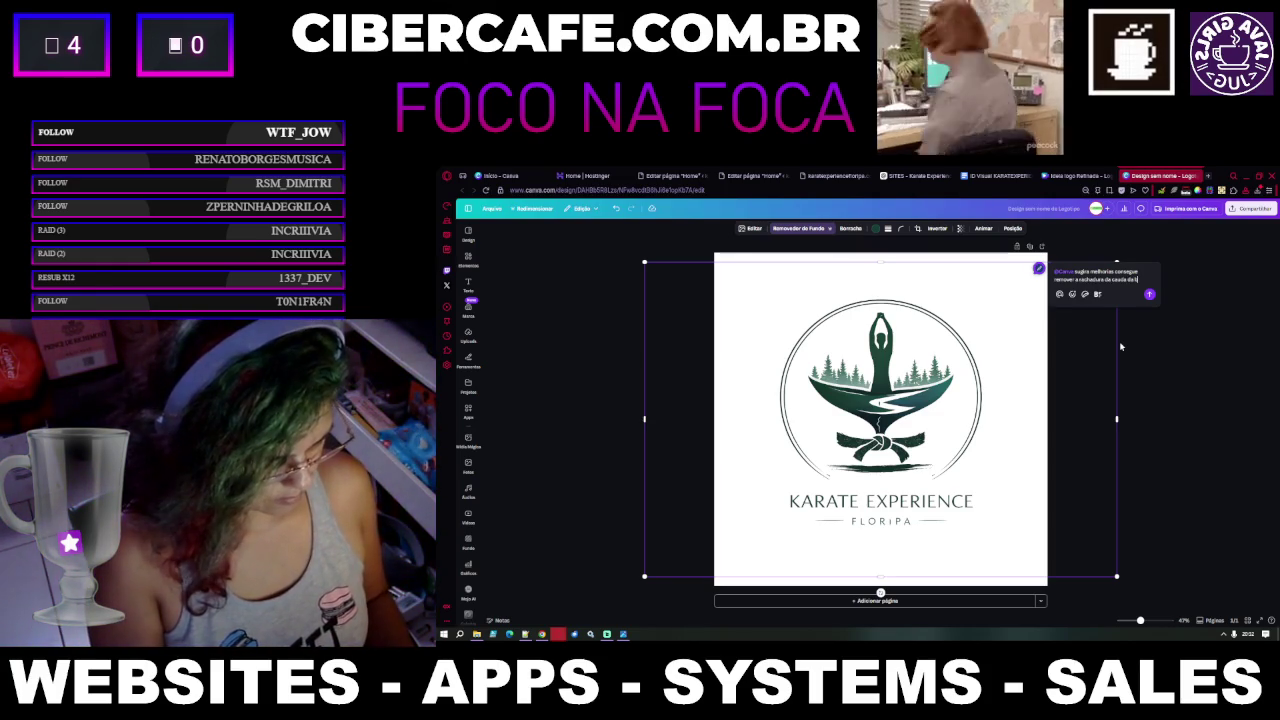
text(?)
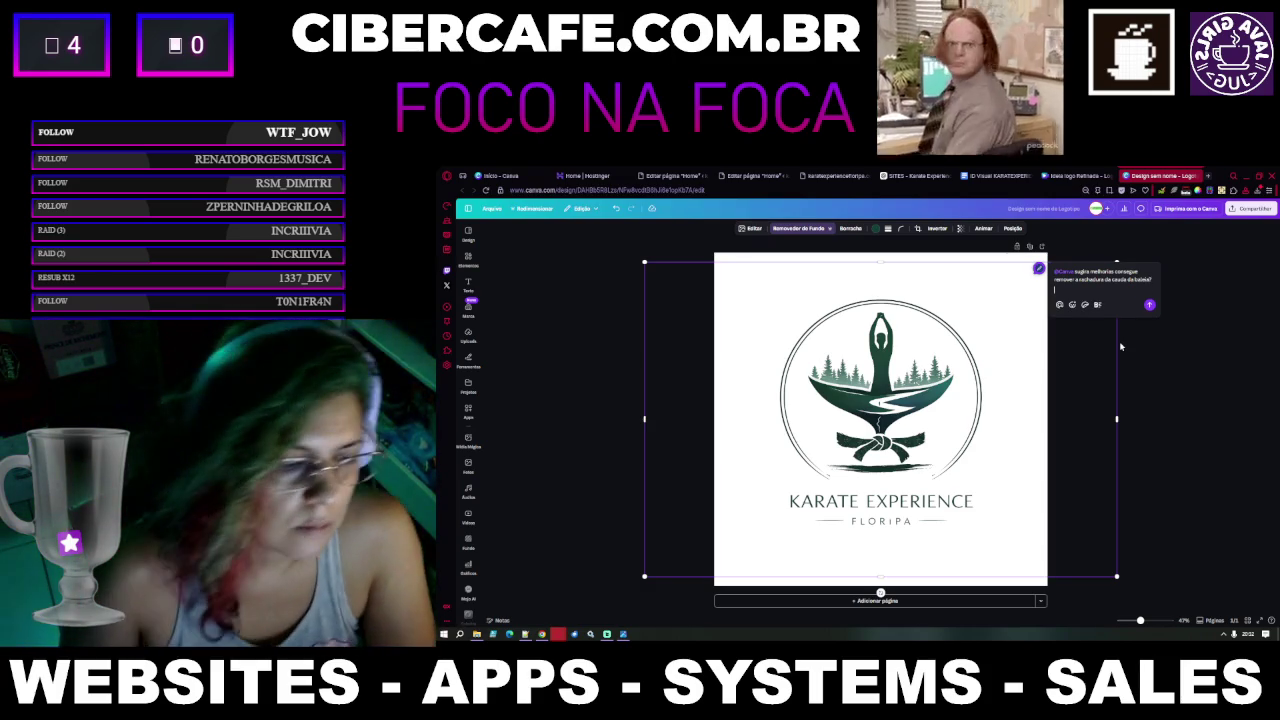
click(1149, 304)
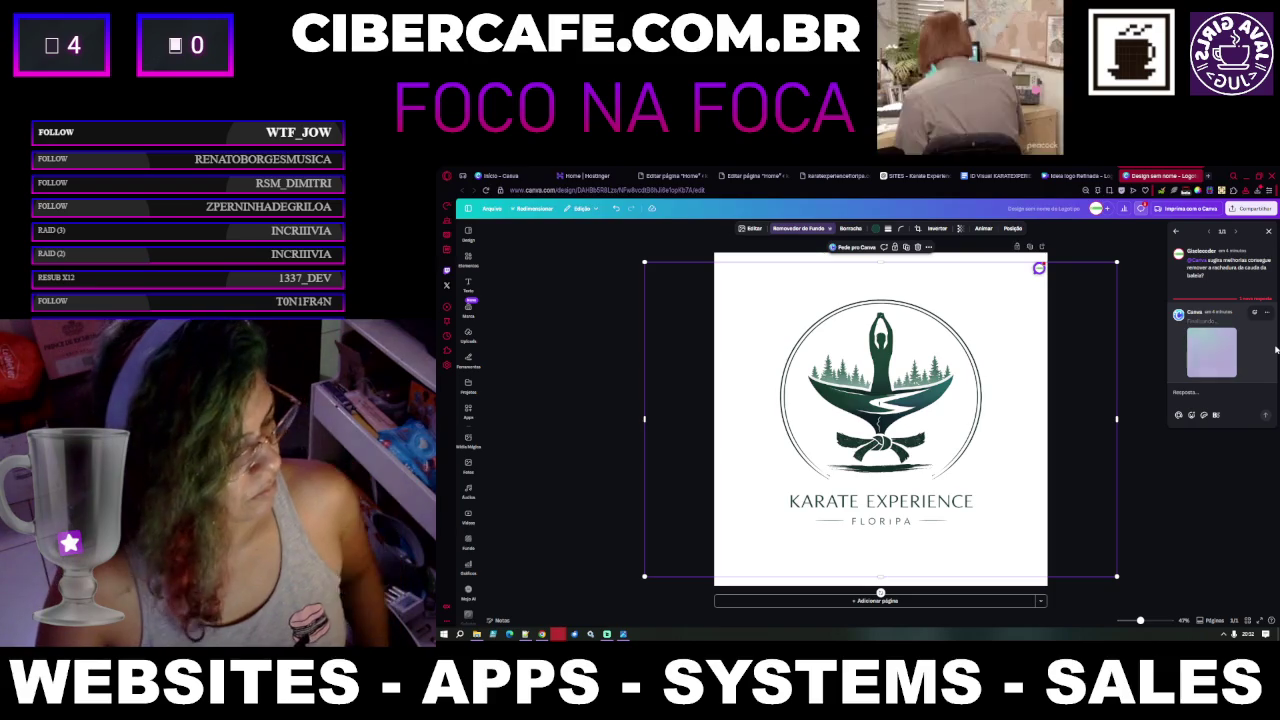
mouse_move(1222, 330)
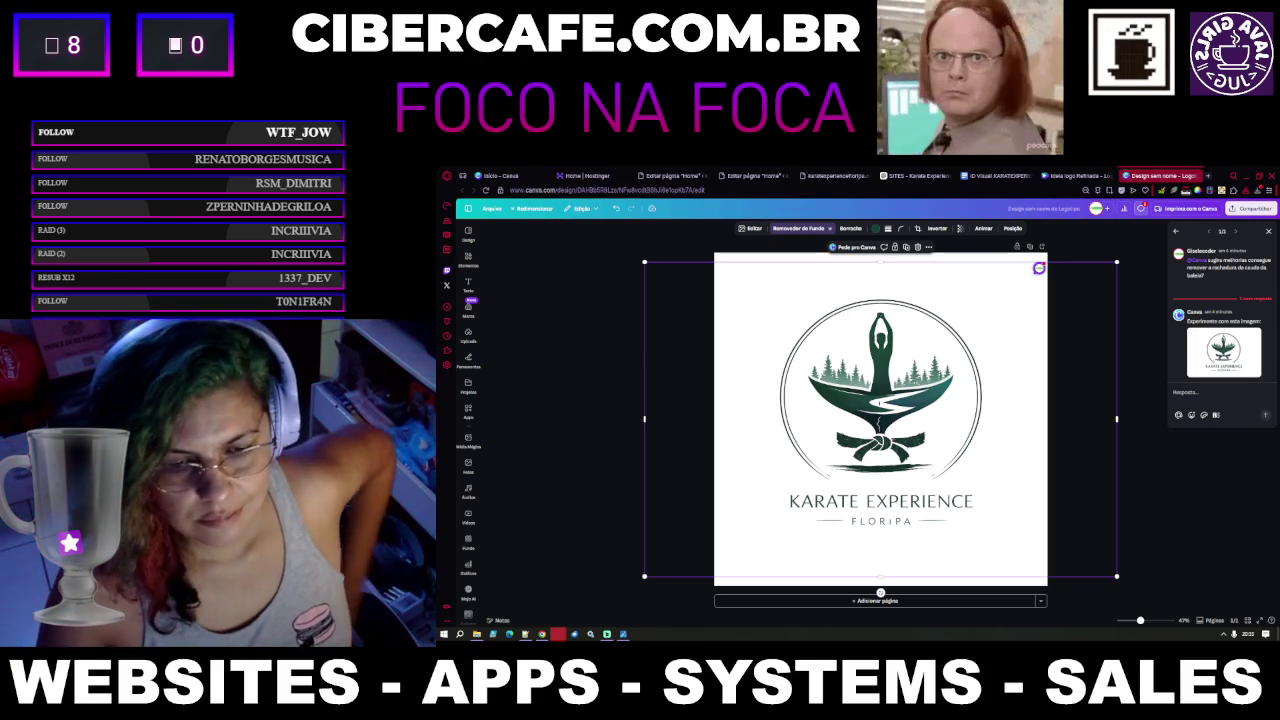
Try swapping in the AI's suggested logo, then undo to restore the original
click(1224, 352)
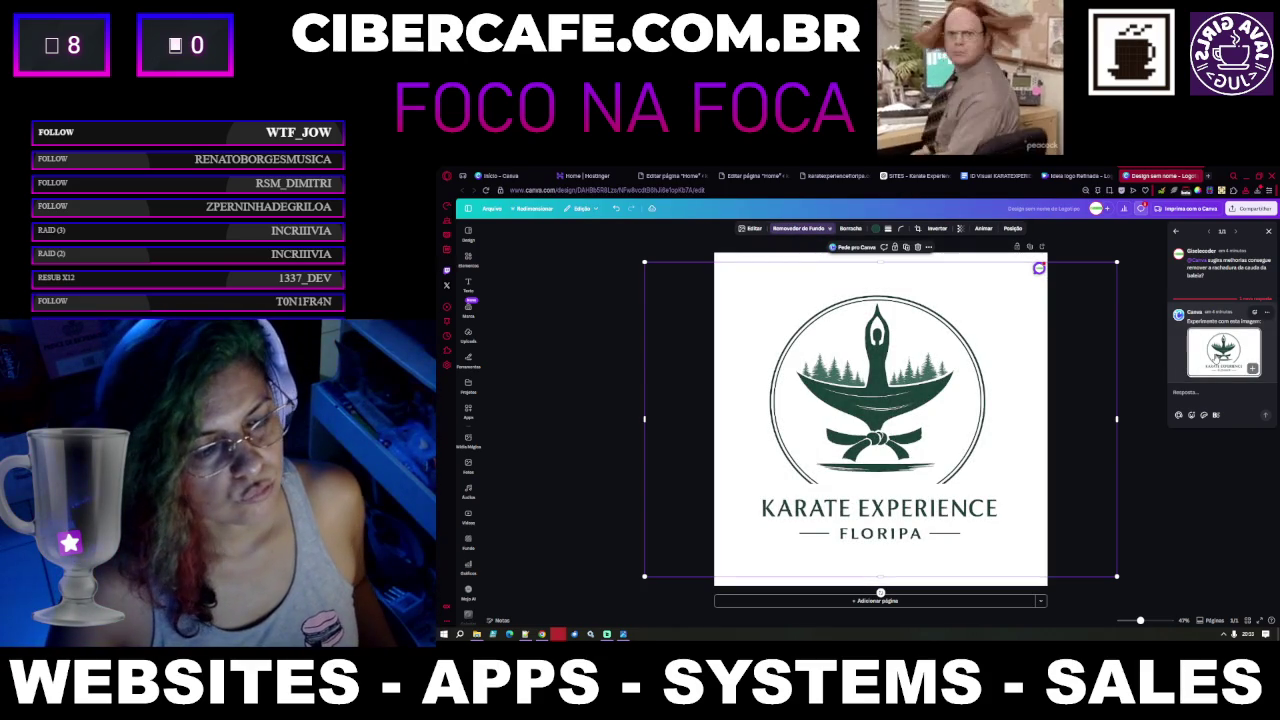
click(1146, 384)
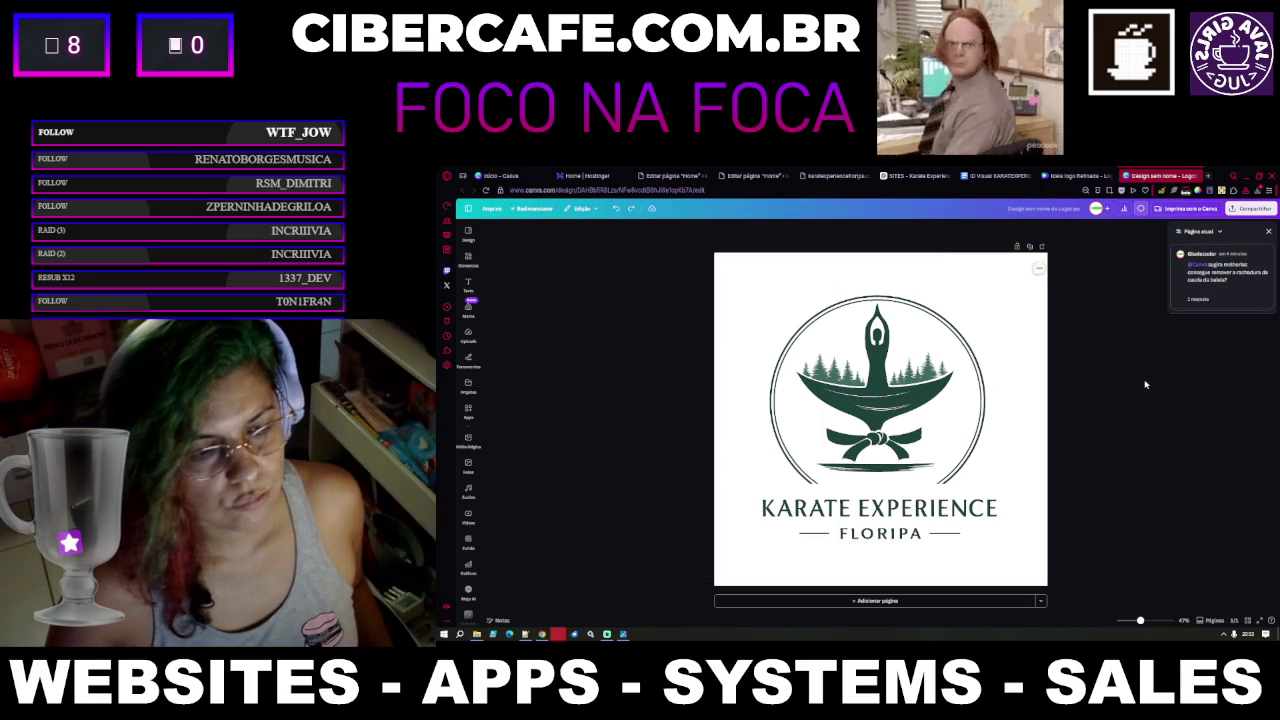
key(ctrl+z)
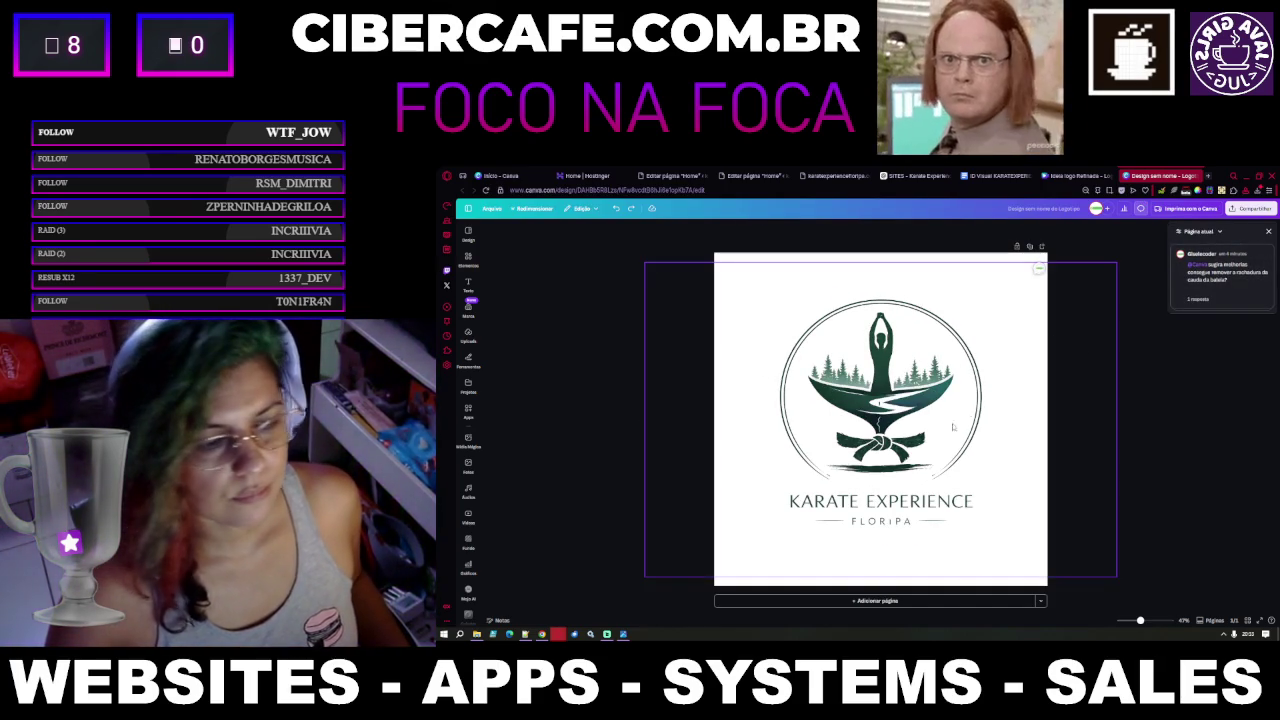
Zoom in on the logo, check its colour options, and bring up the extra editing tools
key(ctrl+plus)
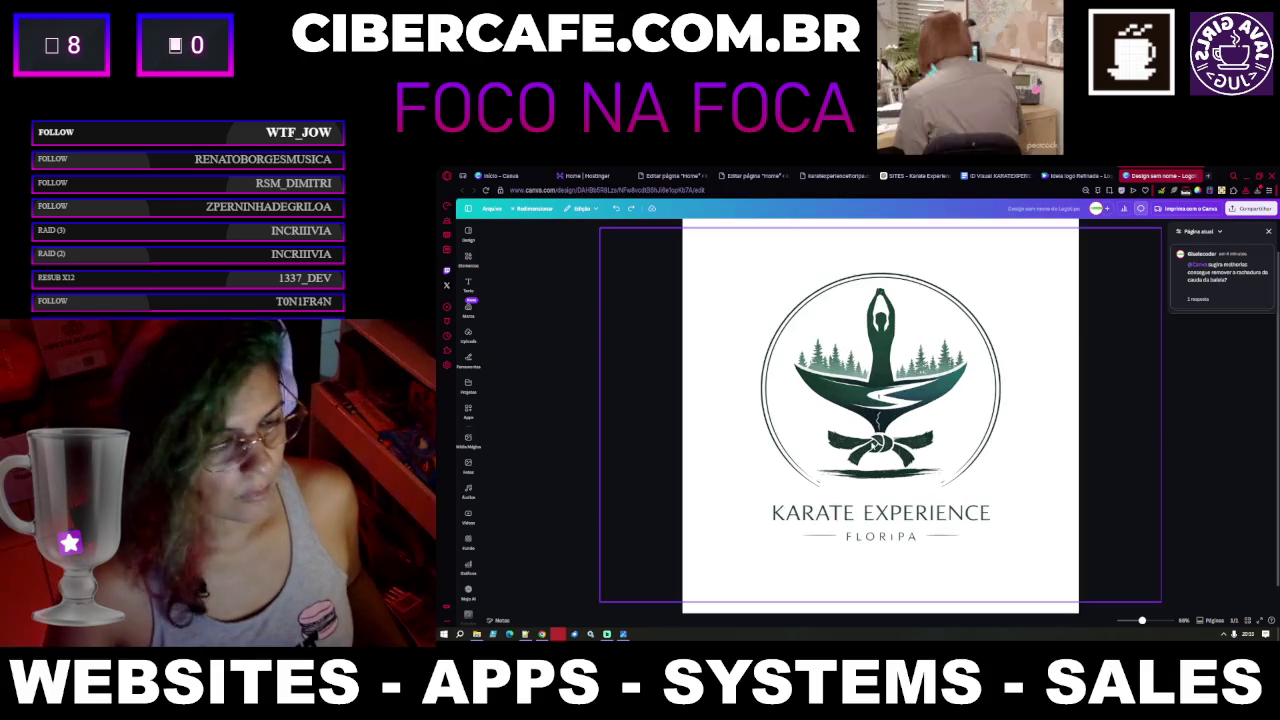
key(ctrl+plus)
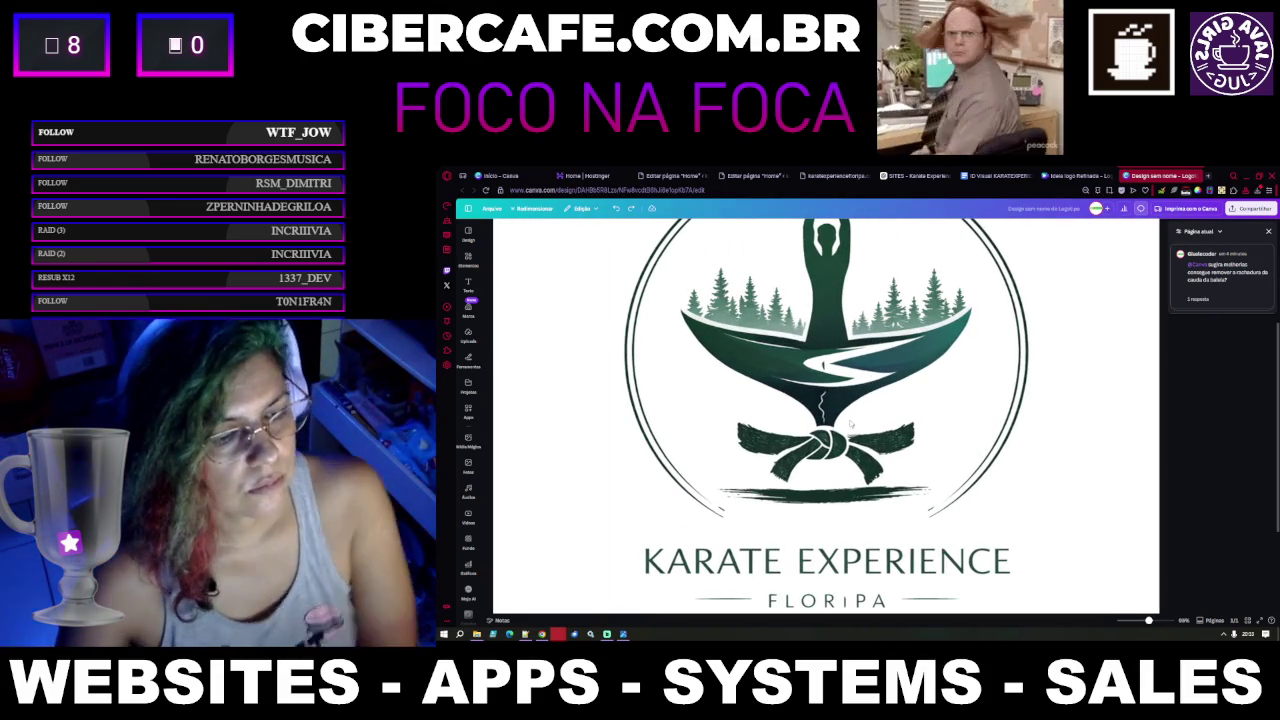
click(830, 397)
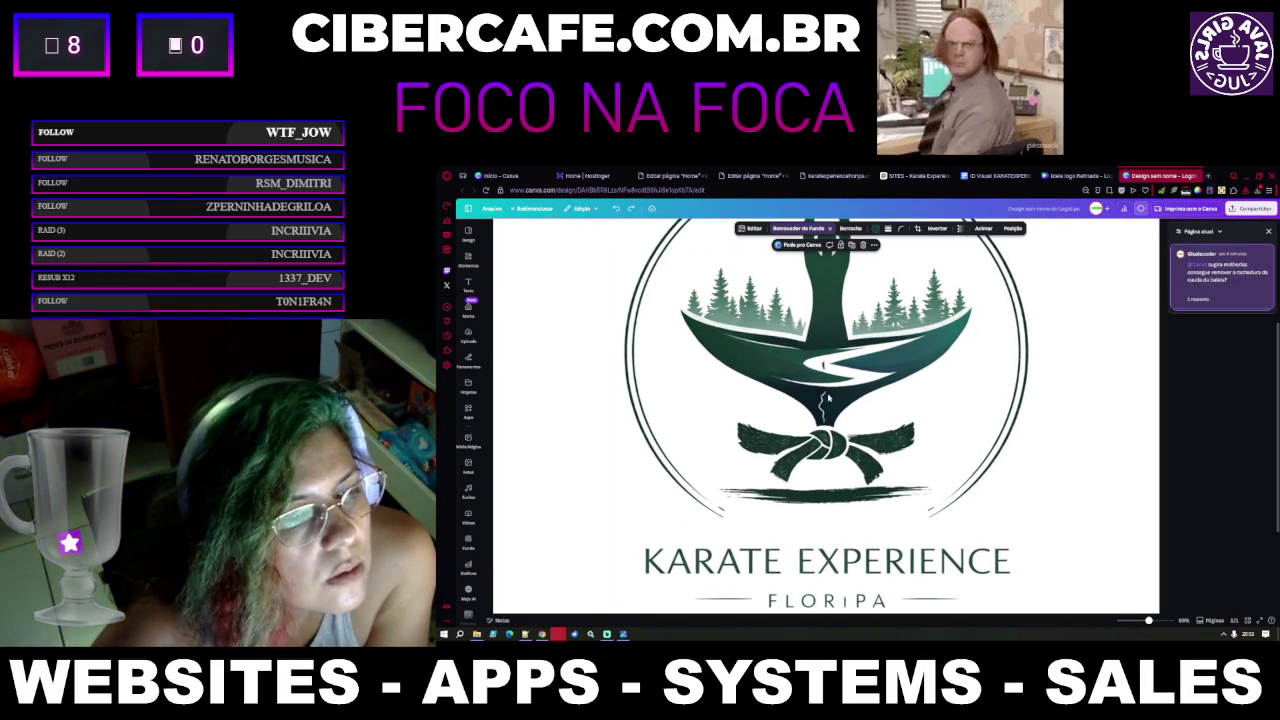
click(875, 230)
click(878, 236)
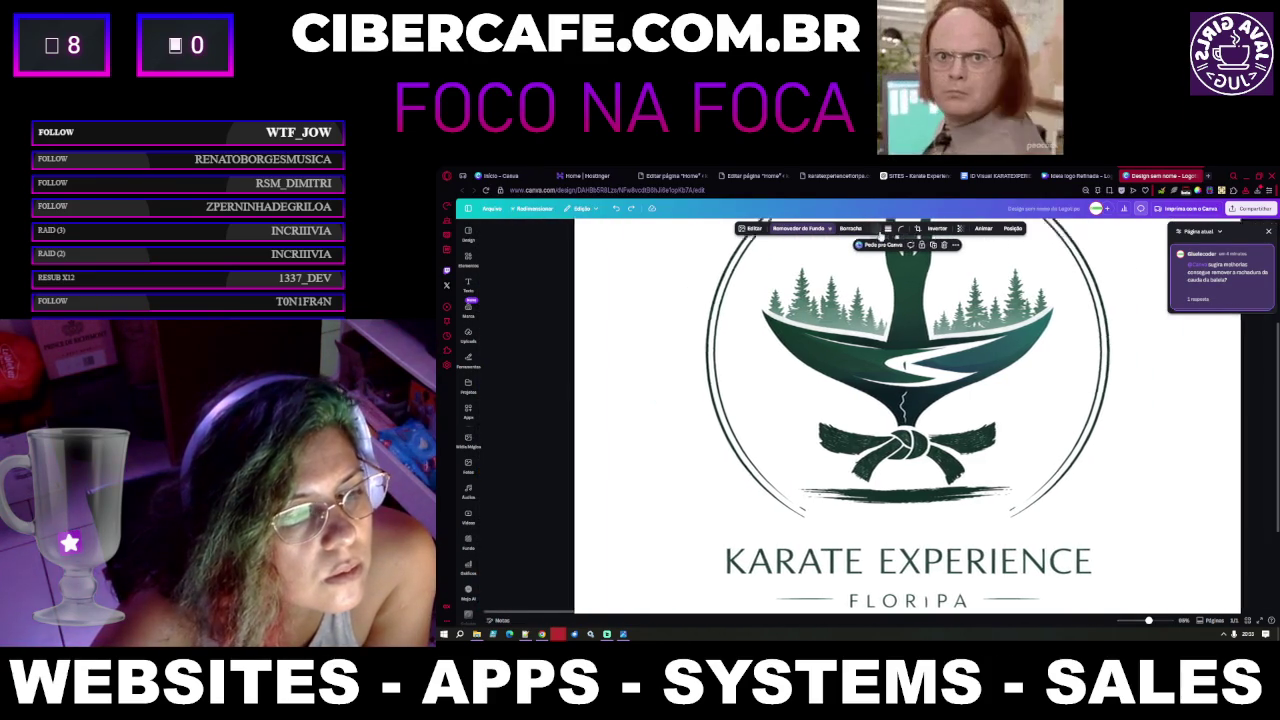
click(877, 230)
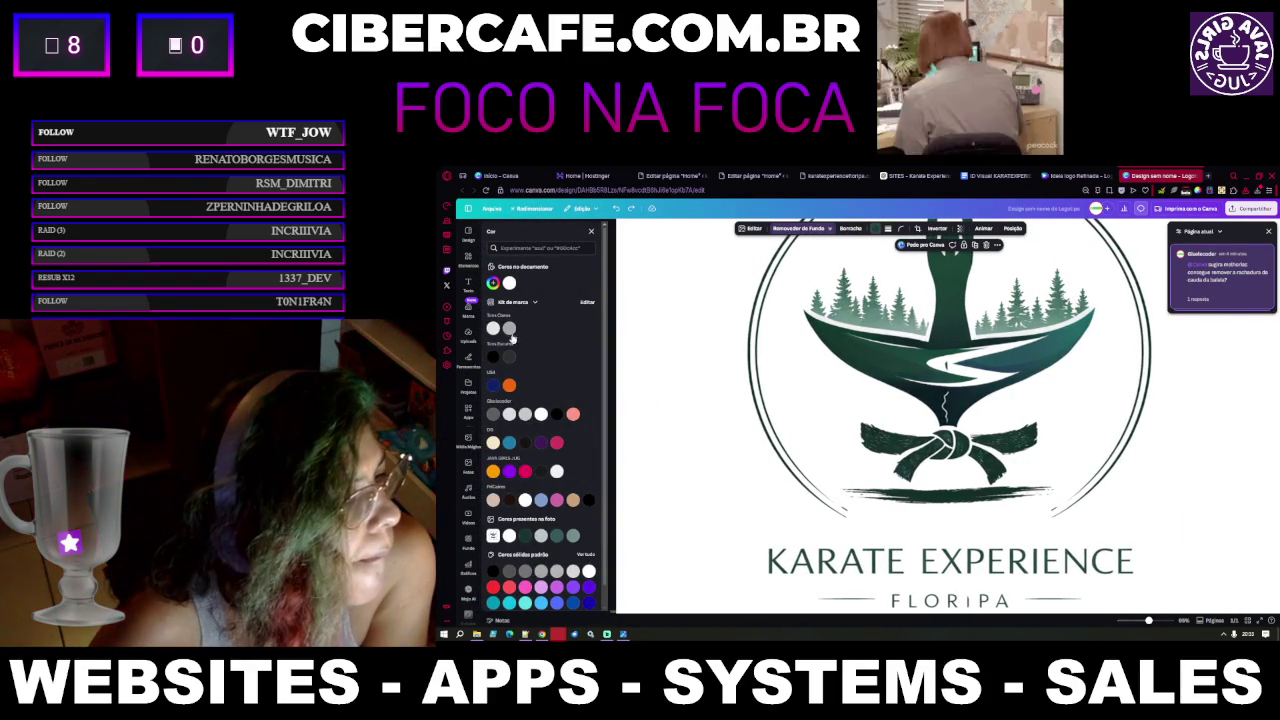
click(469, 360)
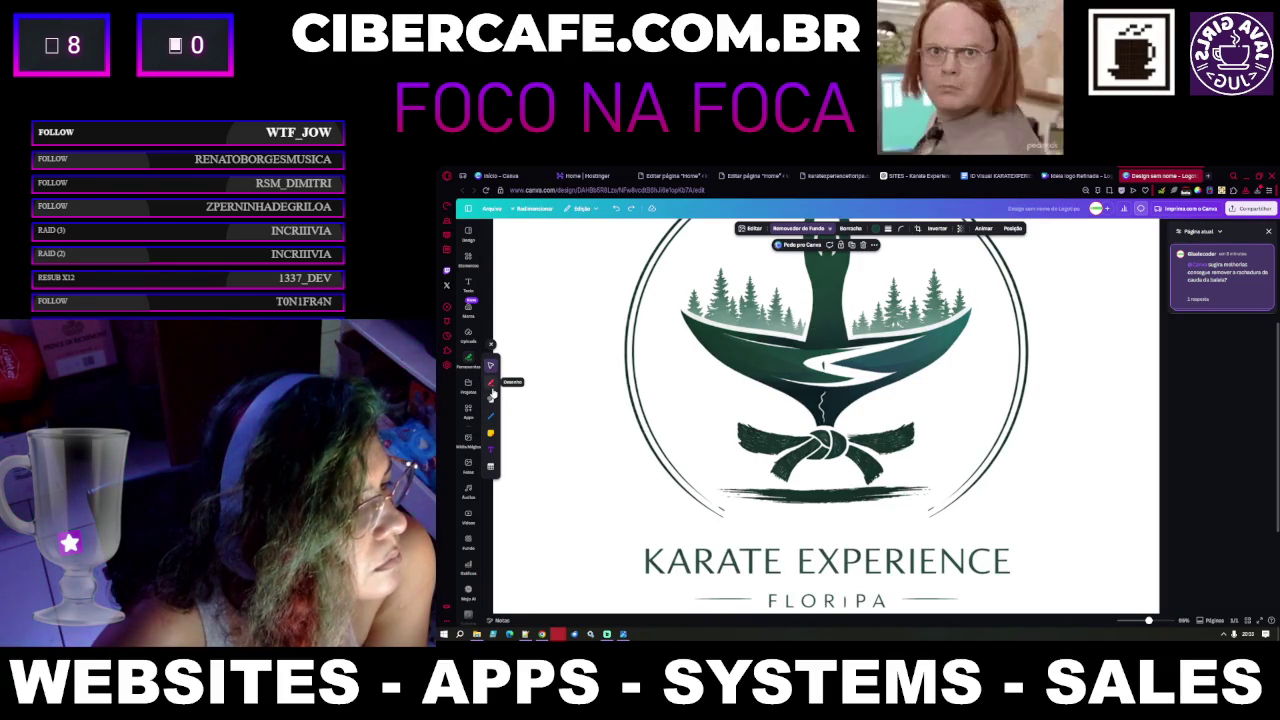
Pick a pen, zoom in, draw a trial red stroke on the belt tail, then undo it
click(490, 384)
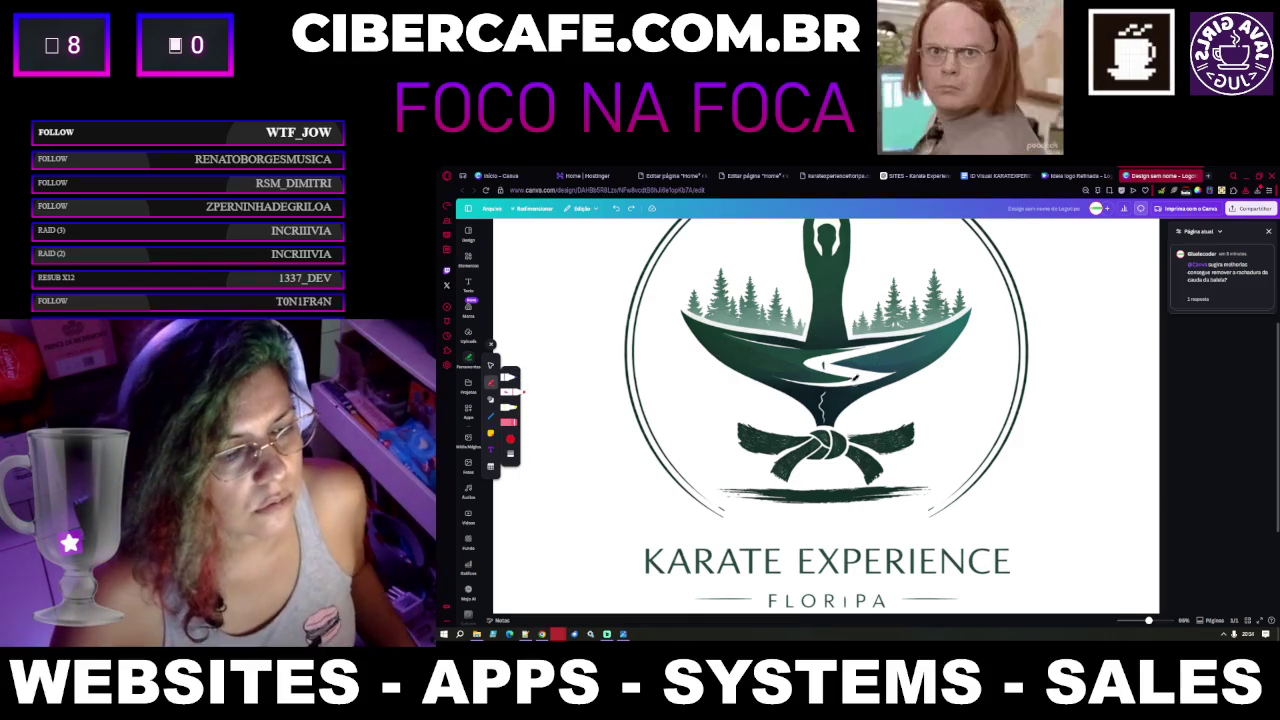
scroll(817, 401, up, 3)
scroll(830, 390, up, 3)
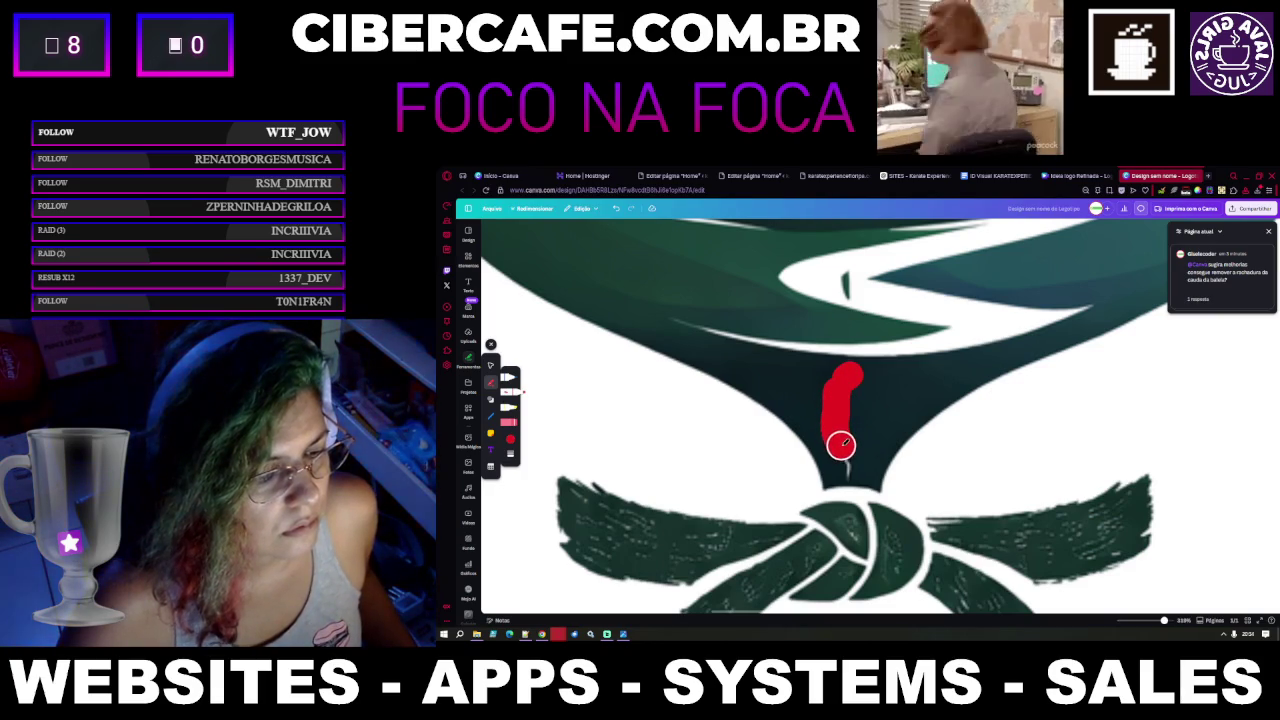
drag(845, 455, 846, 463)
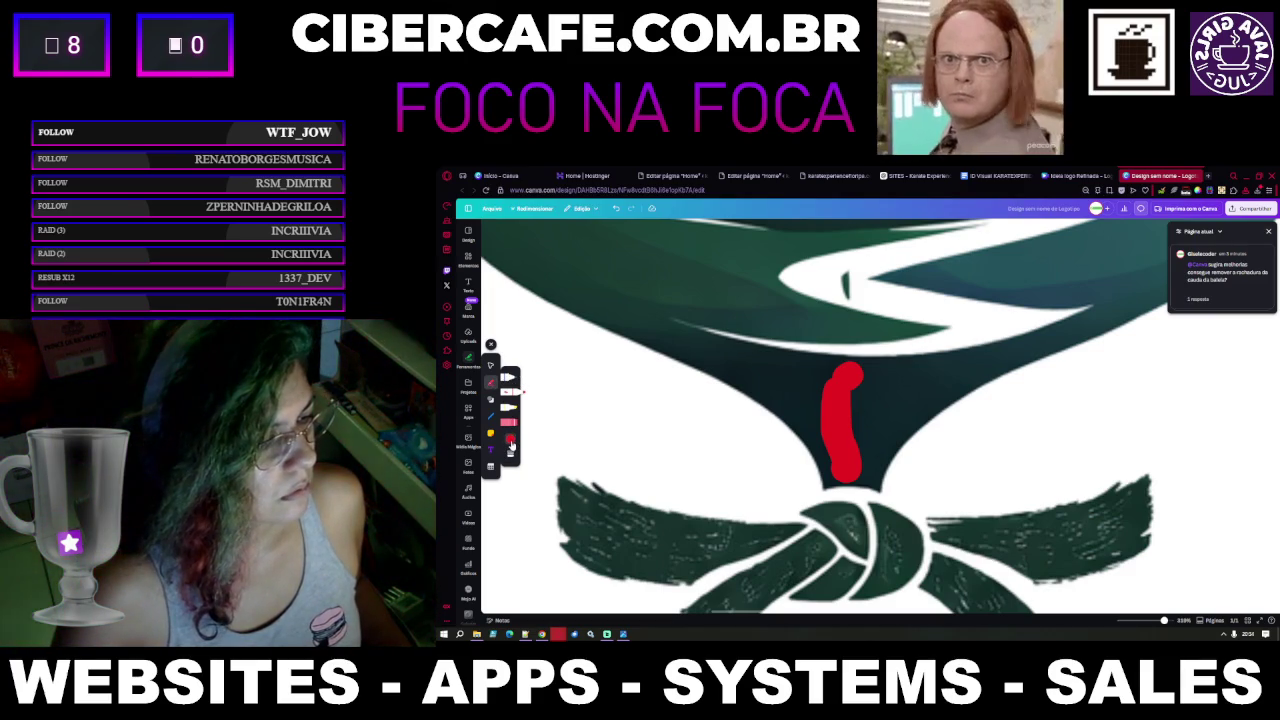
click(511, 442)
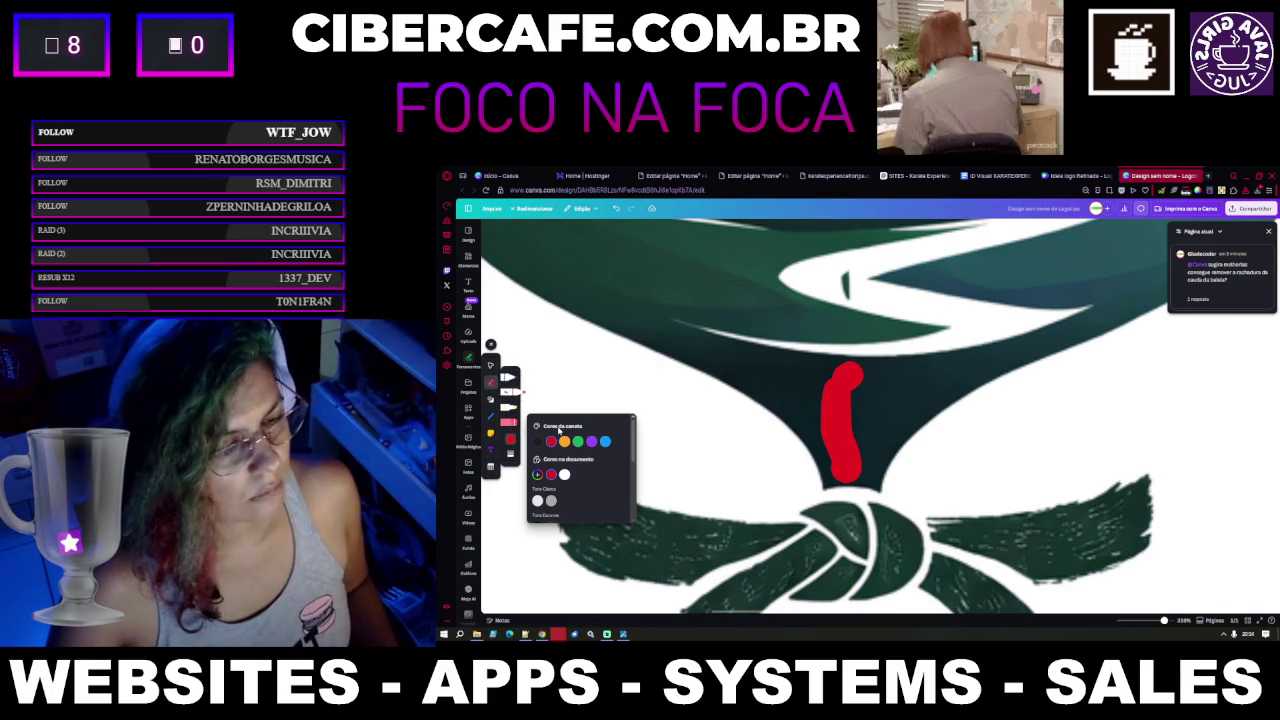
key(ctrl+z)
key(ctrl+z)
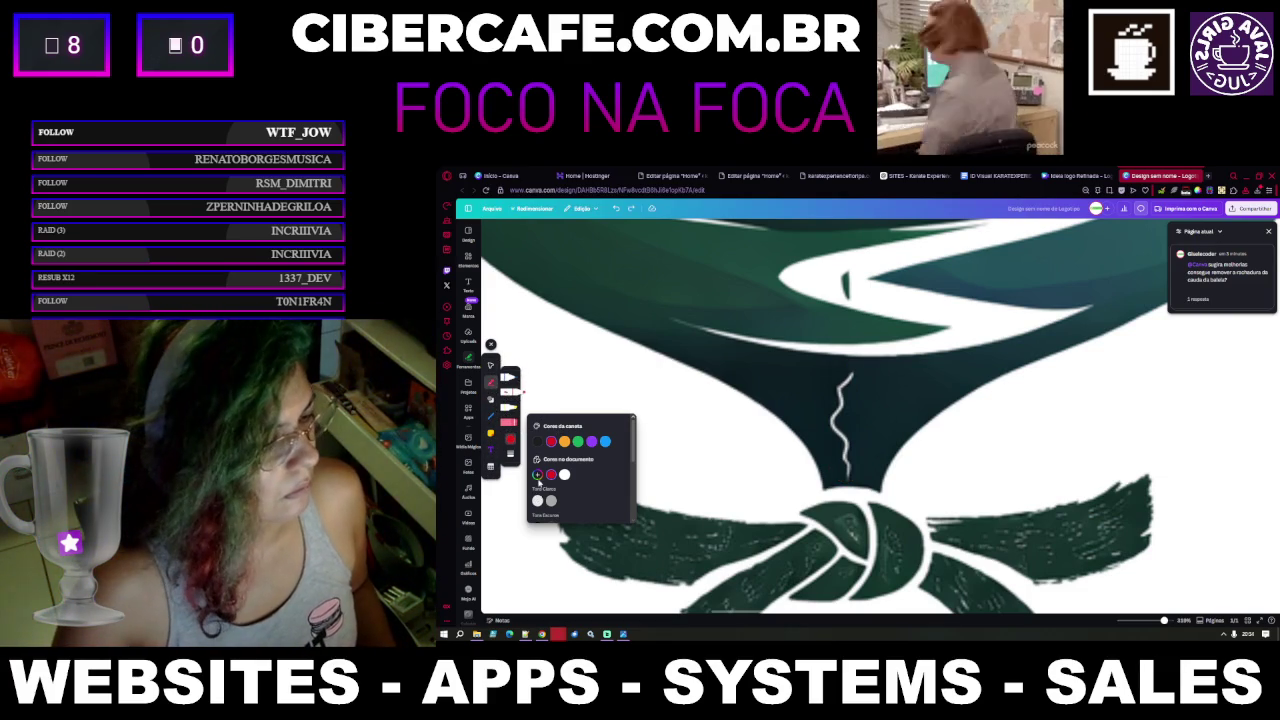
Set the pen colour to the belt's dark teal, #0C2224, sampled with the eyedropper
click(537, 475)
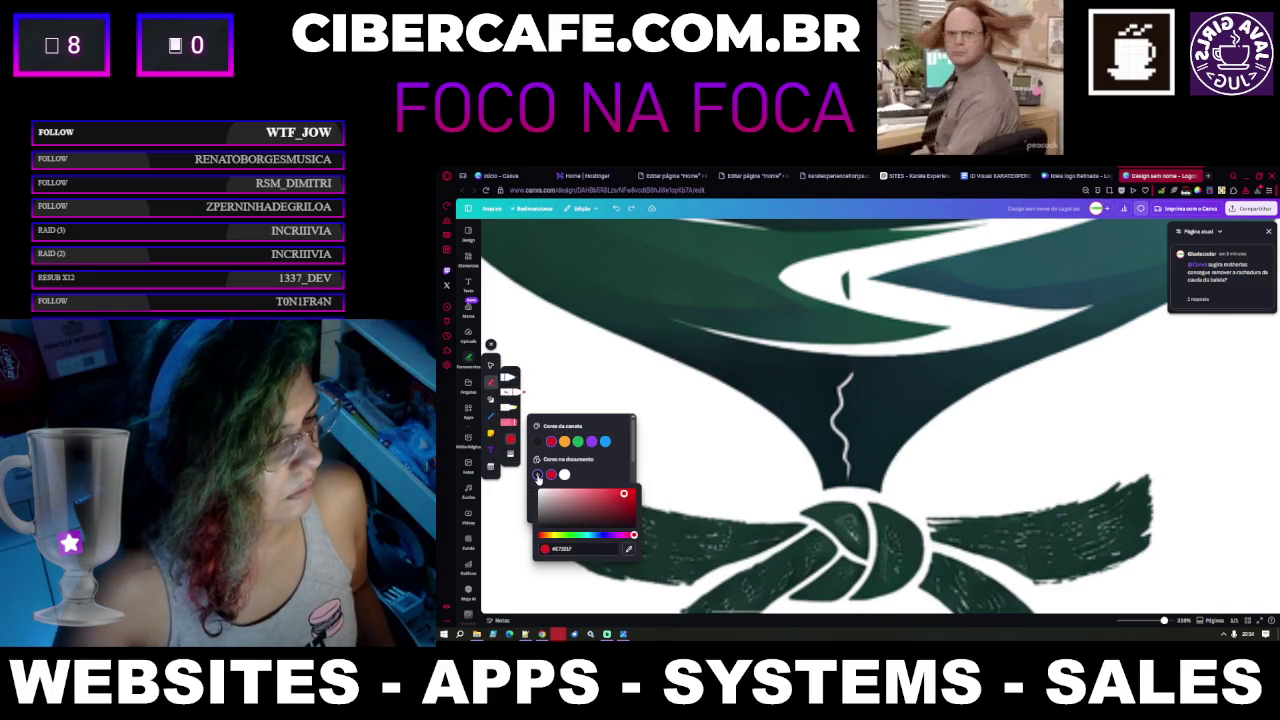
click(629, 549)
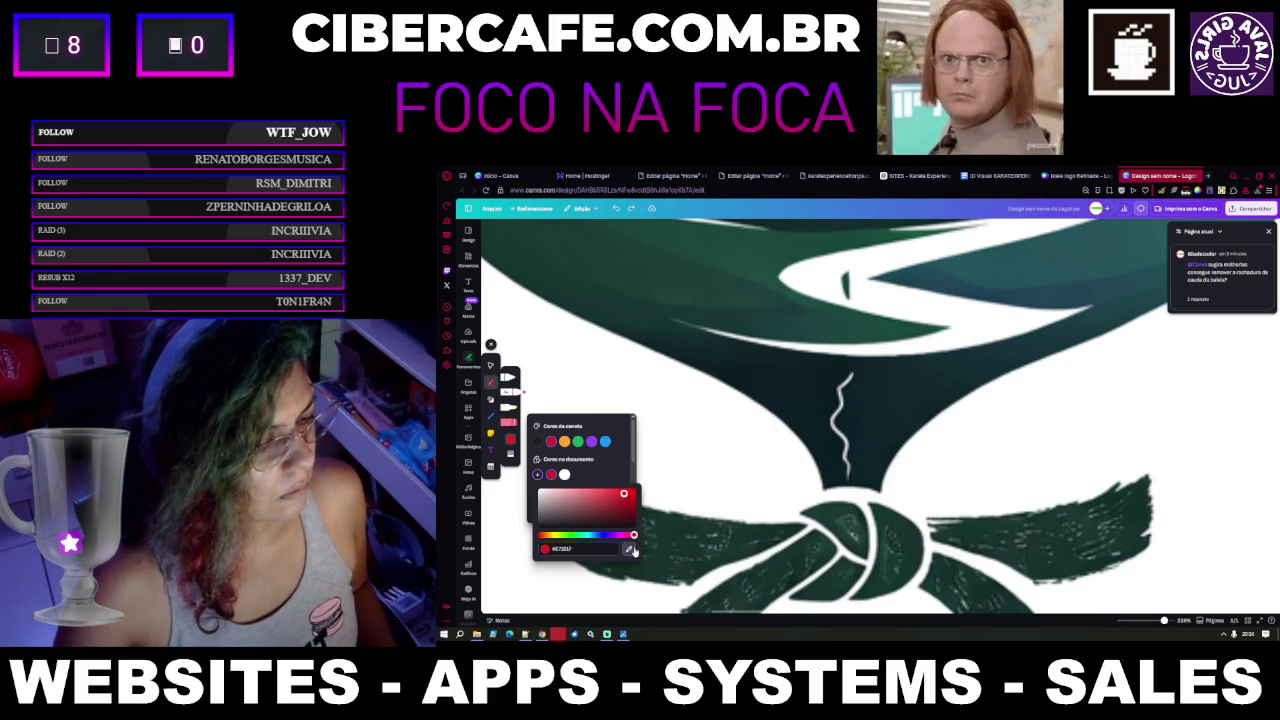
click(810, 397)
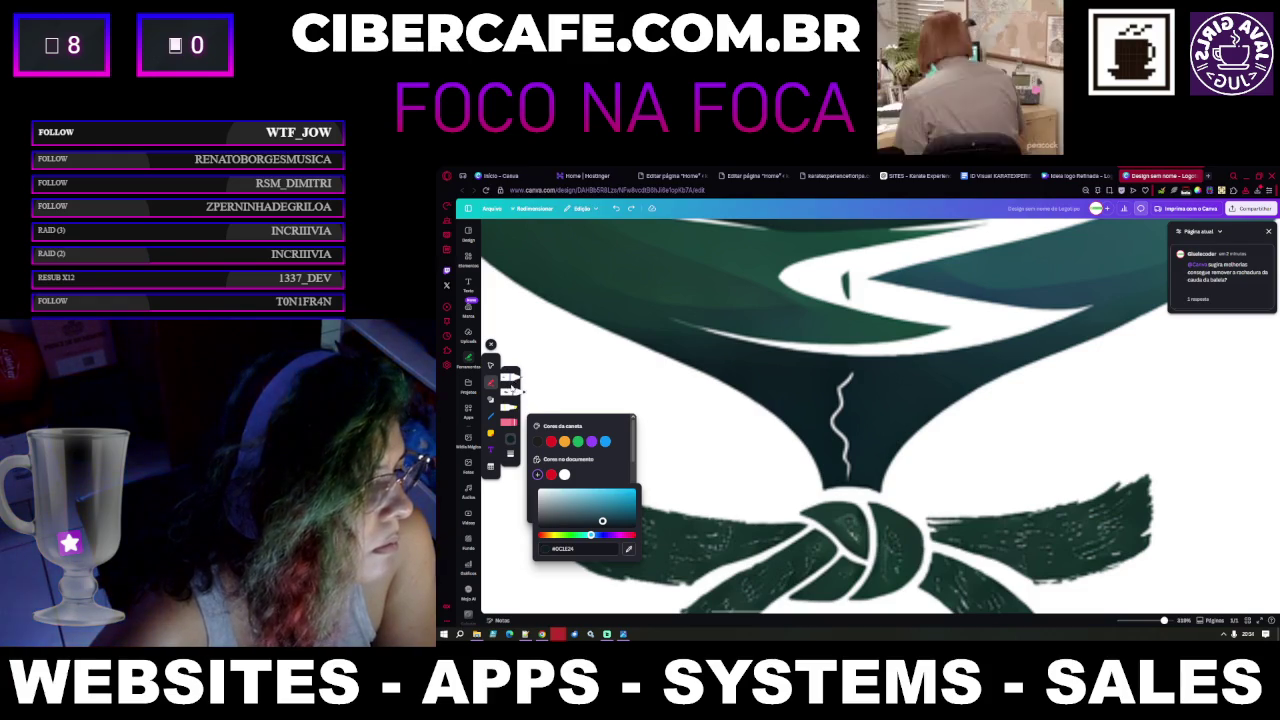
click(508, 393)
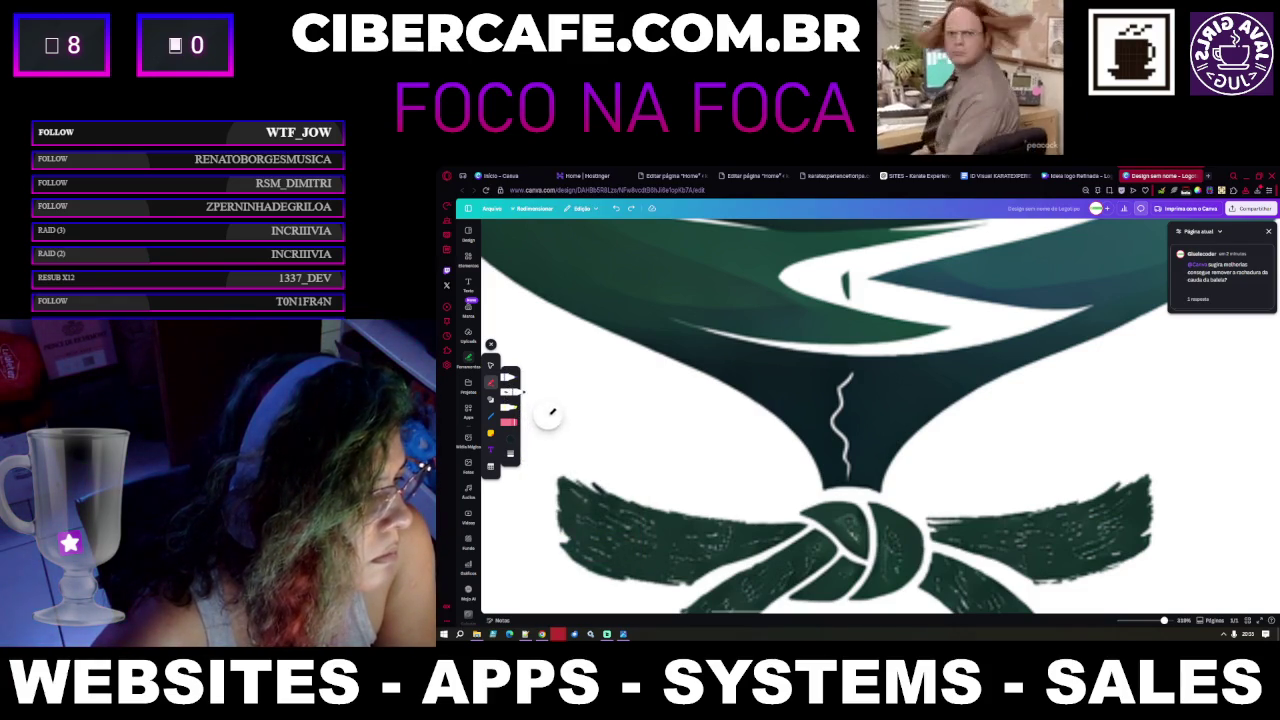
Reduce the pen thickness (Espessura) from 15 to 7
click(511, 456)
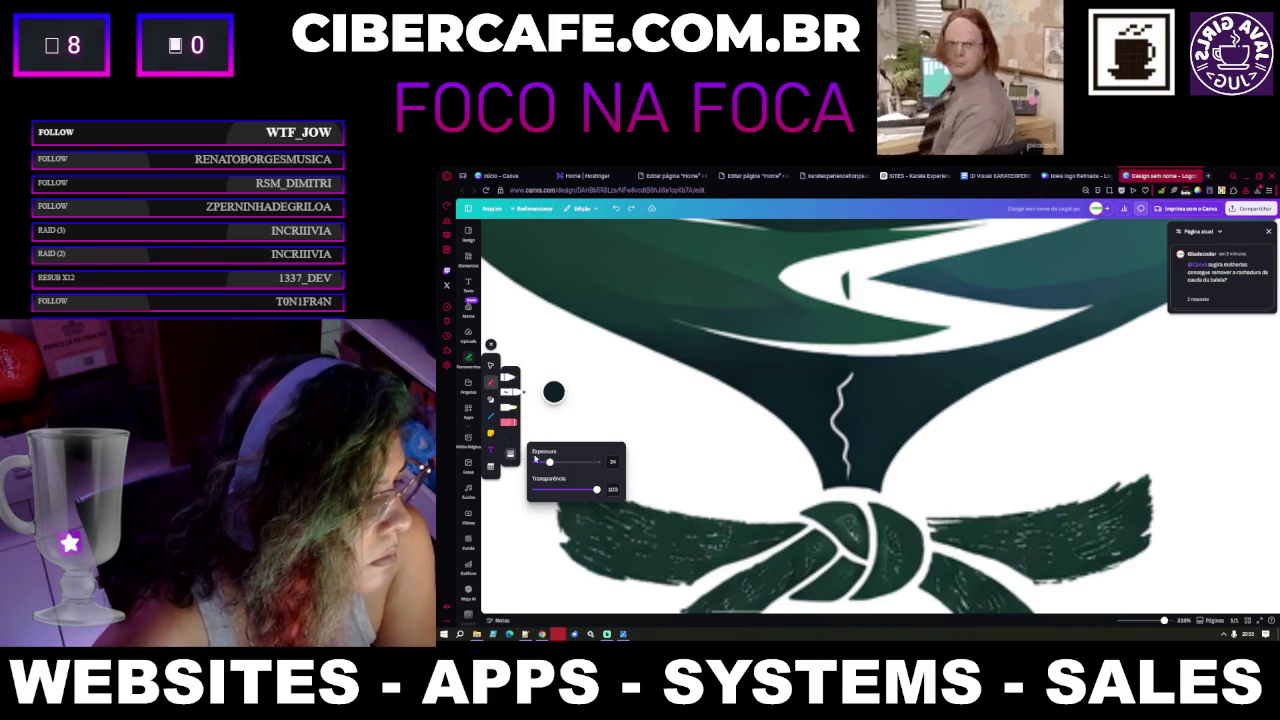
drag(544, 463, 539, 462)
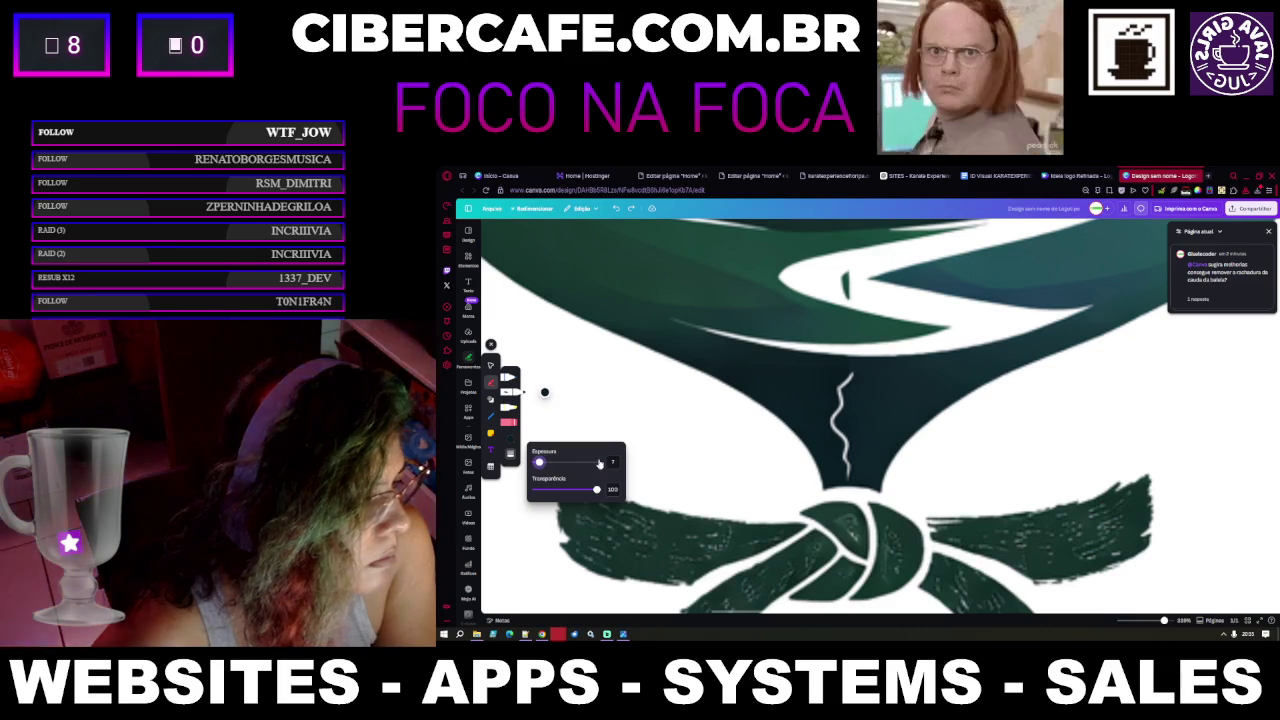
click(853, 373)
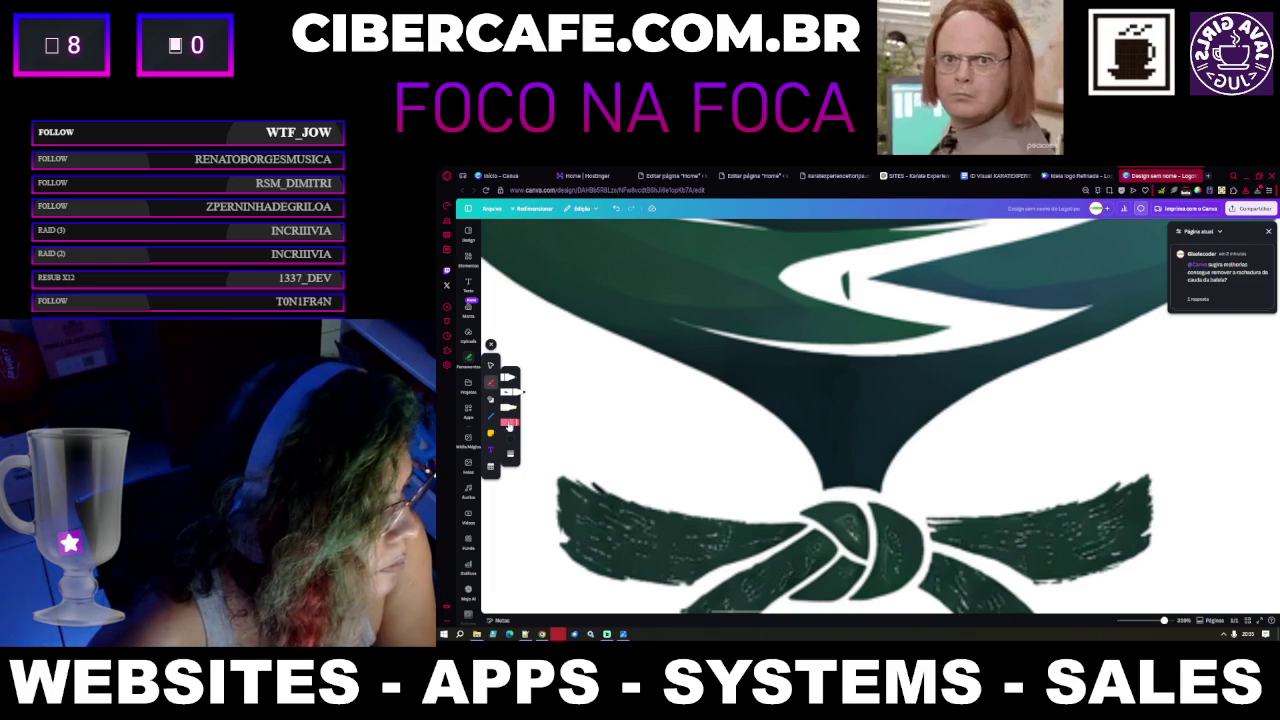
Switch the pen colour to white, #FFFFFF, sampled from the logo's white swoosh
click(510, 440)
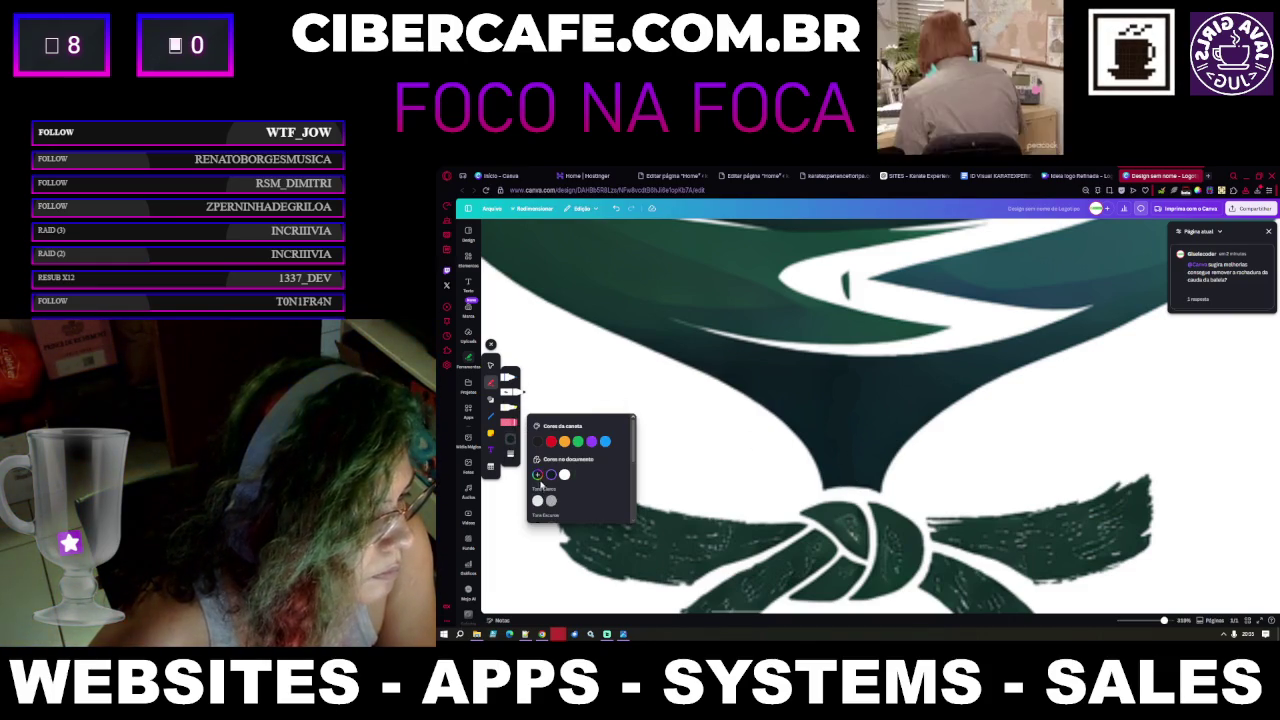
click(538, 475)
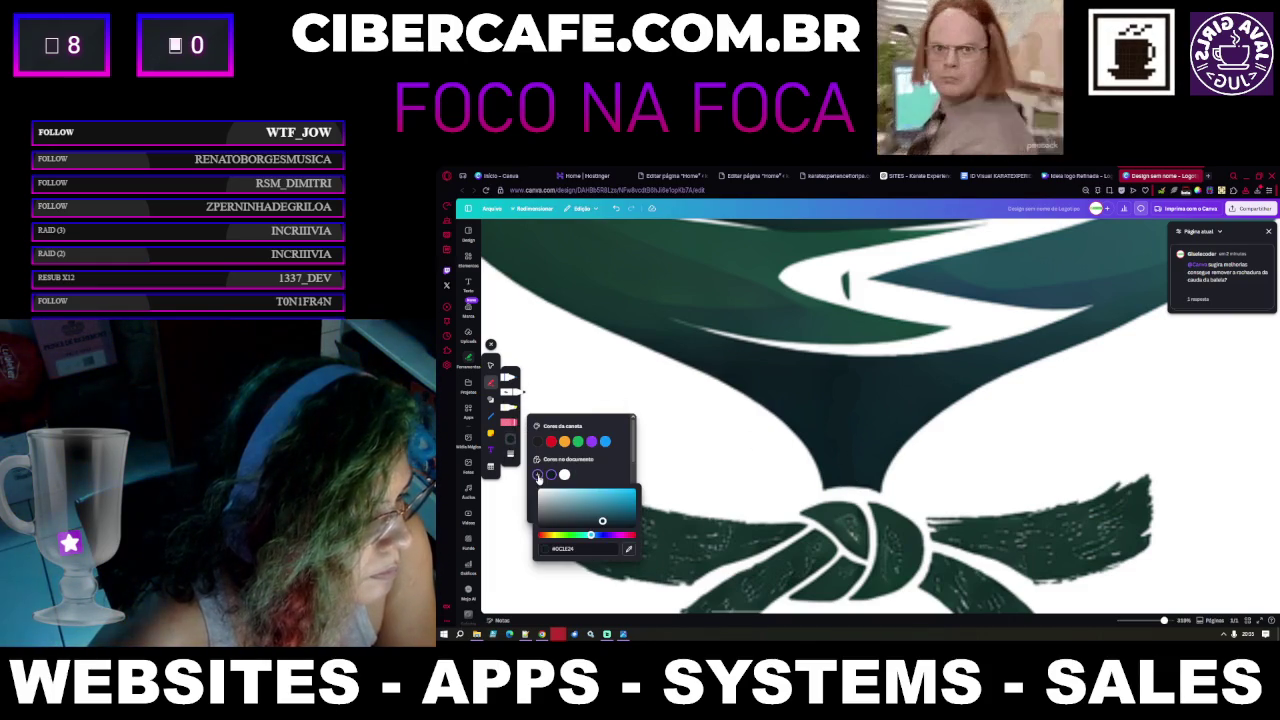
click(629, 551)
click(871, 297)
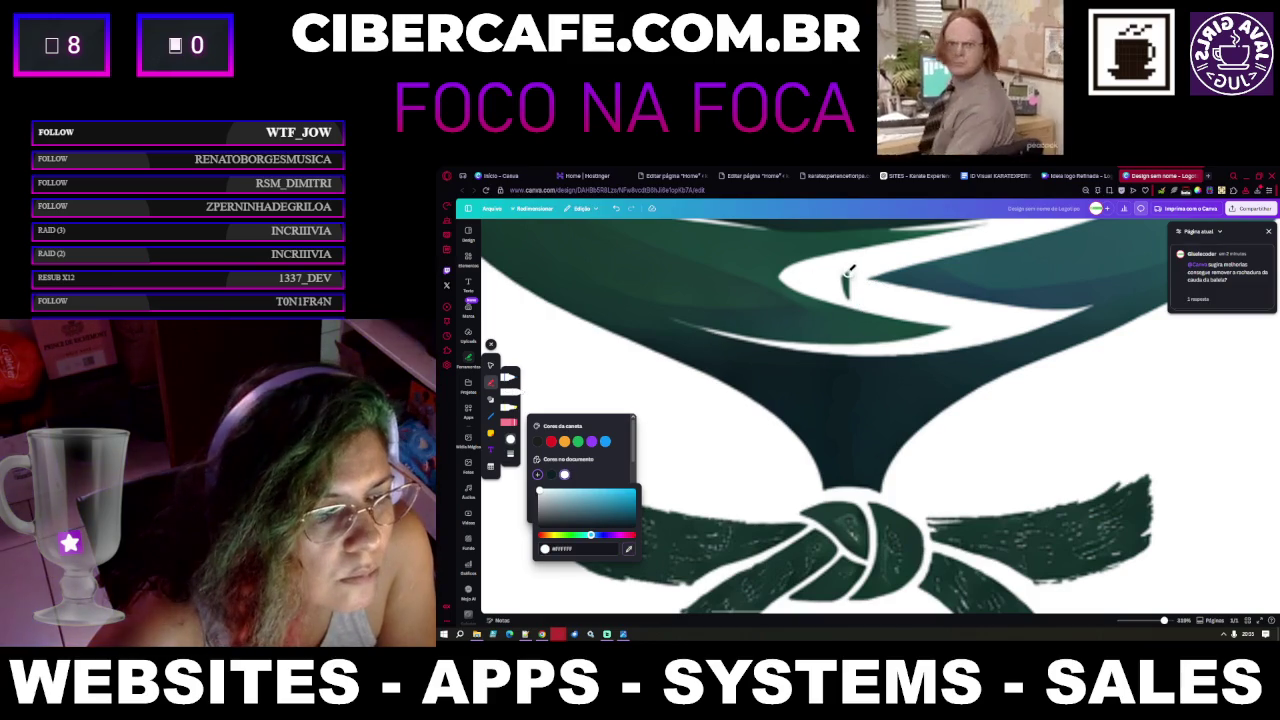
click(848, 274)
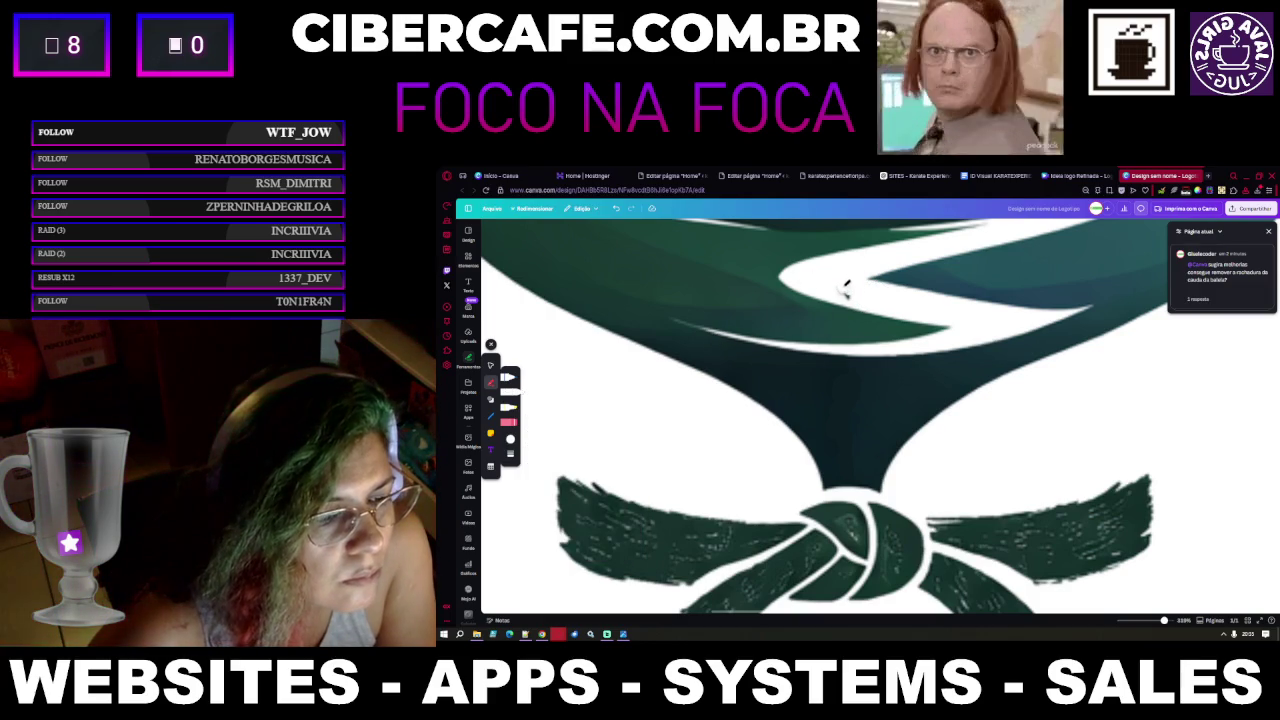